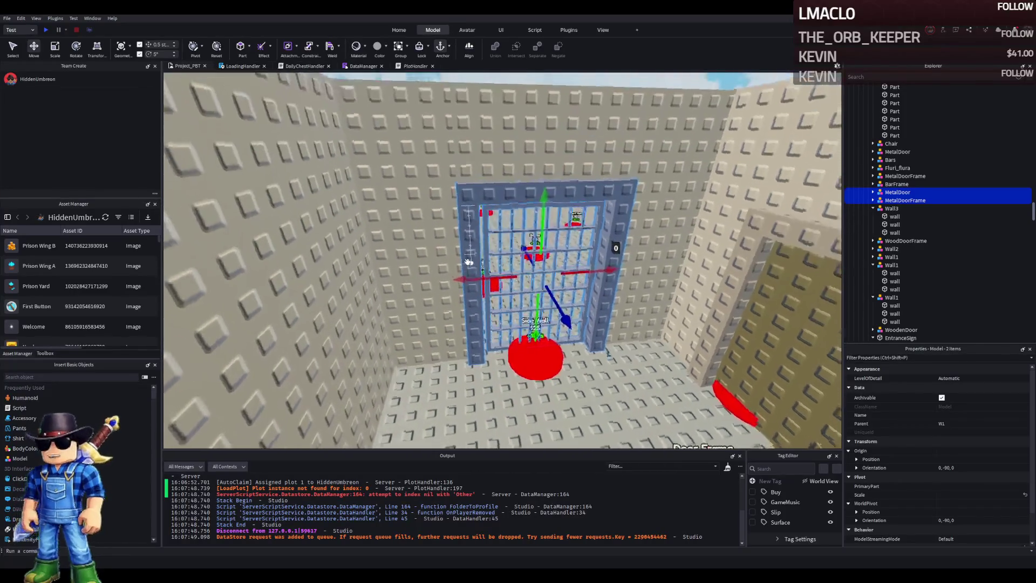
# - Stretch the divider wall piece and set its Size to 20, 15, 1
pyautogui.click(432, 212)
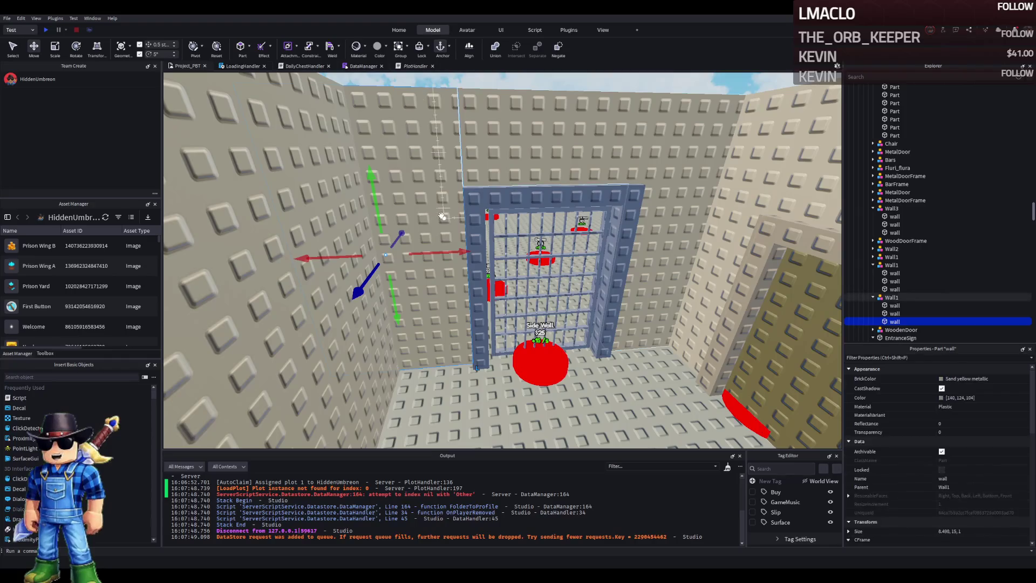
pyautogui.hotkey('ctrl', '3')
pyautogui.scroll(-5, 442, 218)
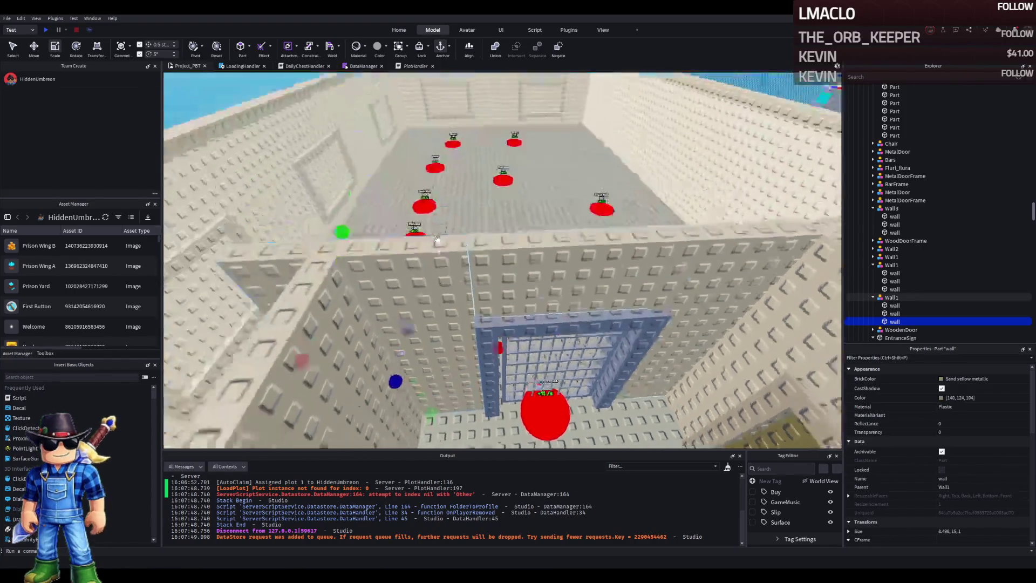
pyautogui.moveTo(441, 250)
pyautogui.mouseDown()
pyautogui.moveTo(408, 343)
pyautogui.moveTo(404, 269)
pyautogui.mouseUp()
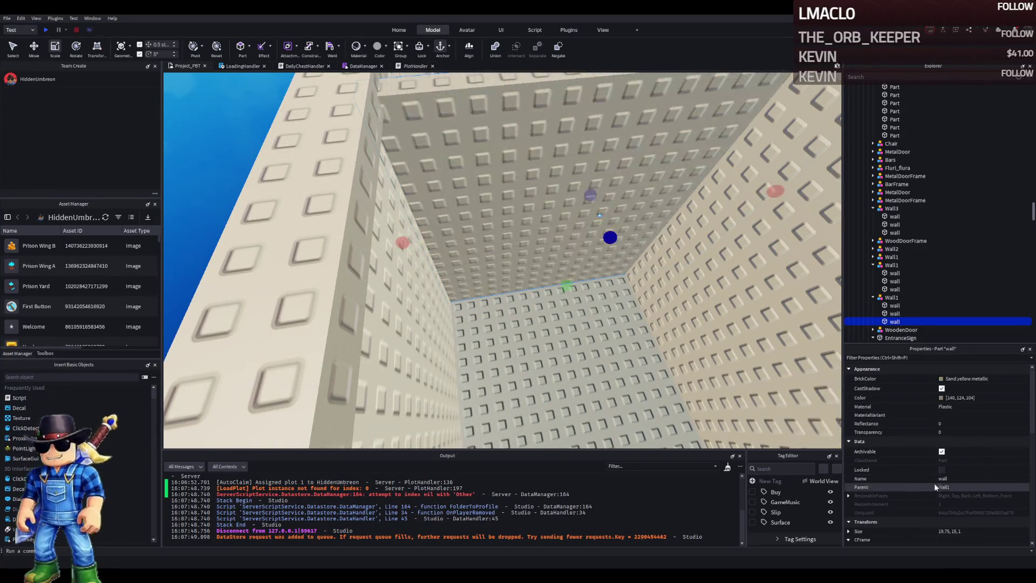
pyautogui.doubleClick(943, 531)
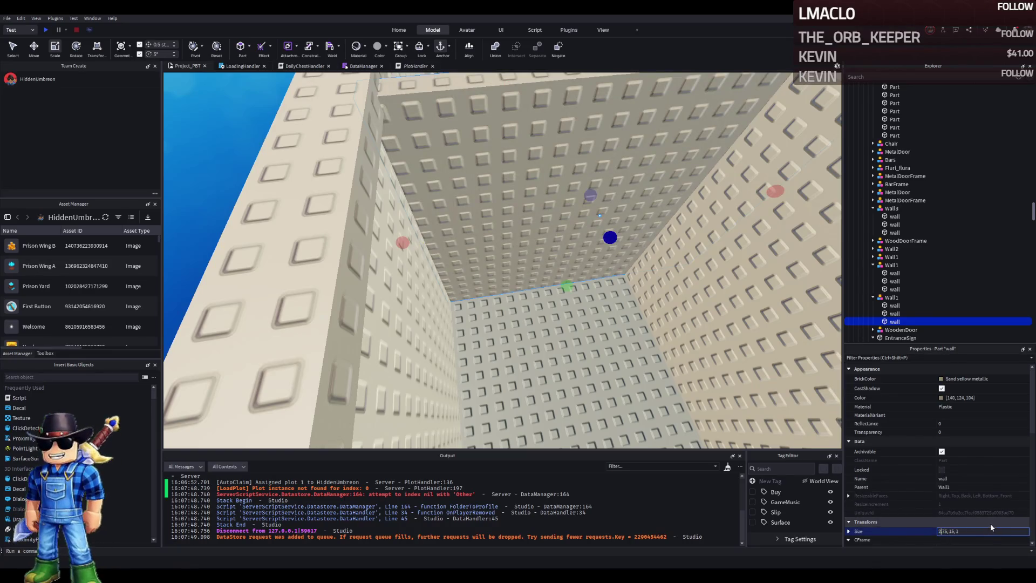
pyautogui.write('20')
pyautogui.press('Delete')
pyautogui.press('Delete')
pyautogui.press('Delete')
pyautogui.press('Return')
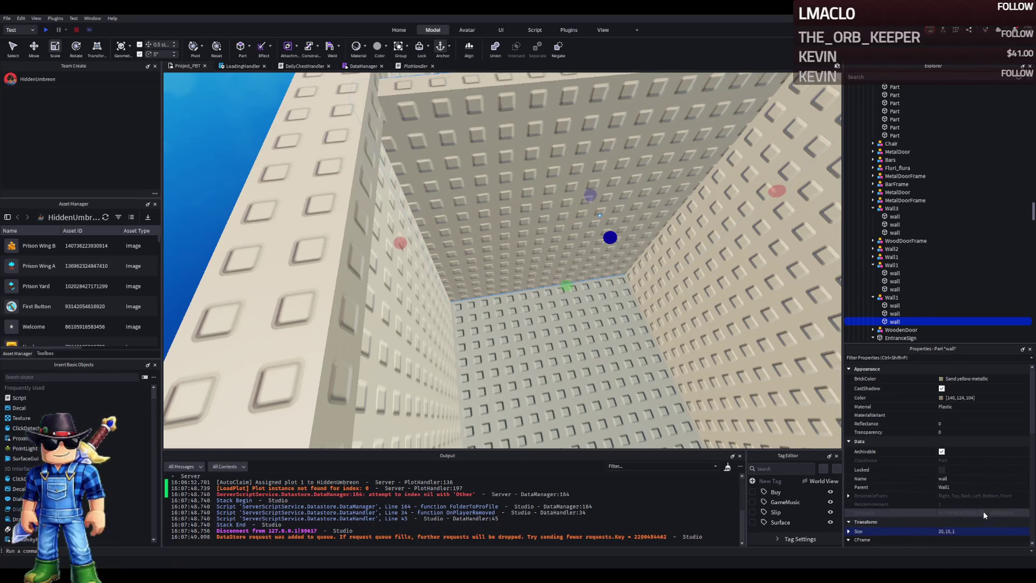
# - Shift the resized wall slightly along its length into place
pyautogui.scroll(-2, 537, 204)
pyautogui.scroll(-5, 538, 204)
pyautogui.hotkey('ctrl', '2')
pyautogui.moveTo(532, 299); pyautogui.dragTo(534, 298)
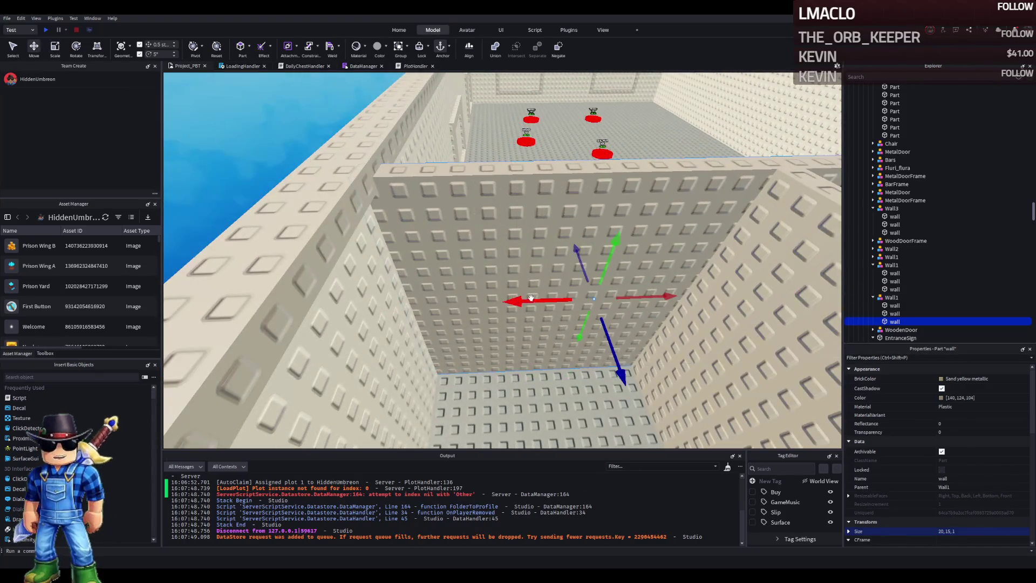
# - Shorten the top wall piece to 8 wide and narrow the side piece to about 4.5 wide
pyautogui.scroll(10, 535, 298)
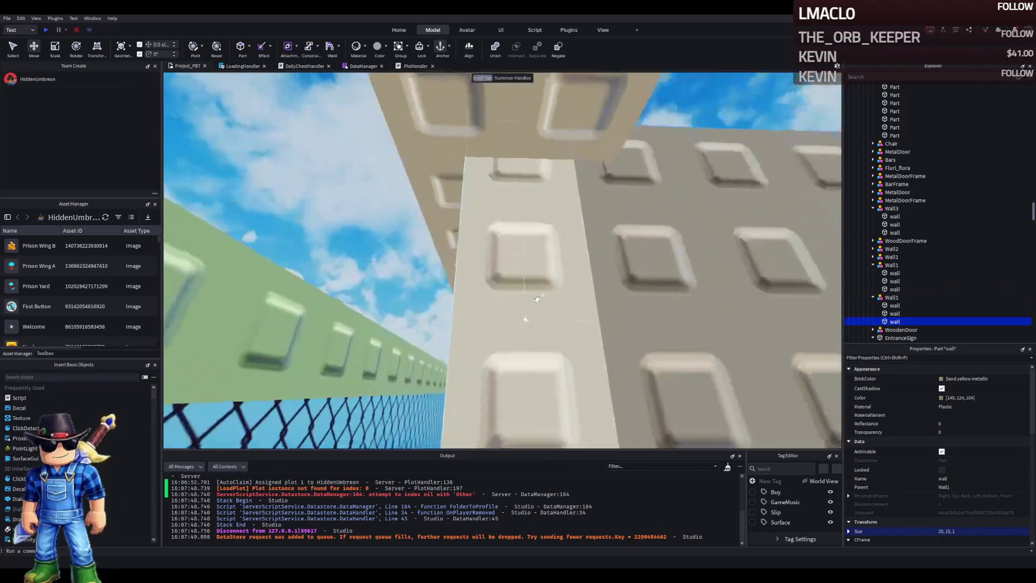
pyautogui.scroll(-8, 537, 299)
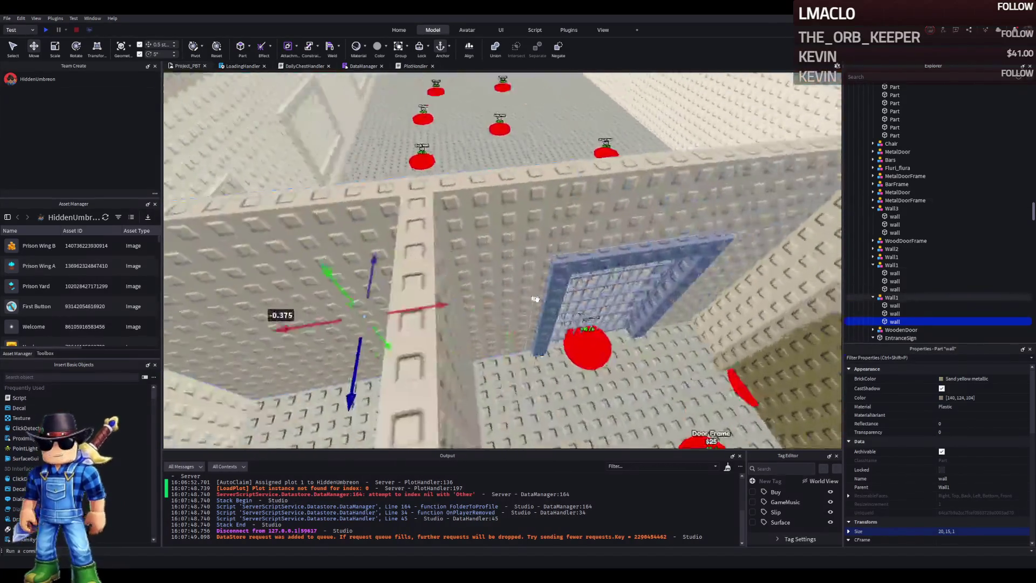
pyautogui.scroll(-3, 535, 299)
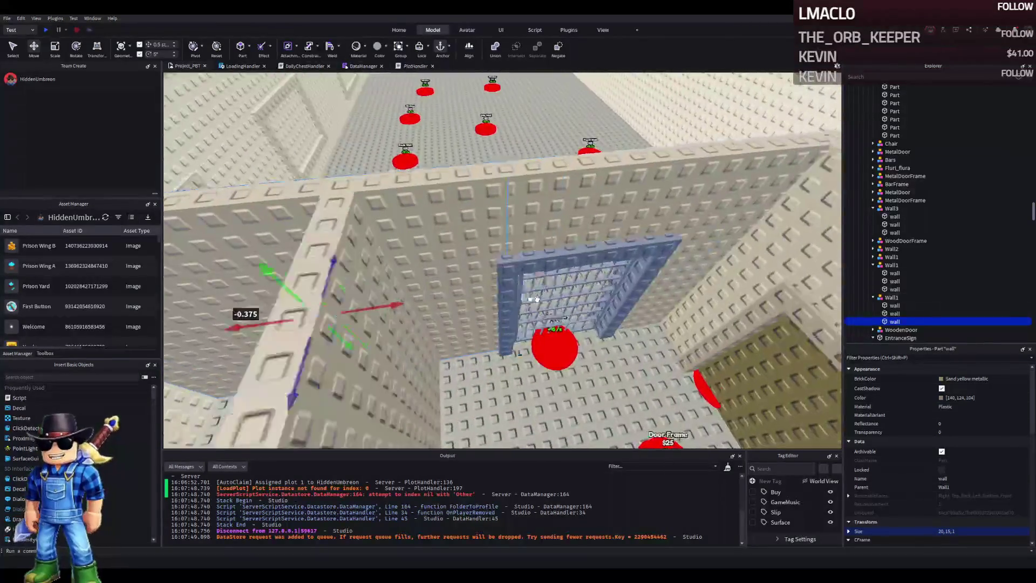
pyautogui.click(452, 218)
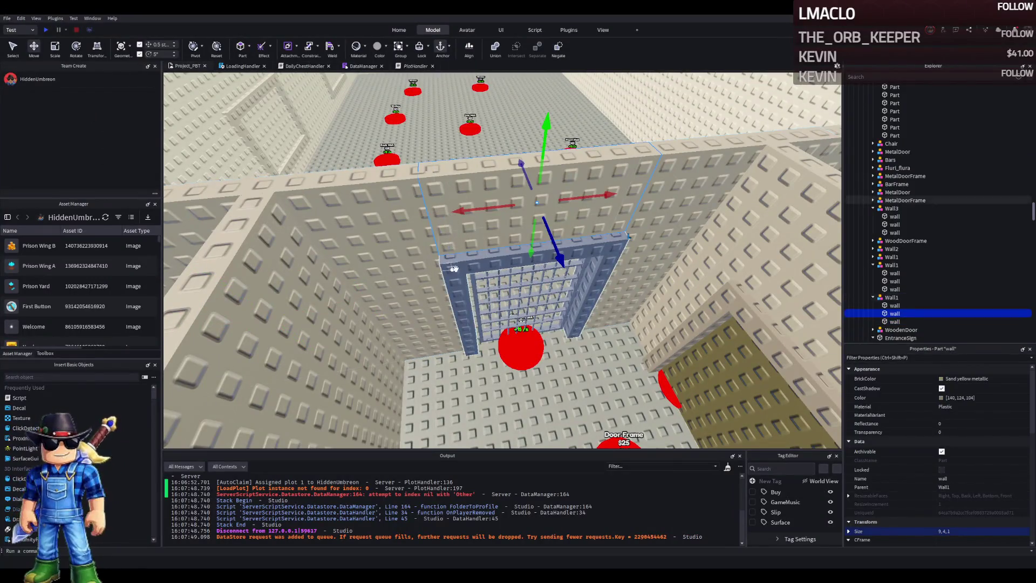
pyautogui.hotkey('ctrl', '3')
pyautogui.moveTo(452, 217)
pyautogui.mouseDown()
pyautogui.moveTo(407, 217)
pyautogui.moveTo(358, 174)
pyautogui.moveTo(541, 192)
pyautogui.moveTo(530, 195)
pyautogui.mouseUp()
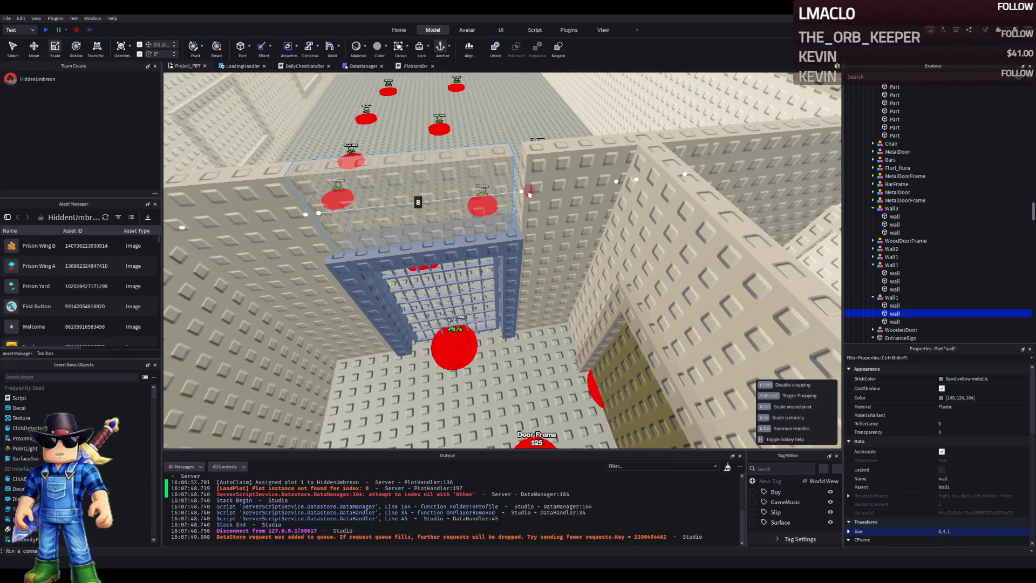
pyautogui.click(531, 227)
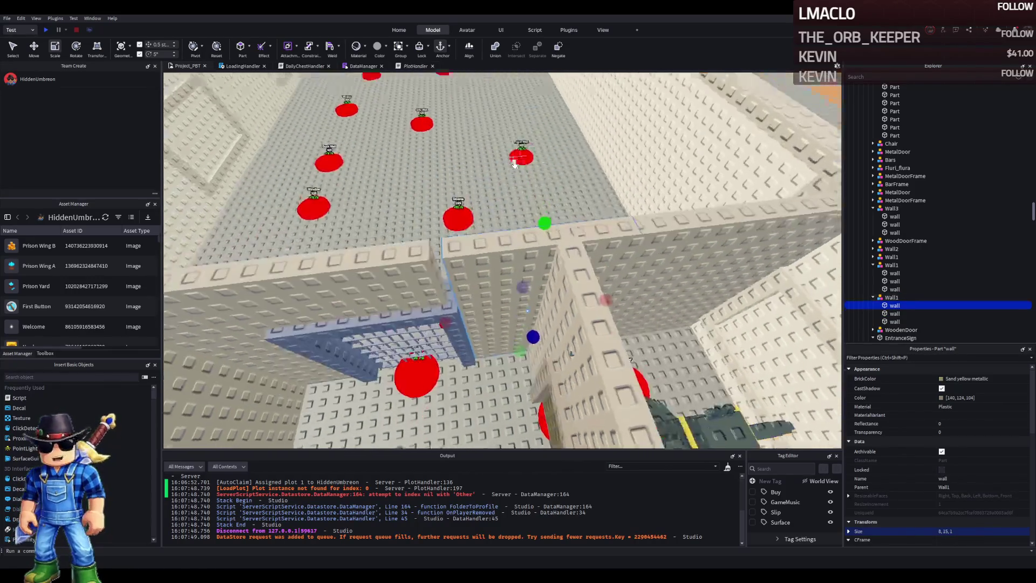
pyautogui.moveTo(537, 261)
pyautogui.mouseDown()
pyautogui.moveTo(426, 273)
pyautogui.moveTo(451, 277)
pyautogui.mouseUp()
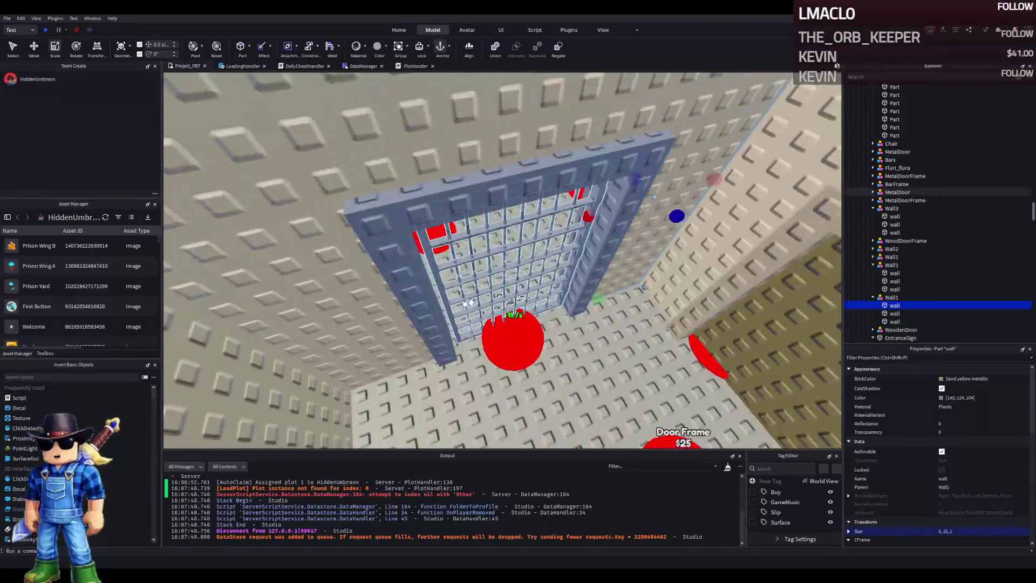
pyautogui.click(540, 343)
pyautogui.scroll(8, 543, 343)
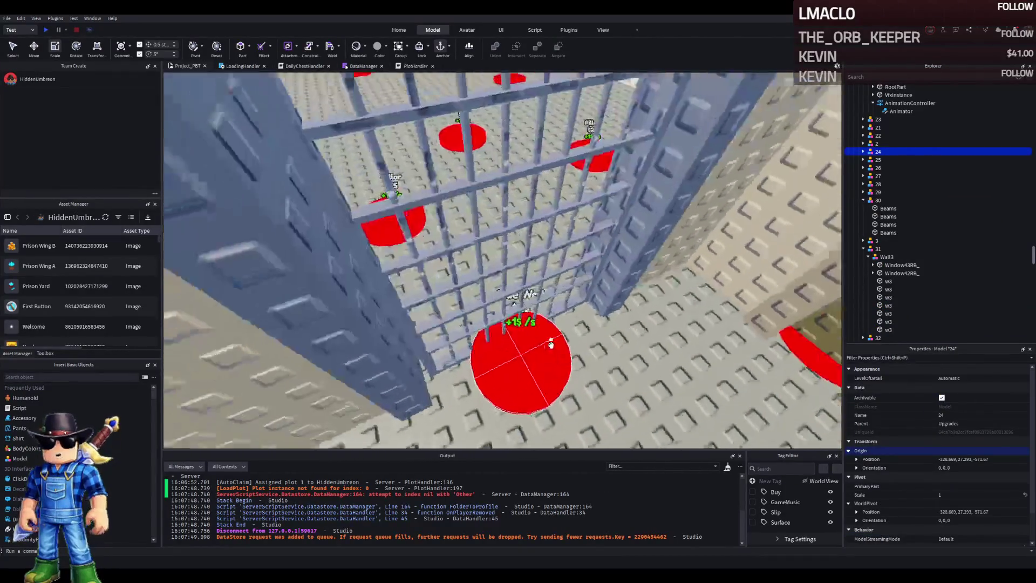
pyautogui.scroll(-8, 550, 344)
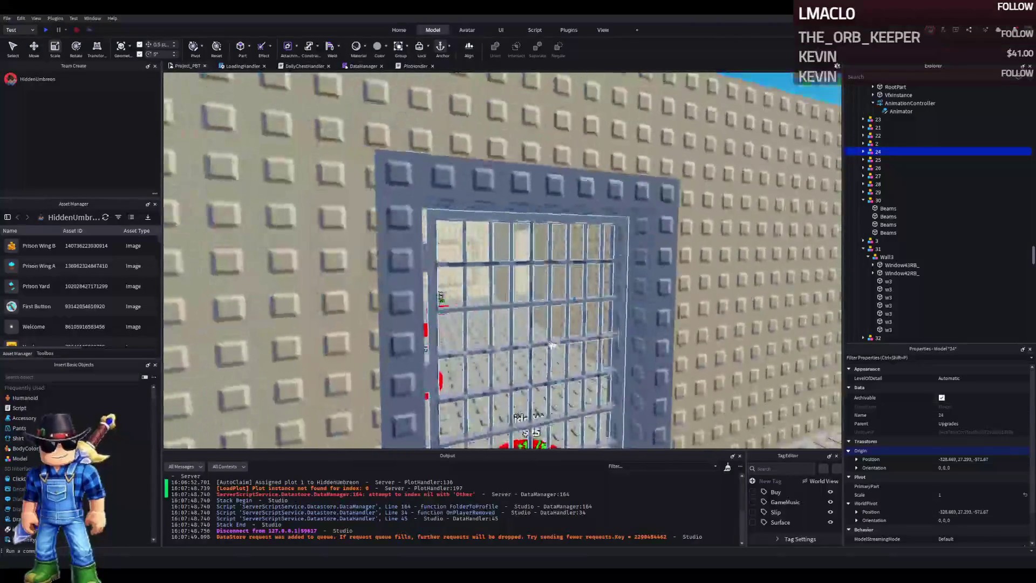
pyautogui.scroll(-5, 551, 344)
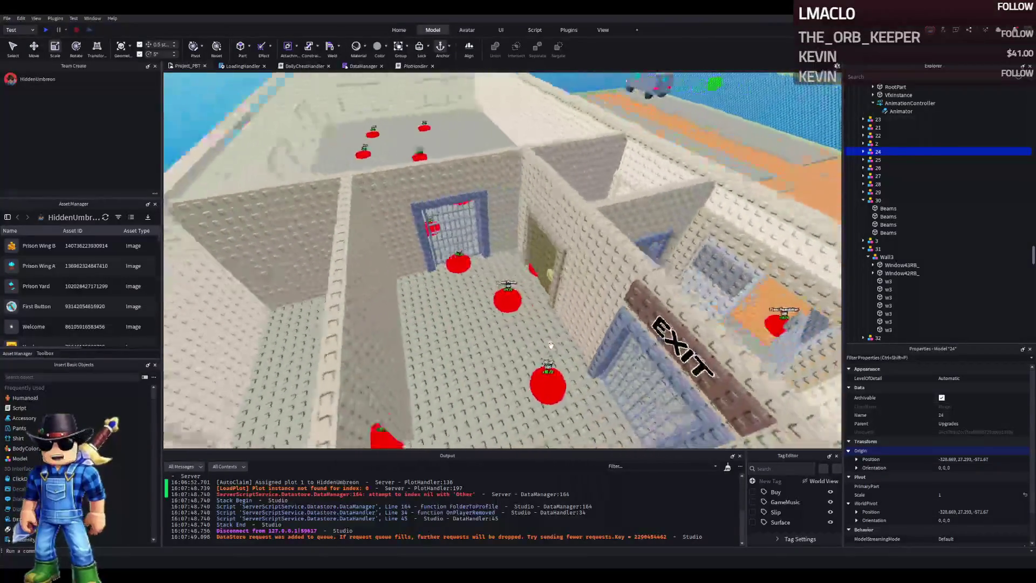
pyautogui.scroll(-3, 551, 344)
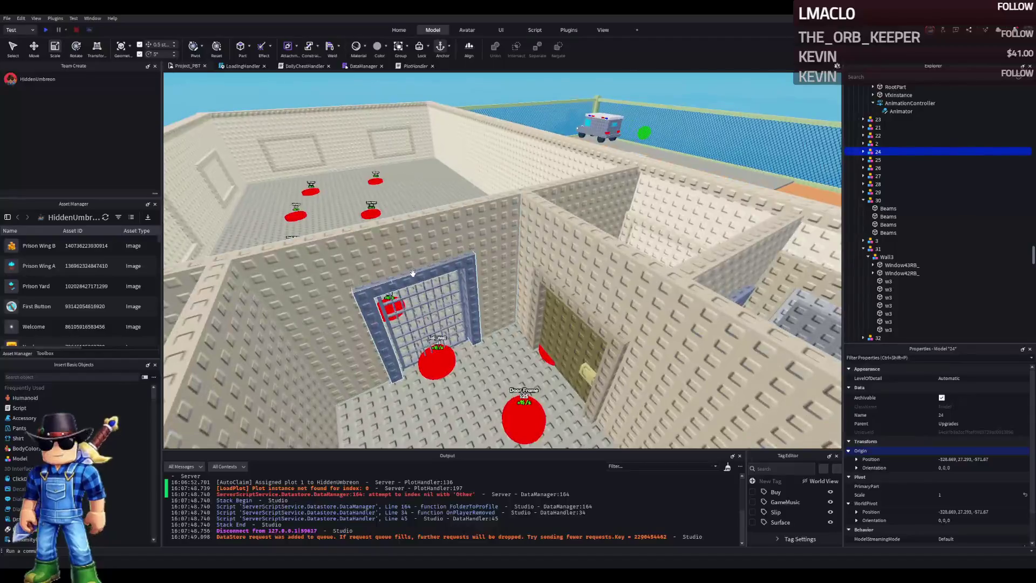
pyautogui.press('e')
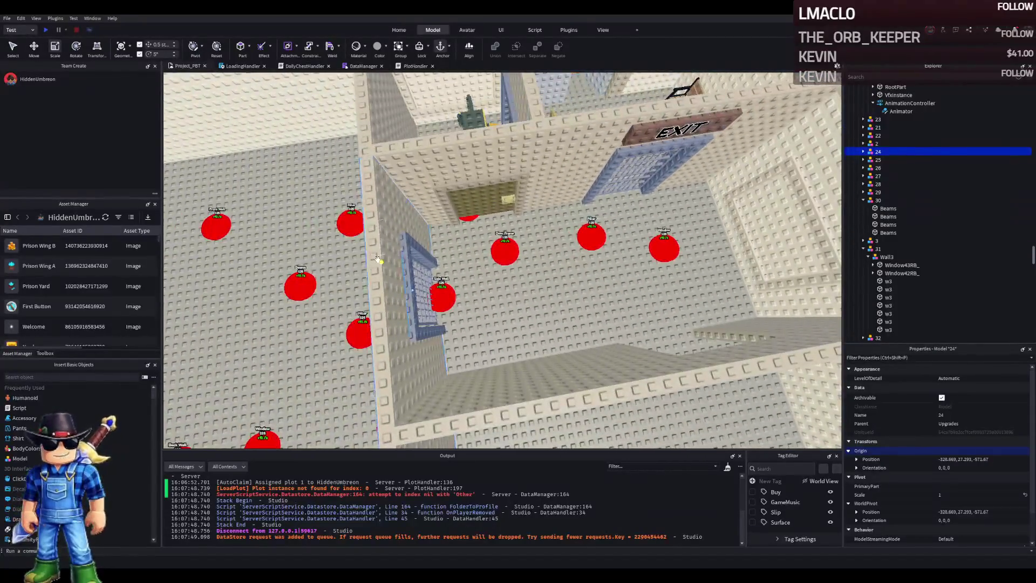
pyautogui.click(379, 260)
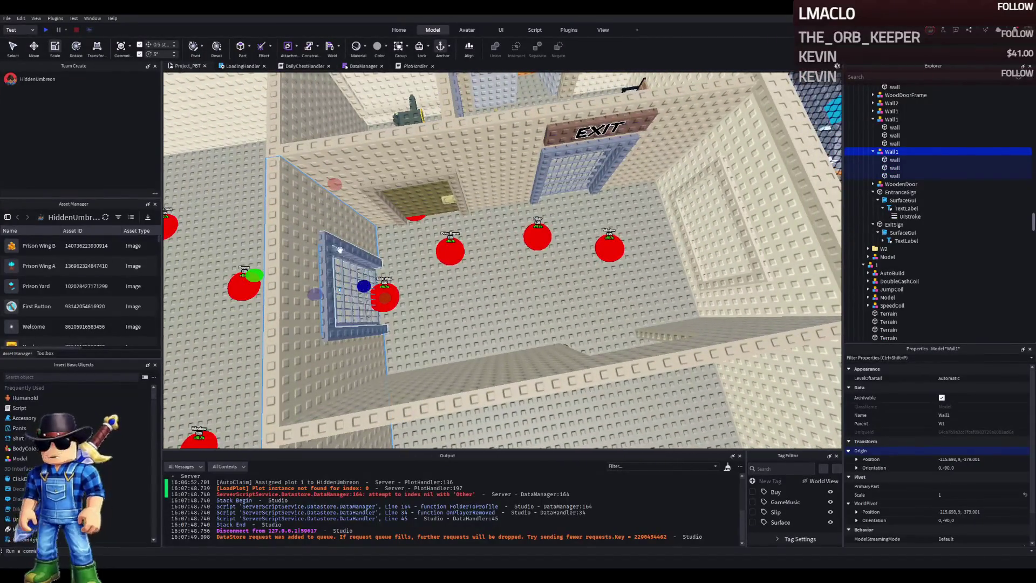
# - Move Wall1, MetalDoor and MetalDoorFrame together across the room to line up another cell front
pyautogui.keyDown('ctrl'); pyautogui.click(341, 253); pyautogui.keyUp('ctrl')
pyautogui.keyDown('ctrl'); pyautogui.click(346, 273); pyautogui.keyUp('ctrl')
pyautogui.hotkey('ctrl', '2')
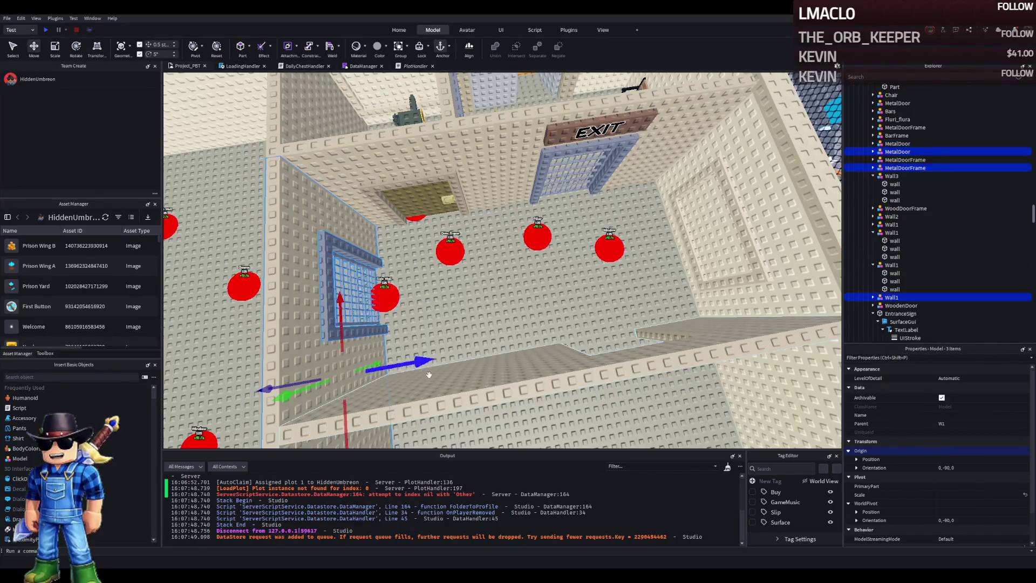
pyautogui.moveTo(419, 360); pyautogui.dragTo(479, 359)
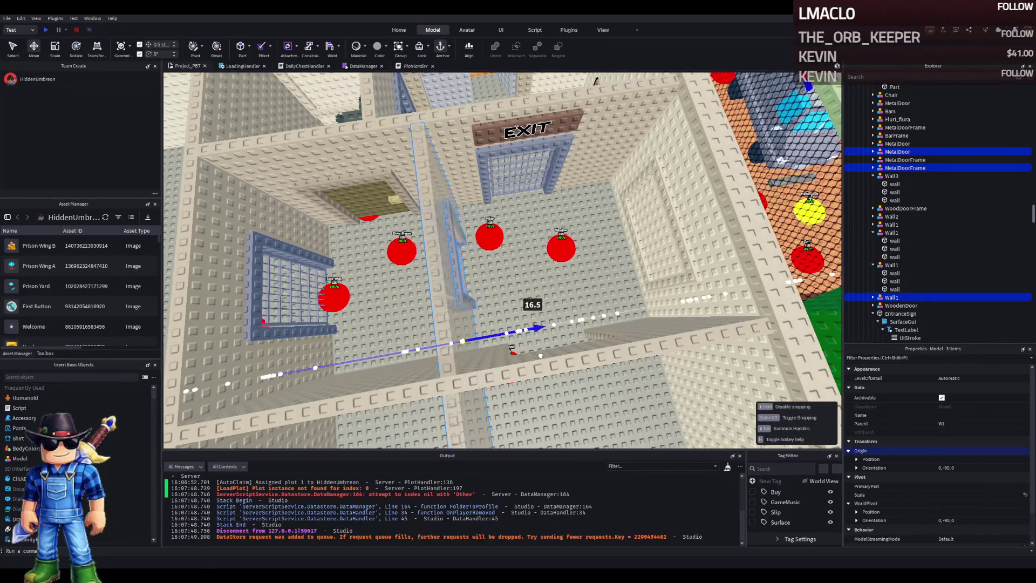
pyautogui.moveTo(558, 352); pyautogui.dragTo(559, 351)
pyautogui.scroll(-5, 559, 351)
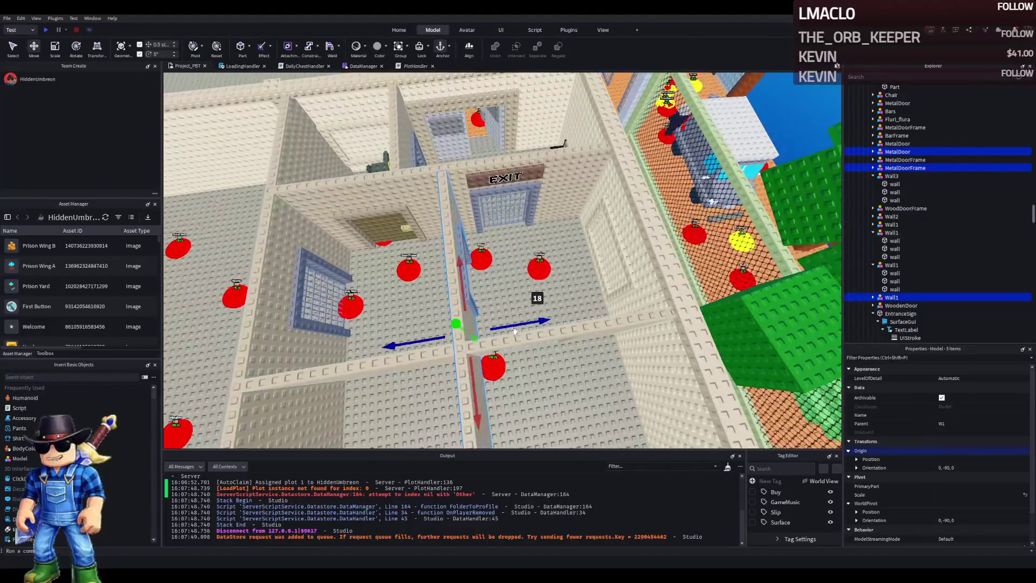
pyautogui.moveTo(533, 322); pyautogui.dragTo(560, 328)
# - Narrow one wall piece of the moved wall to 5.5, 15, 1
pyautogui.scroll(5, 560, 328)
pyautogui.scroll(-10, 559, 328)
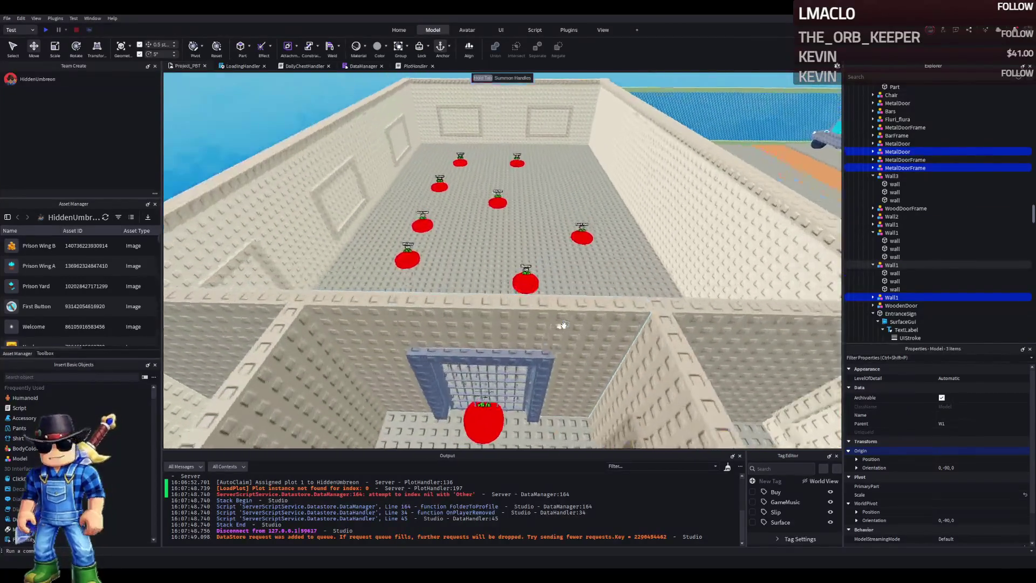
pyautogui.scroll(6, 563, 325)
pyautogui.scroll(-2, 563, 327)
pyautogui.scroll(2, 563, 329)
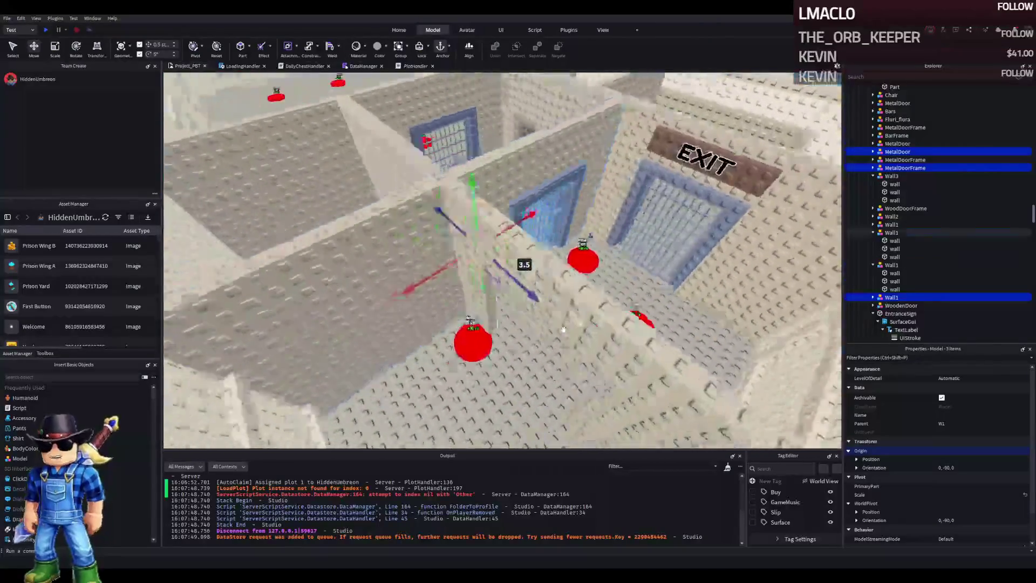
pyautogui.scroll(-6, 563, 329)
pyautogui.scroll(4, 563, 329)
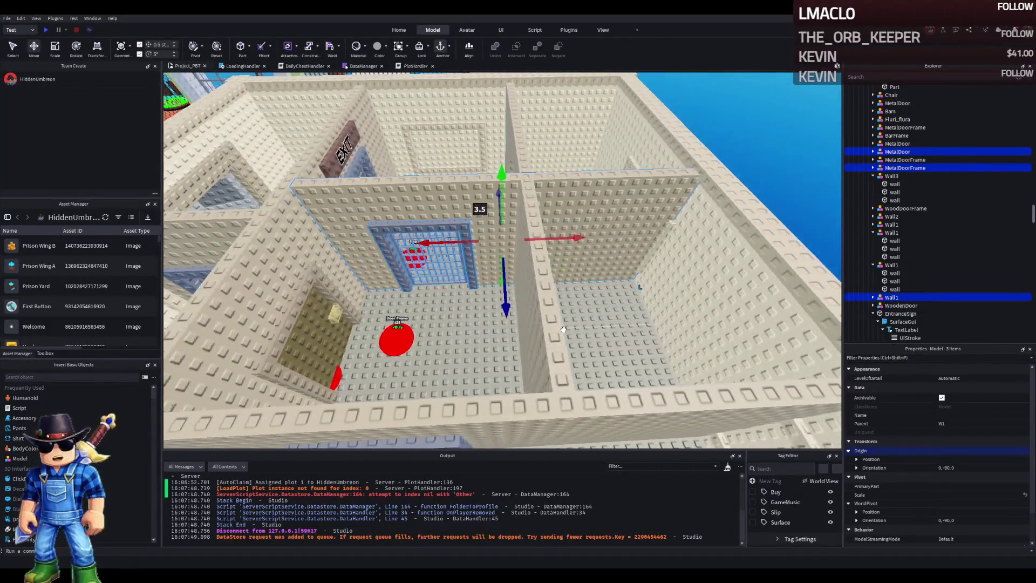
pyautogui.scroll(-3, 563, 329)
pyautogui.keyDown('alt'); pyautogui.click(604, 274); pyautogui.keyUp('alt')
pyautogui.hotkey('ctrl', '3')
pyautogui.scroll(-3, 605, 274)
pyautogui.scroll(5, 613, 419)
pyautogui.moveTo(614, 419)
pyautogui.mouseDown()
pyautogui.moveTo(620, 309)
pyautogui.moveTo(539, 319)
pyautogui.mouseUp()
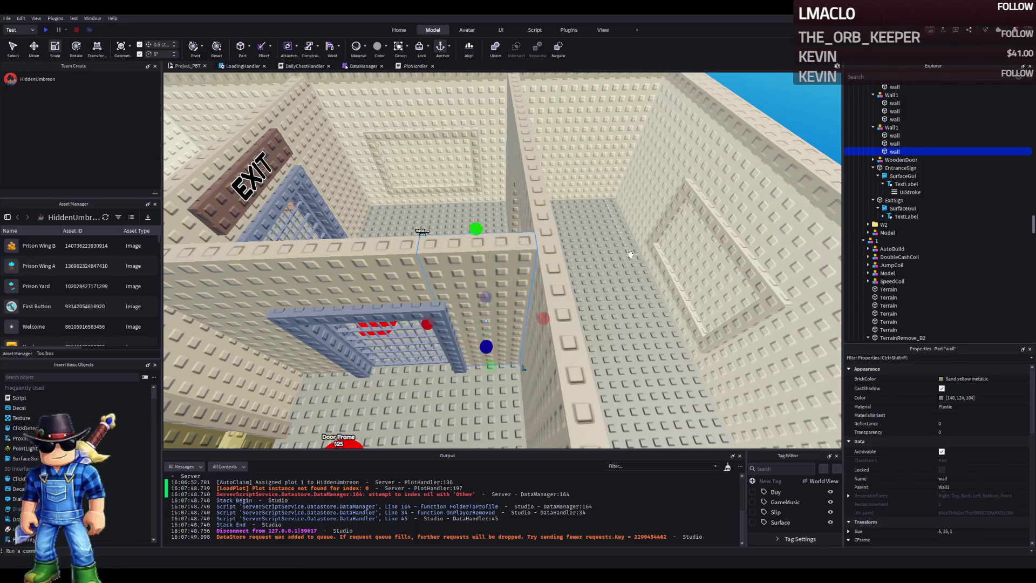
pyautogui.click(631, 255)
pyautogui.scroll(5, 628, 254)
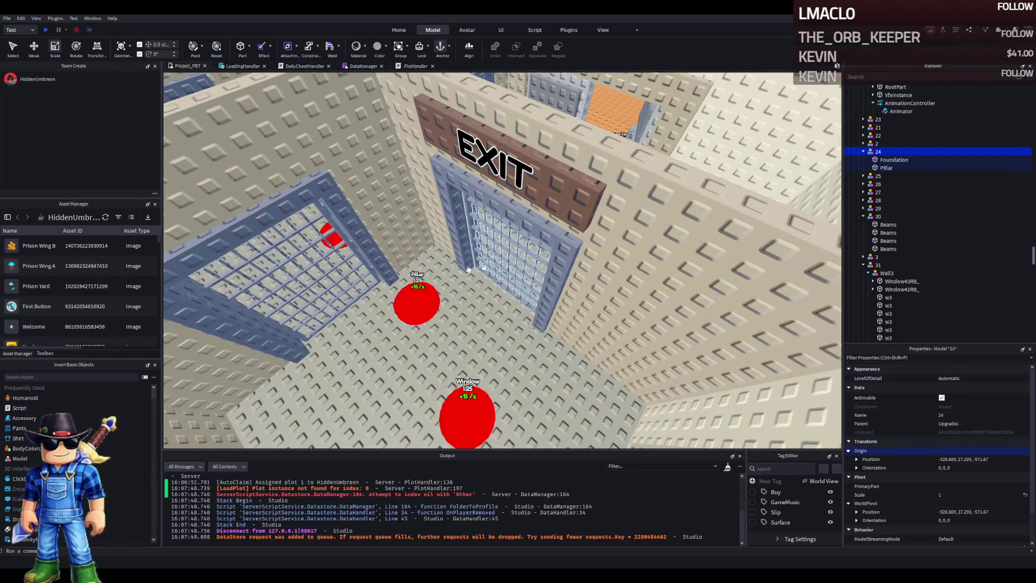
pyautogui.moveTo(499, 263); pyautogui.dragTo(408, 241)
pyautogui.scroll(-10, 407, 240)
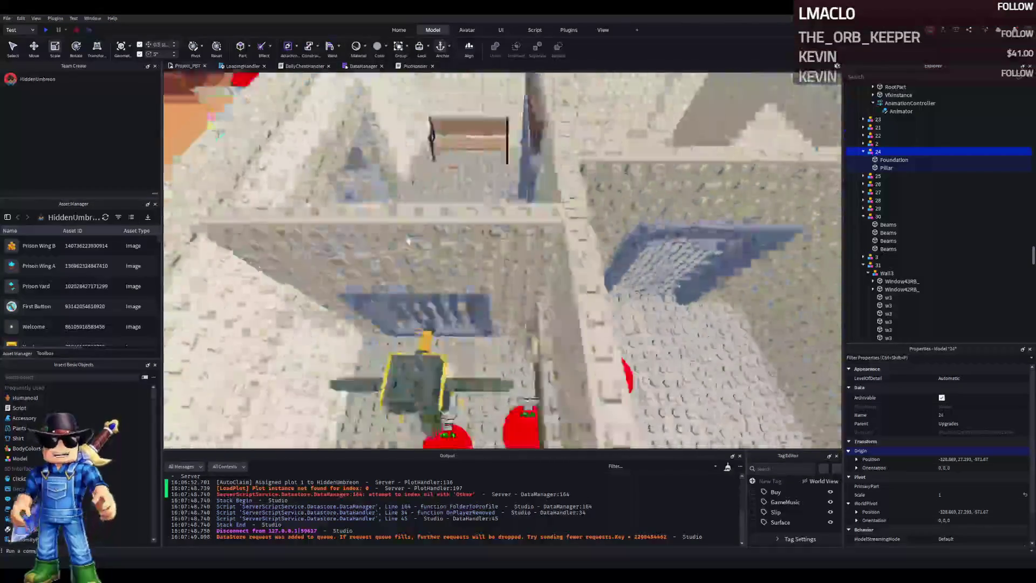
pyautogui.scroll(5, 407, 241)
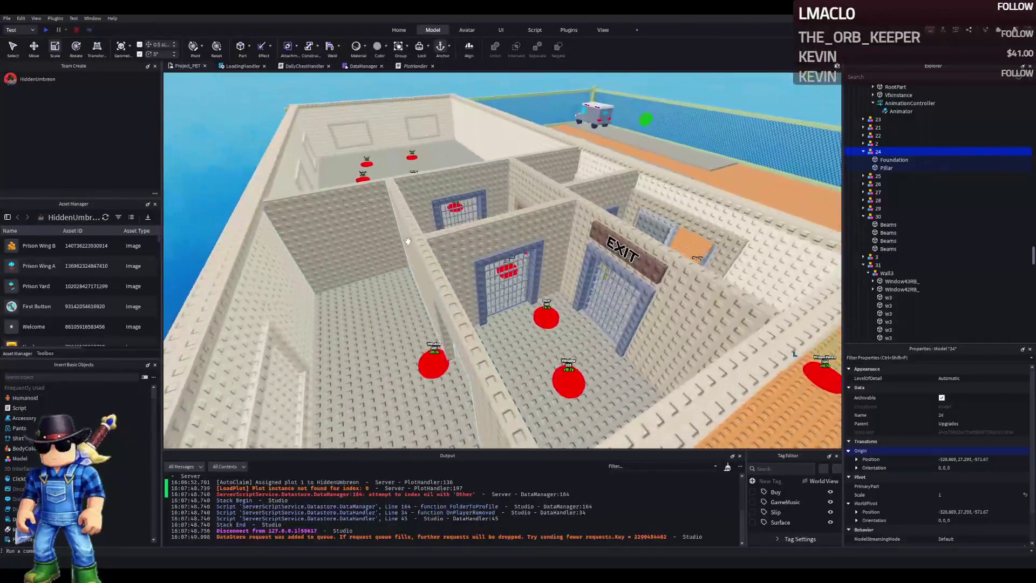
pyautogui.scroll(2, 409, 238)
pyautogui.scroll(-3, 409, 238)
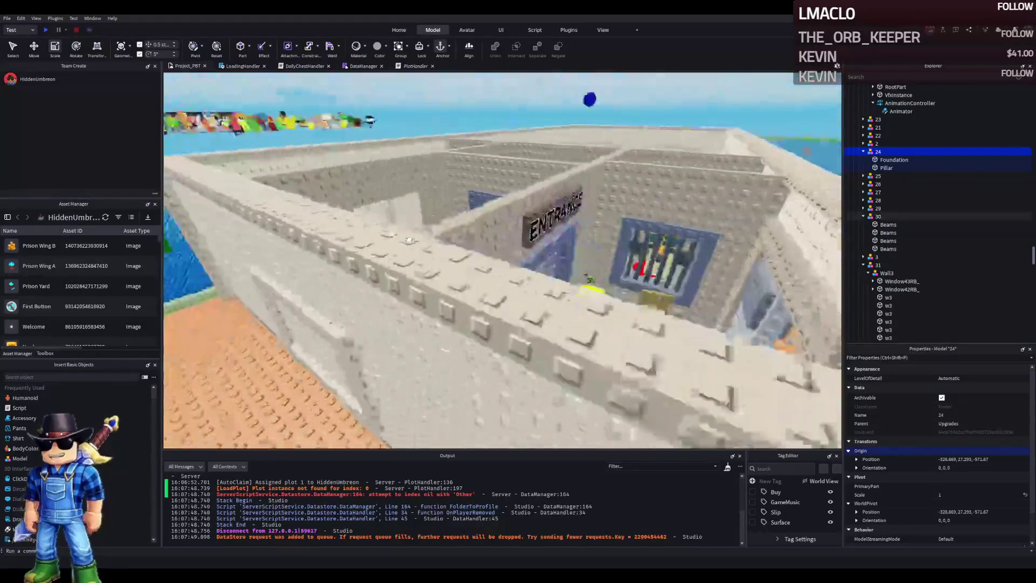
pyautogui.scroll(8, 410, 238)
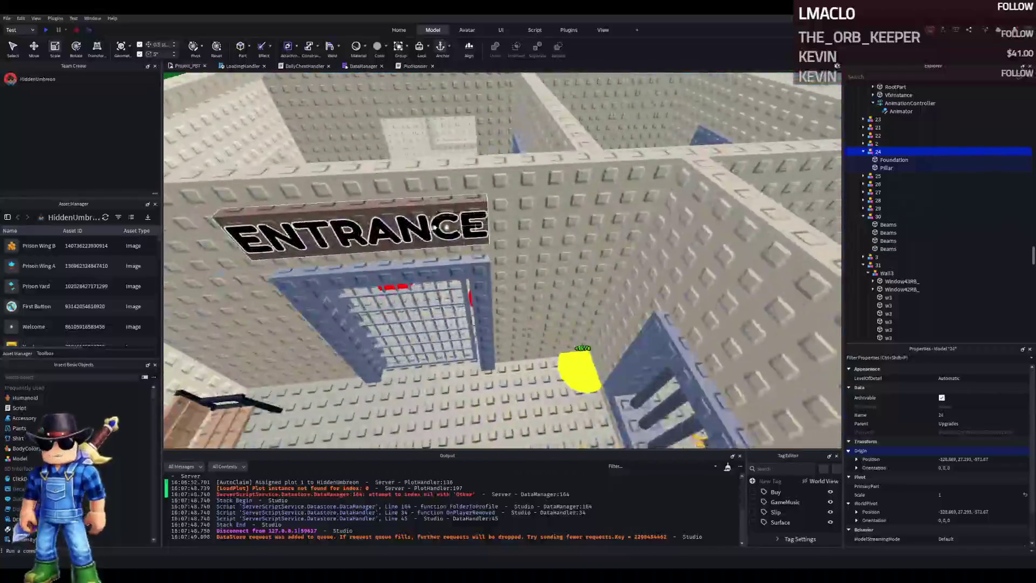
pyautogui.click(447, 227)
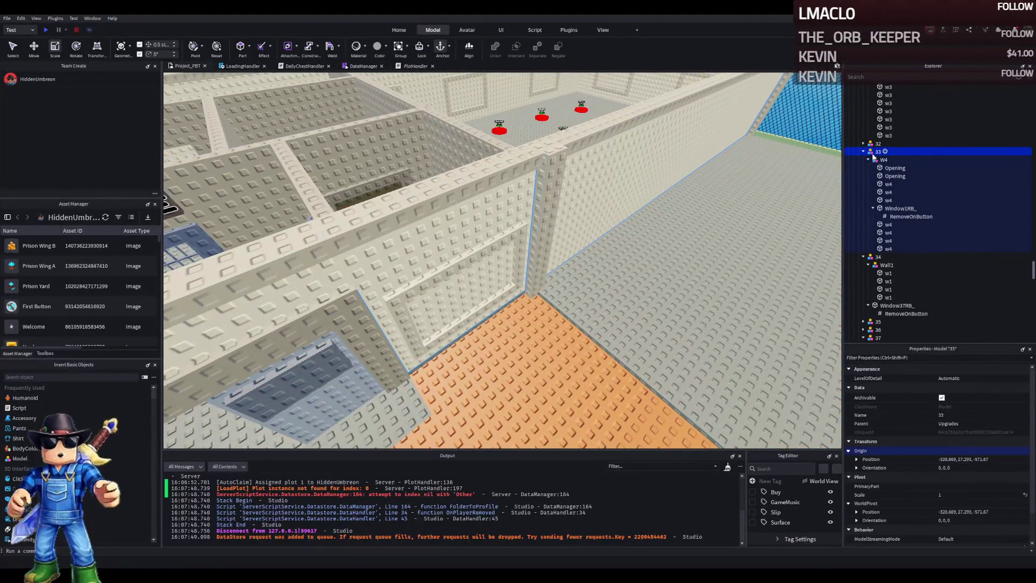
# - Move the TemplatePlot folder into ReplicatedStorage and start a play test with F5
pyautogui.press('Left')
pyautogui.press('Left')
pyautogui.press('Left')
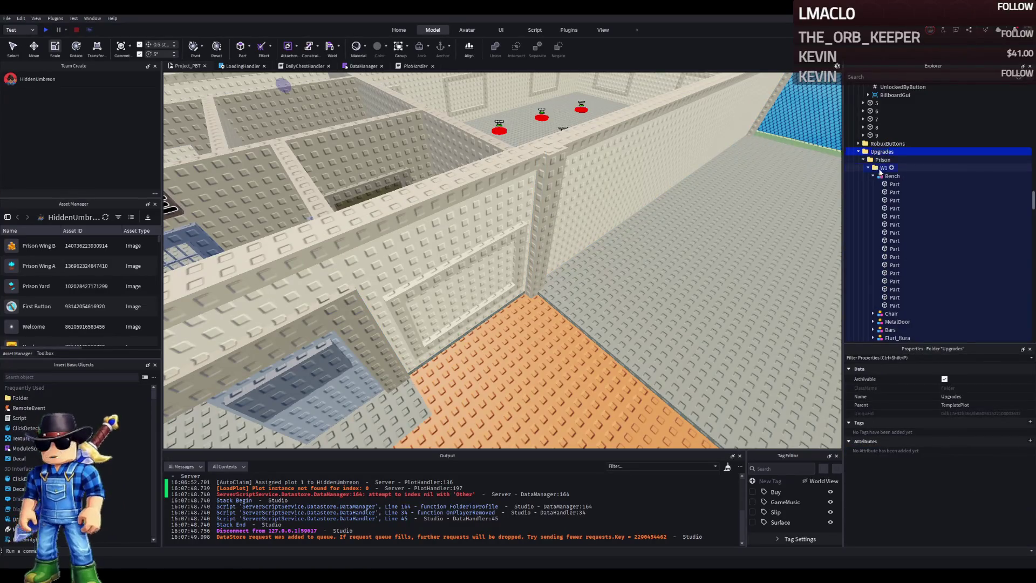
pyautogui.doubleClick(881, 169)
pyautogui.press('Left')
pyautogui.press('Left')
pyautogui.press('Left')
pyautogui.moveTo(878, 156); pyautogui.dragTo(883, 233)
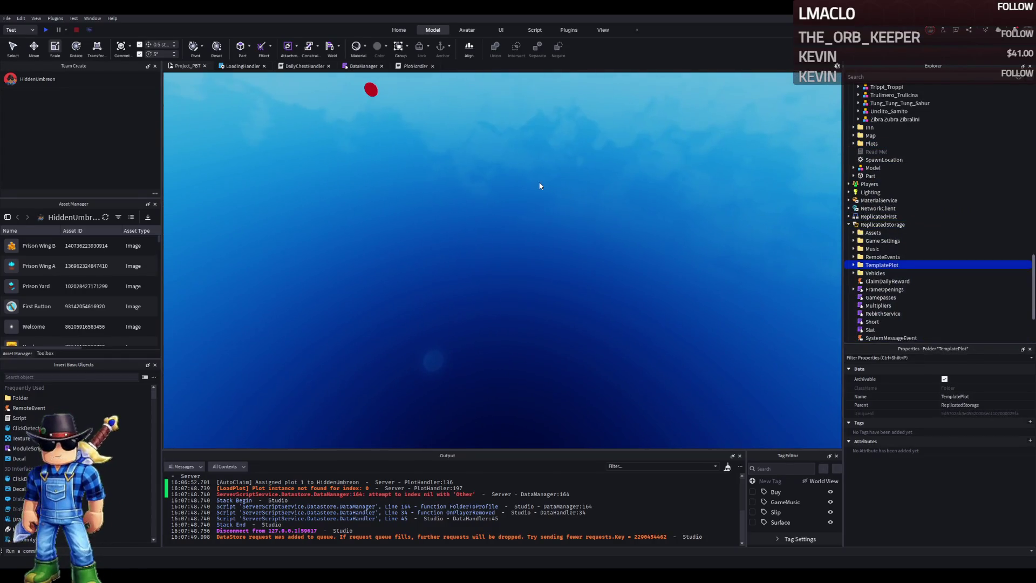
pyautogui.press('F5')
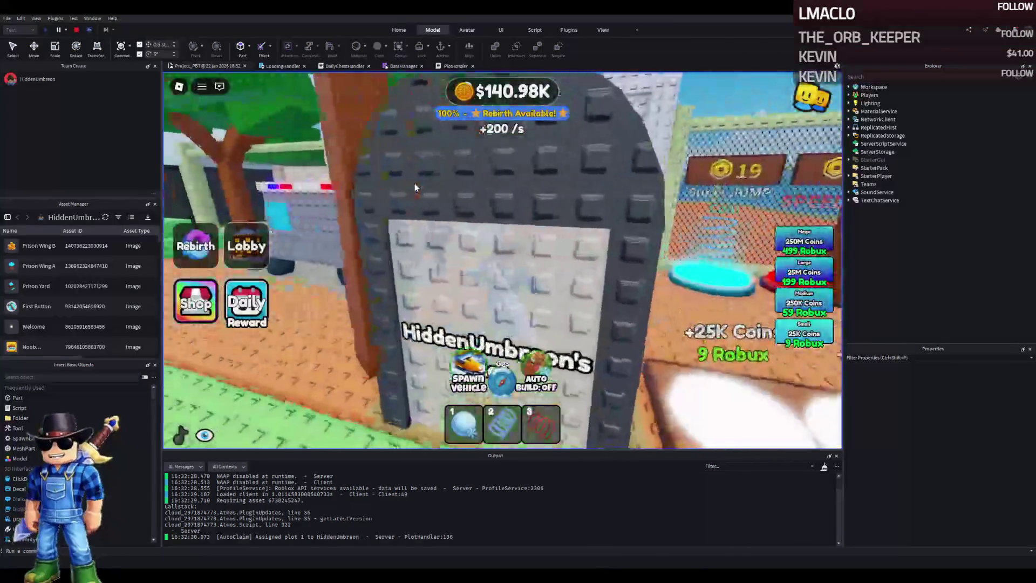
# - Walk through the prison gate to the barred cell doors, jumping over a wall and back
pyautogui.press('w')
pyautogui.press('w')
pyautogui.press('w')
pyautogui.press('w')
pyautogui.press('w')
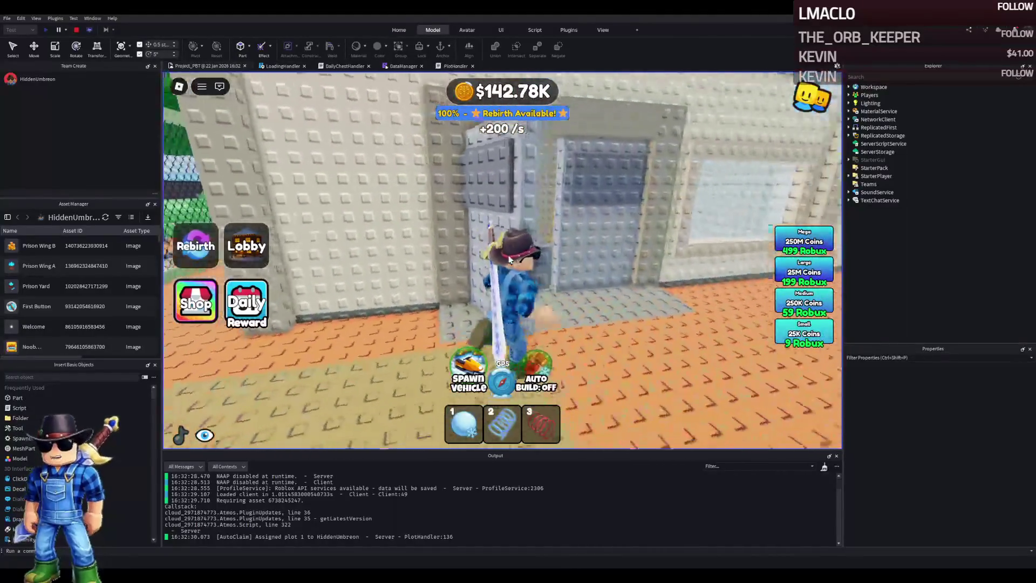
pyautogui.press('w')
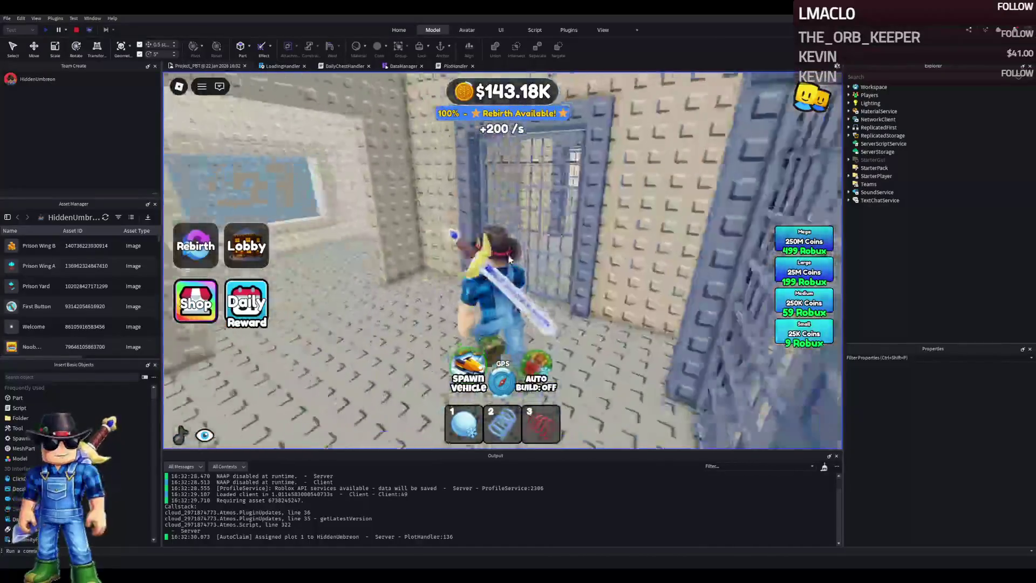
pyautogui.press('w')
pyautogui.press('w')
pyautogui.press('w')
pyautogui.press('w')
pyautogui.press('w')
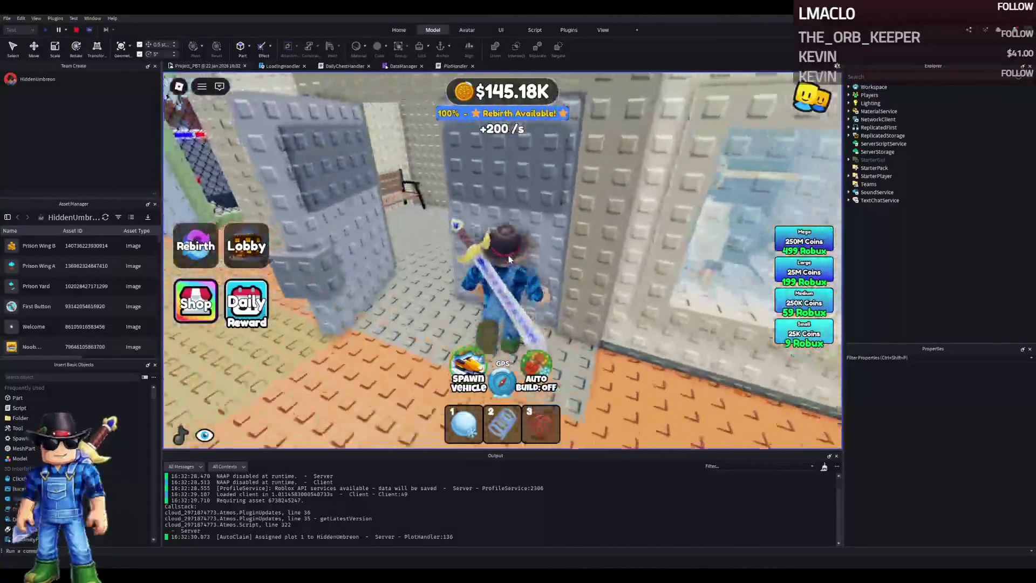
pyautogui.press('w')
pyautogui.press('w')
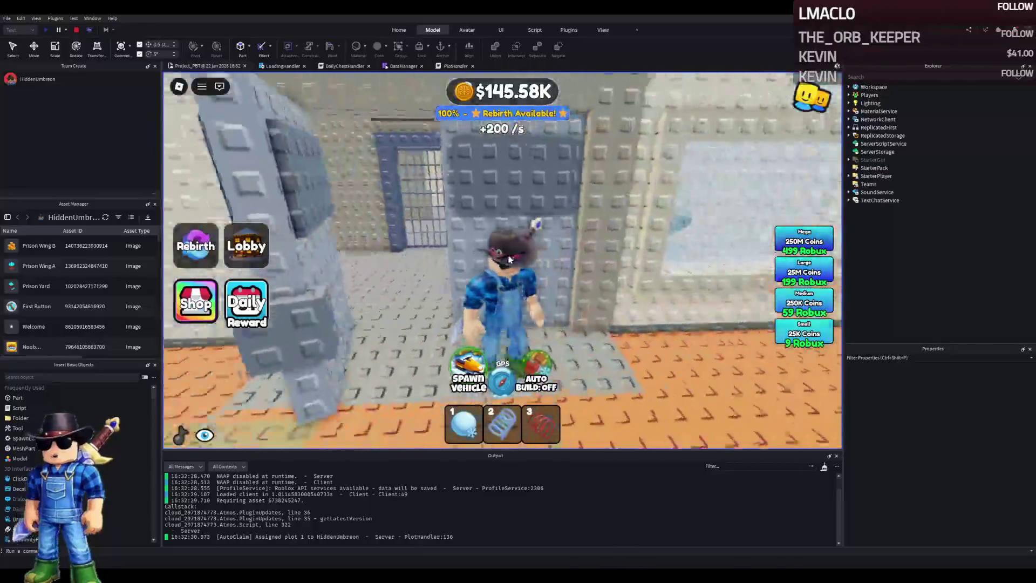
pyautogui.press('d')
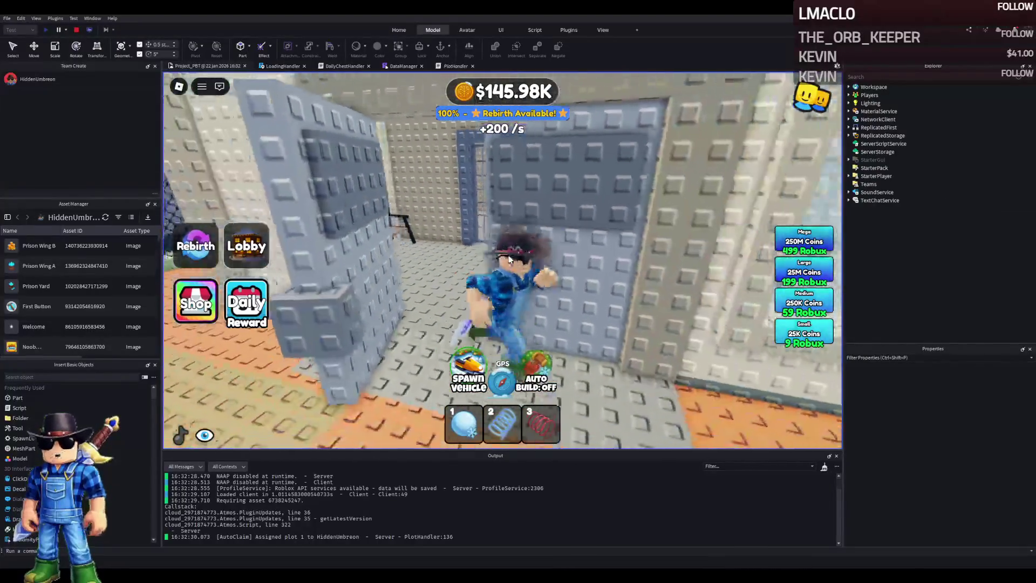
pyautogui.press('space')
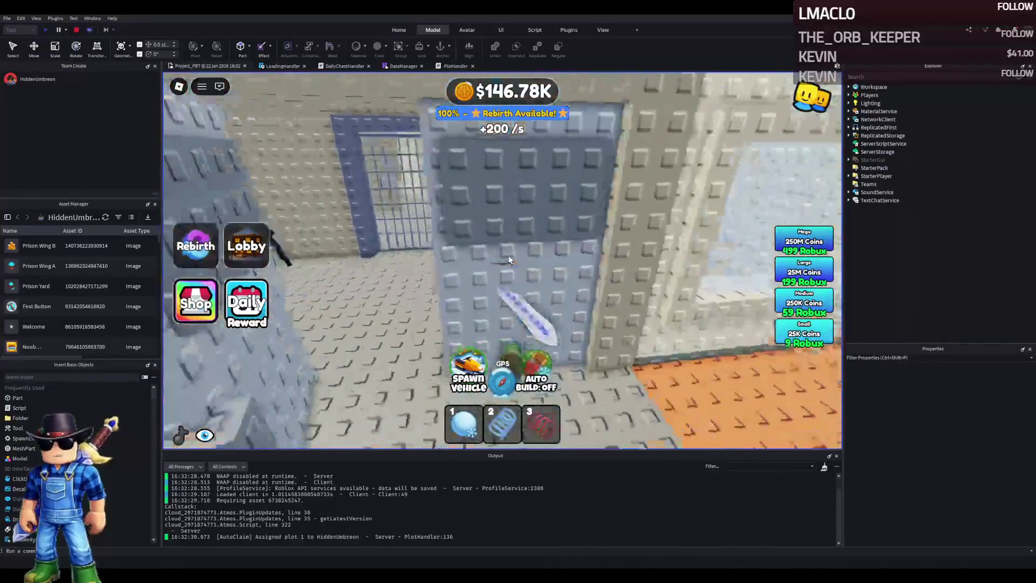
pyautogui.press('s')
pyautogui.press('w')
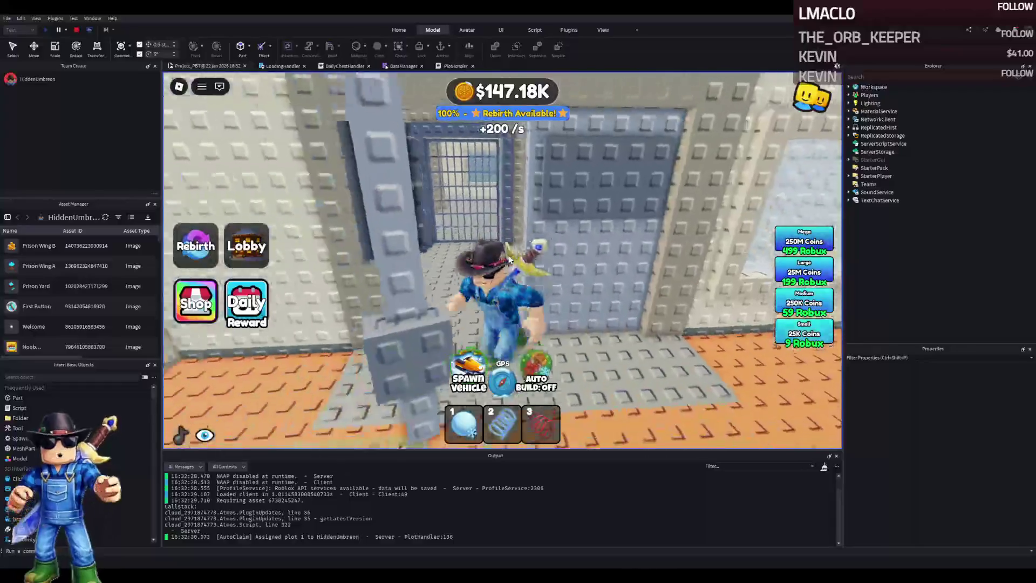
# - Walk along the cell row, outside to view the building, then back into the open room
pyautogui.press('d')
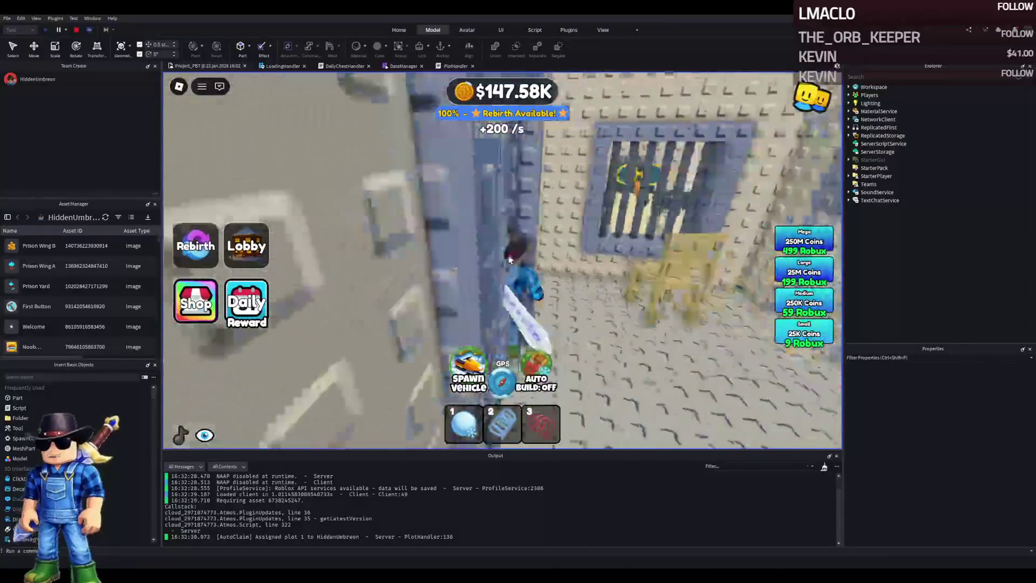
pyautogui.press('w')
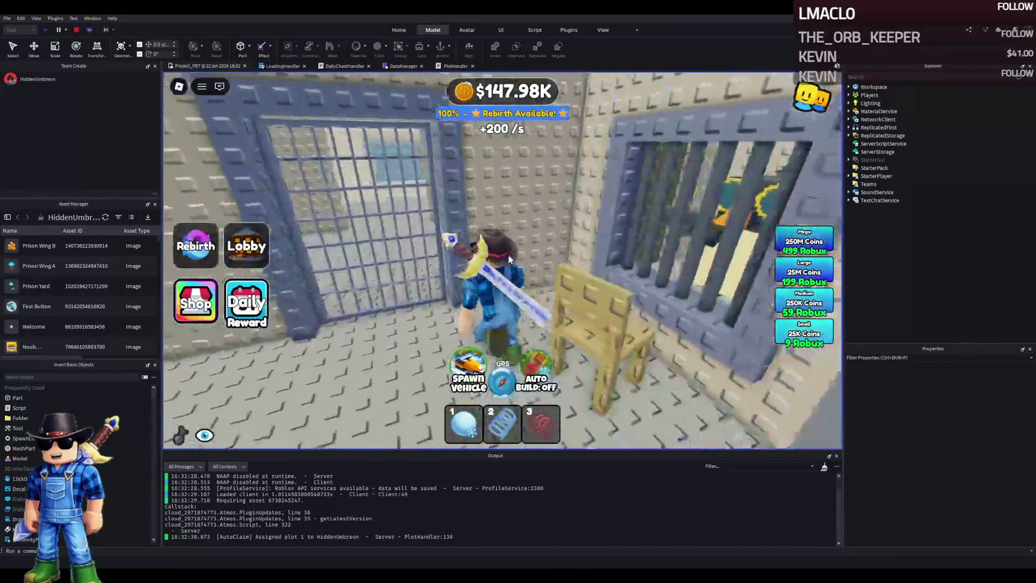
pyautogui.press('w')
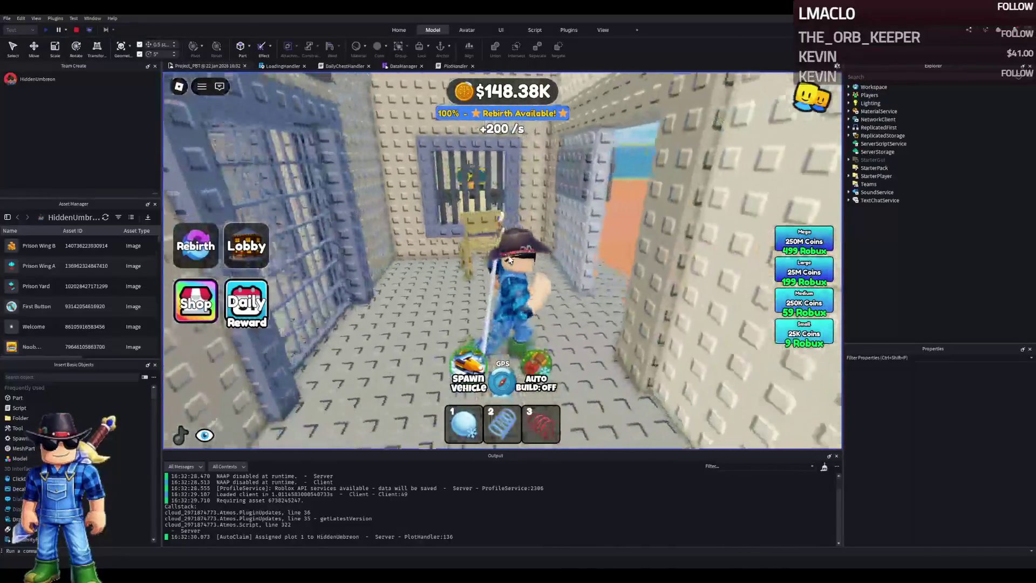
pyautogui.press('w')
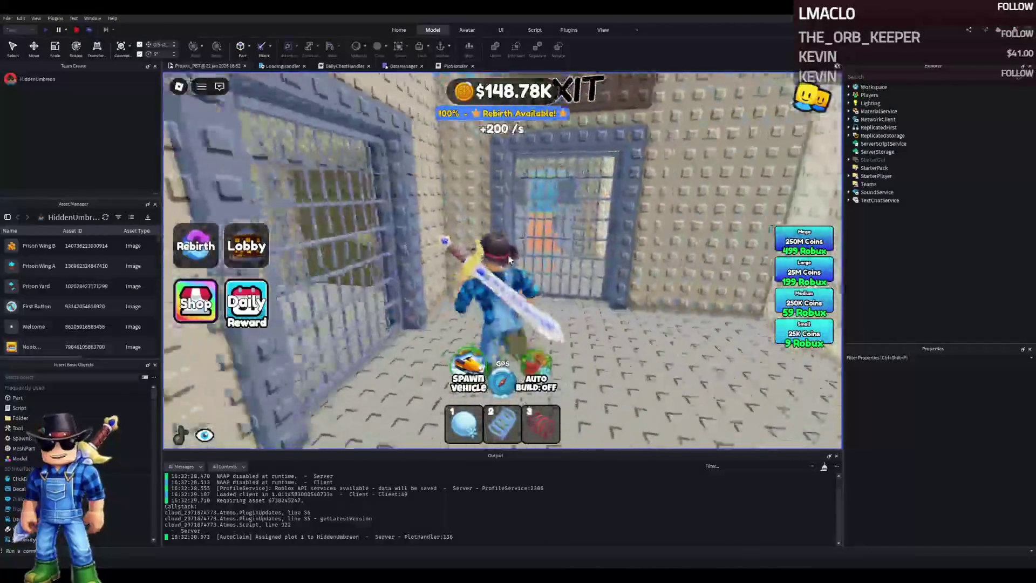
pyautogui.press('w')
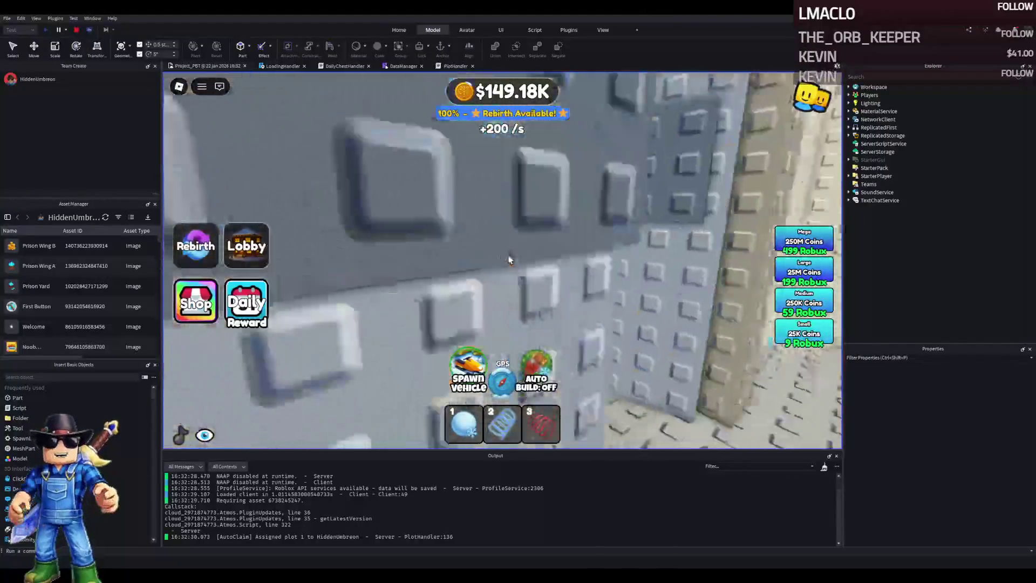
pyautogui.press('w')
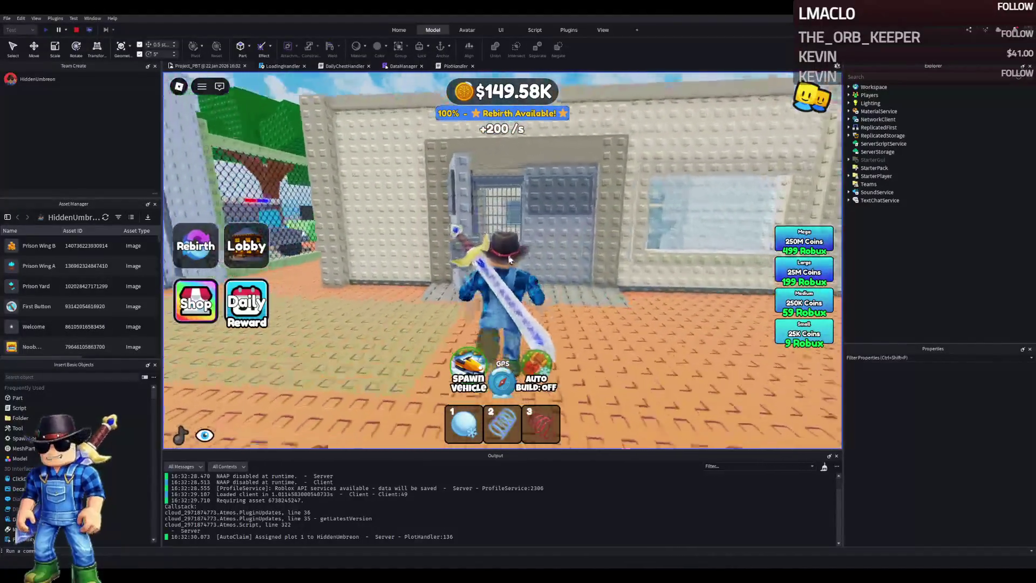
pyautogui.press('w')
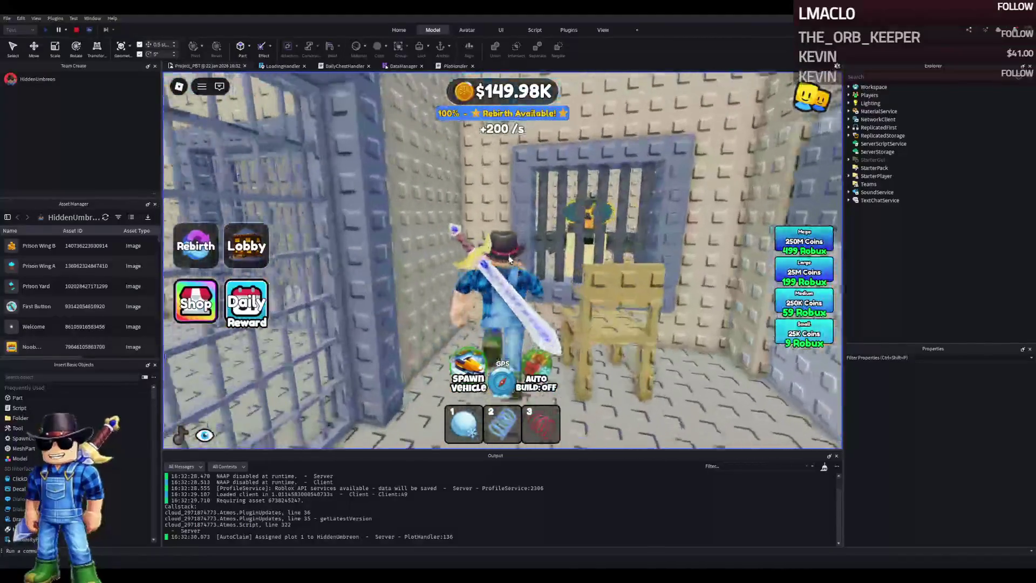
pyautogui.press('w')
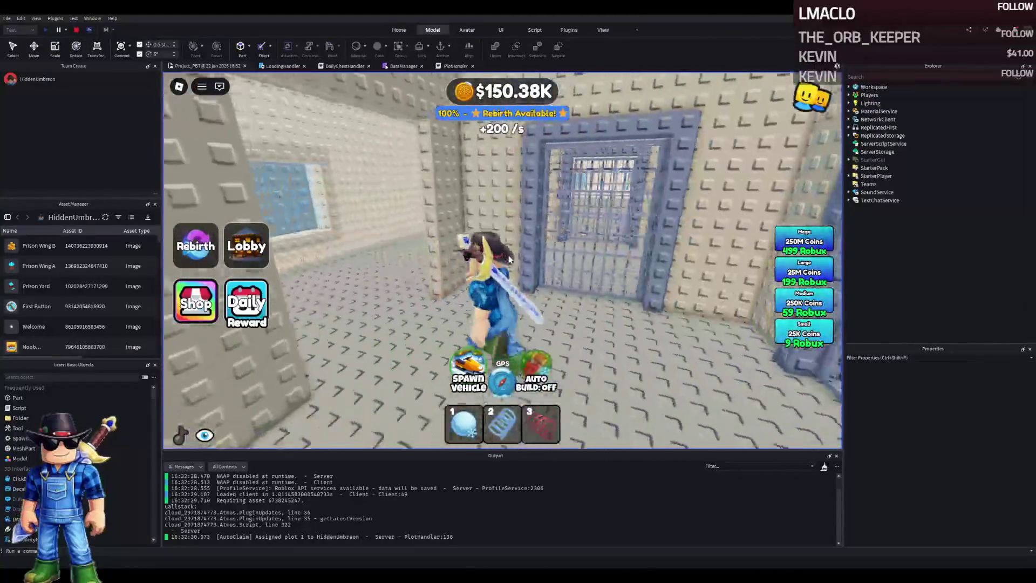
pyautogui.press('w')
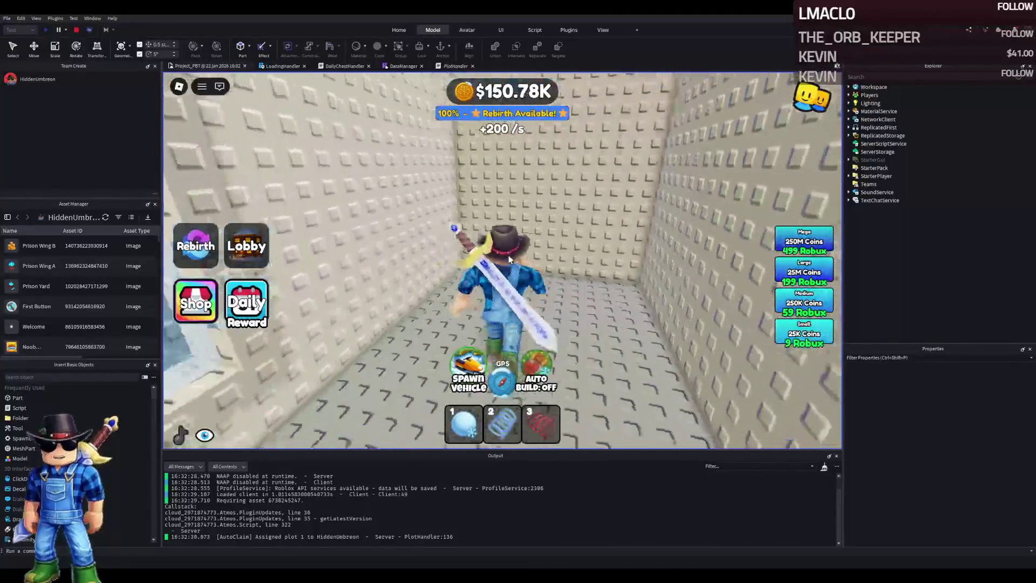
# - Walk the barred-cell corridor up to a cell door and through the doorway toward the yard
pyautogui.press('w')
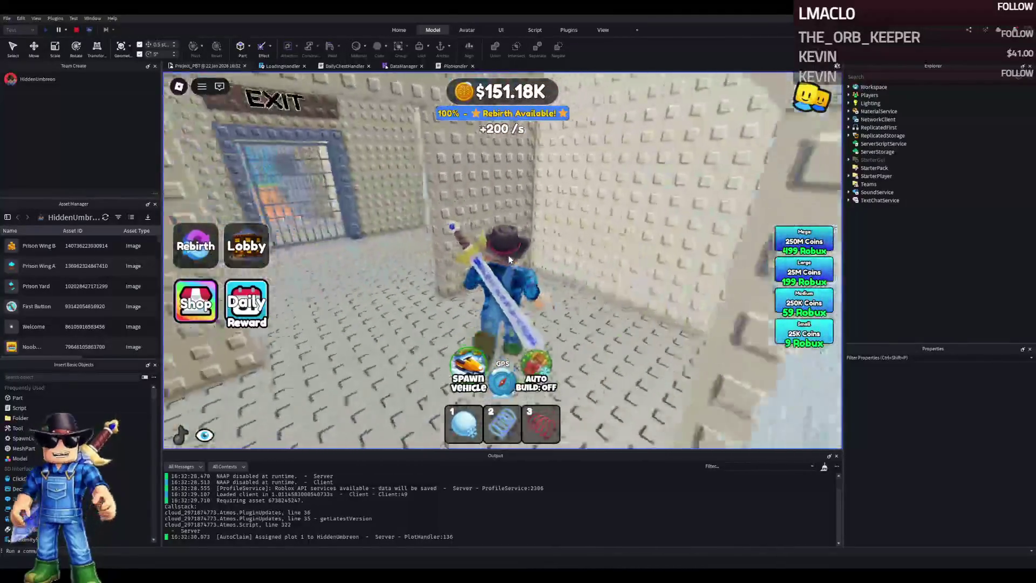
pyautogui.press('w')
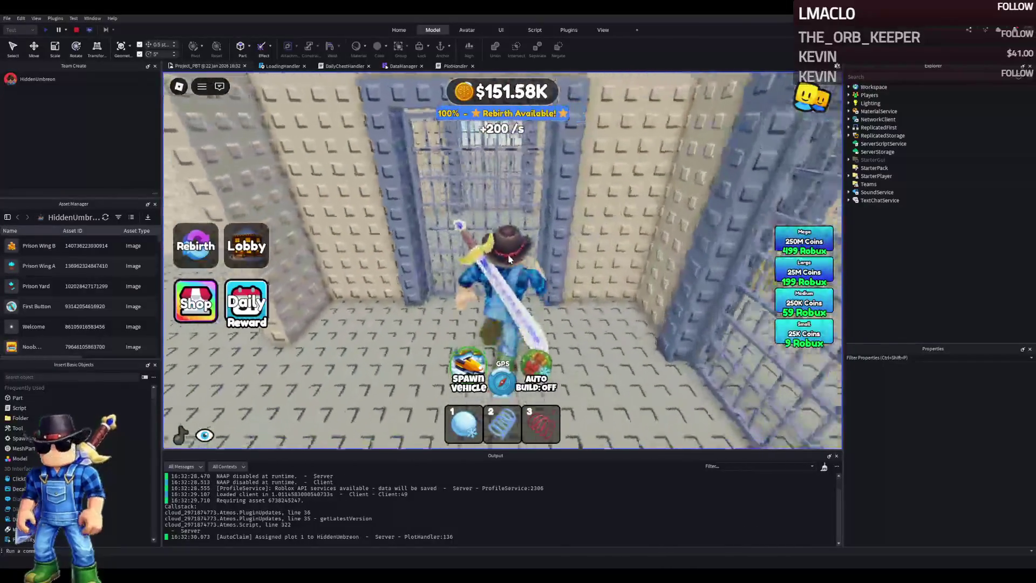
pyautogui.press('a')
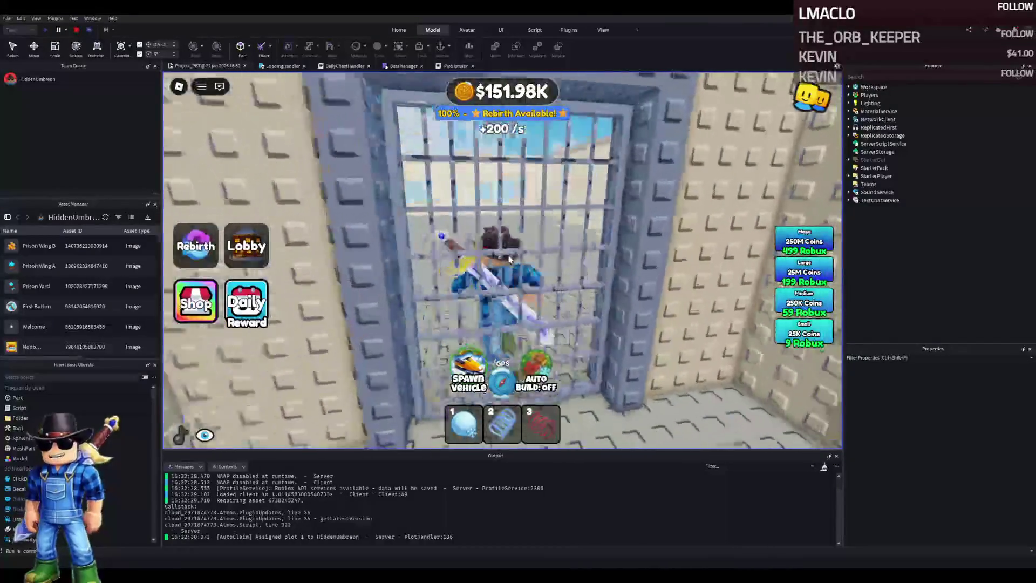
pyautogui.press('d')
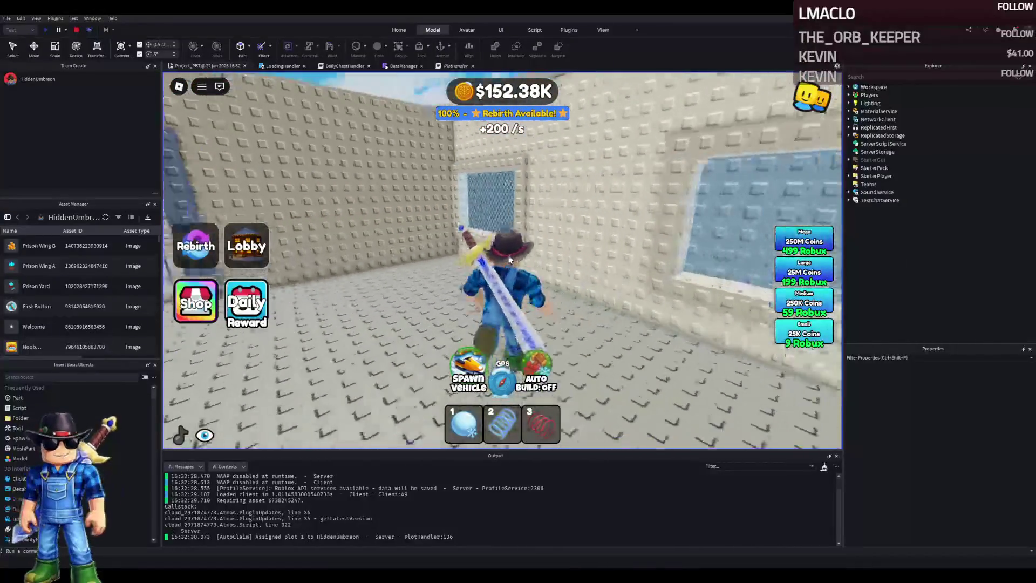
pyautogui.press('w')
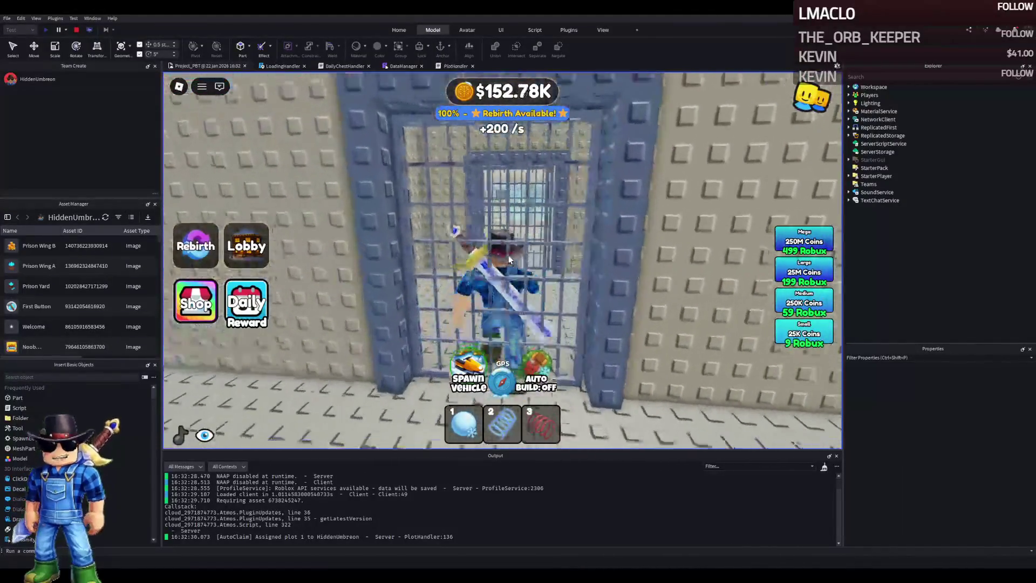
pyautogui.press('w')
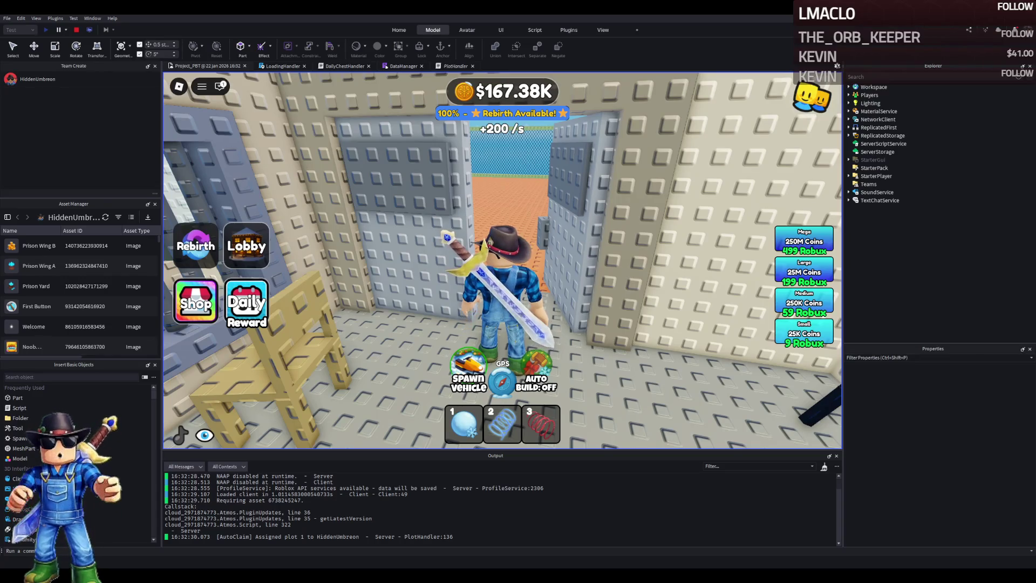
# - Walk the character through the prison gate, past the armoured truck and across the grass
pyautogui.press('w')
pyautogui.press('w')
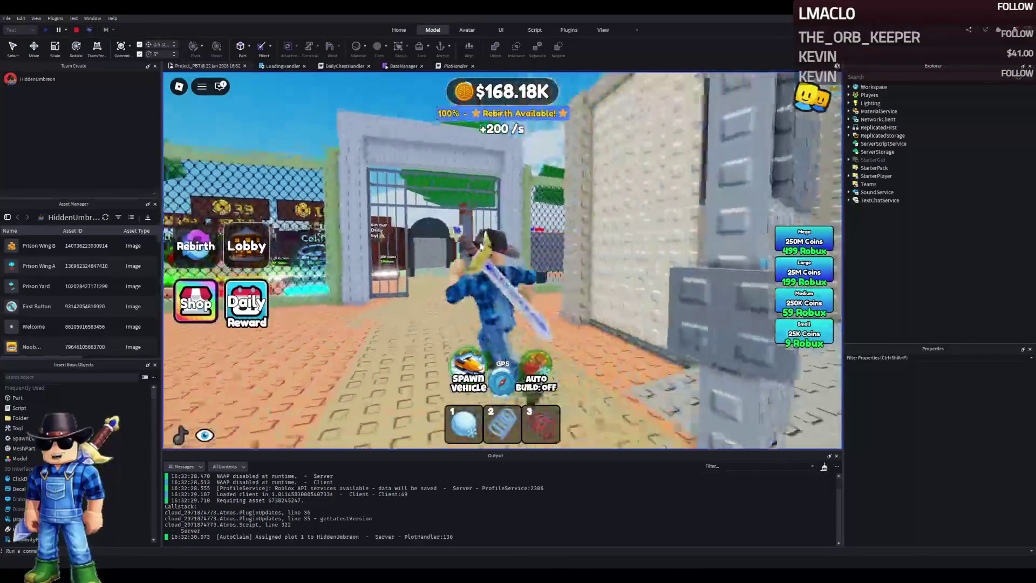
pyautogui.press('w')
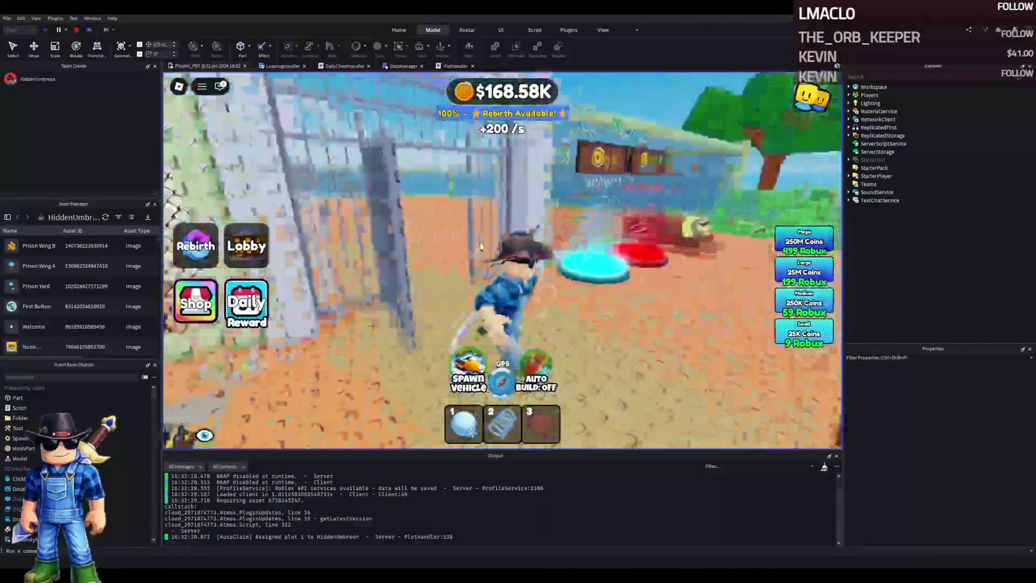
pyautogui.press('w')
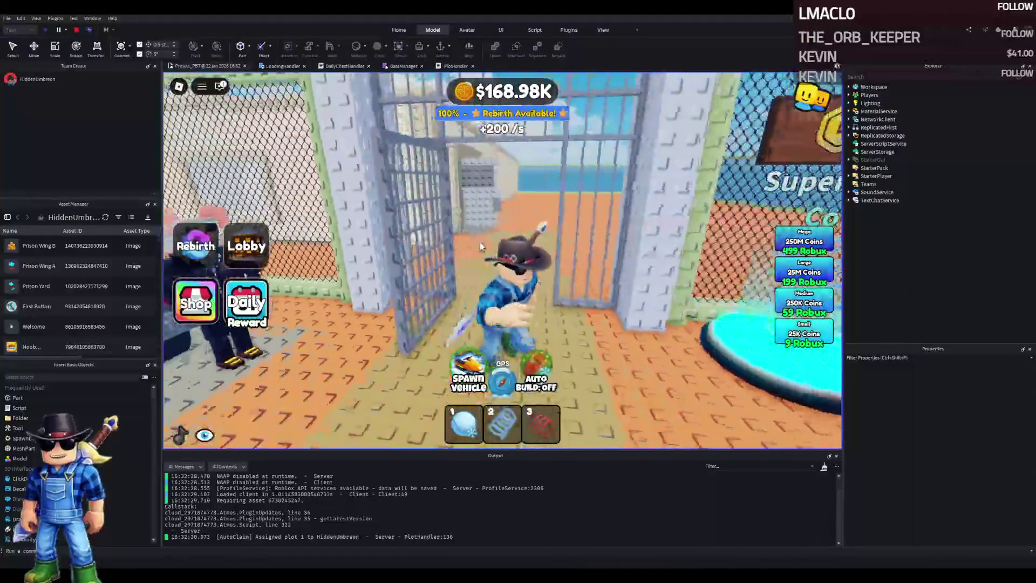
pyautogui.press('a')
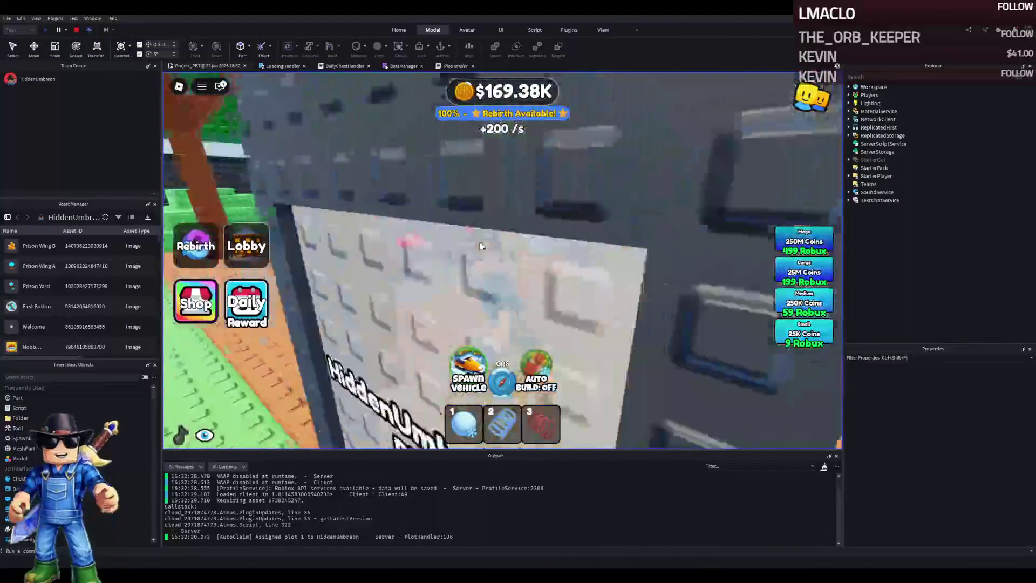
pyautogui.press('w')
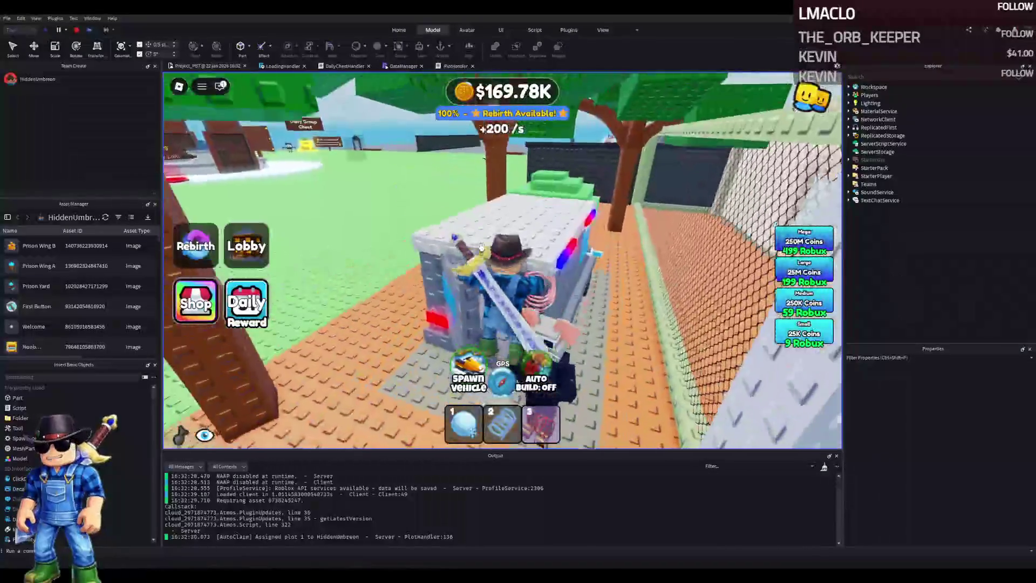
pyautogui.press('s')
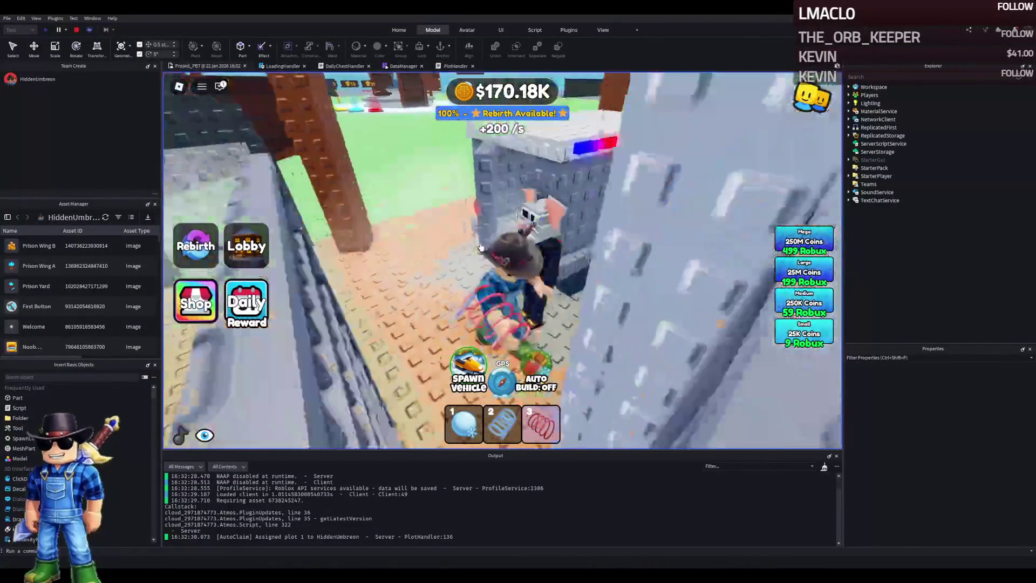
pyautogui.press('w')
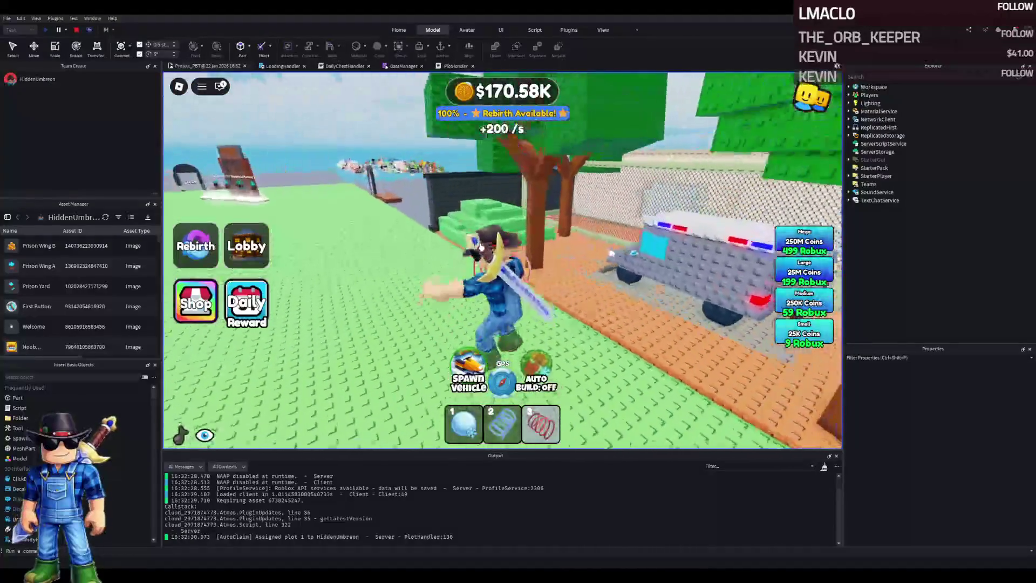
pyautogui.press('w')
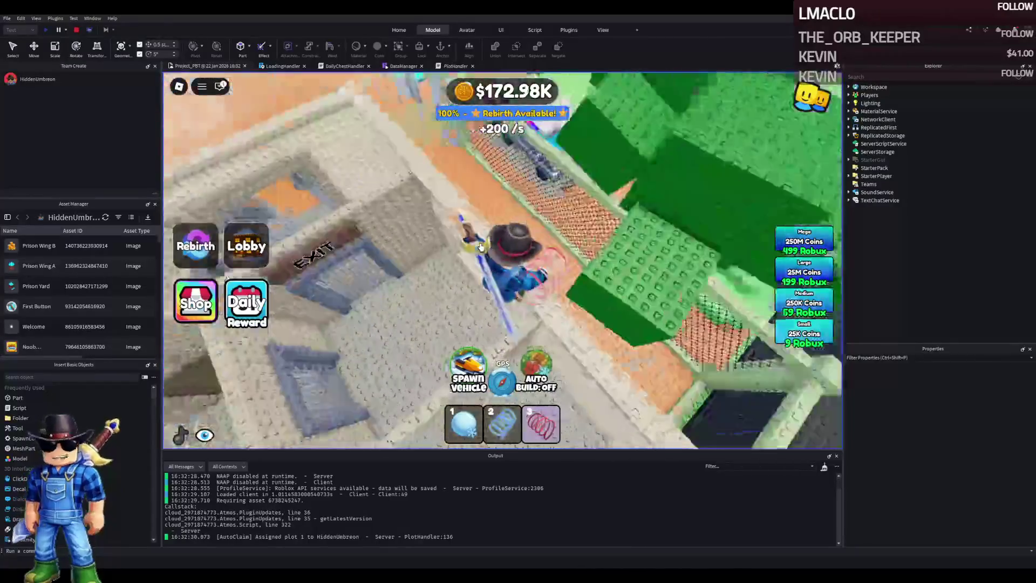
pyautogui.press('w')
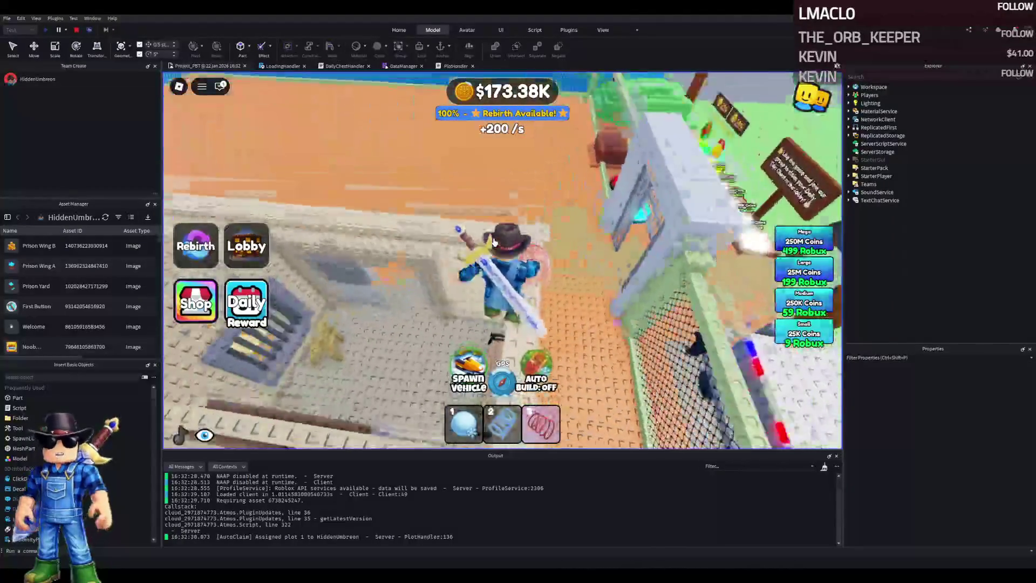
pyautogui.press('w')
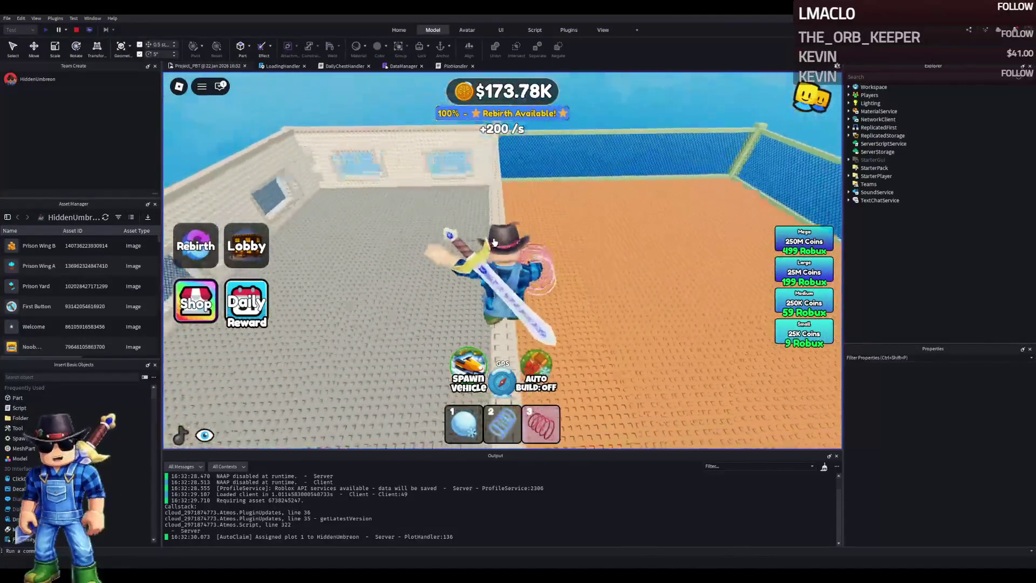
pyautogui.press('w')
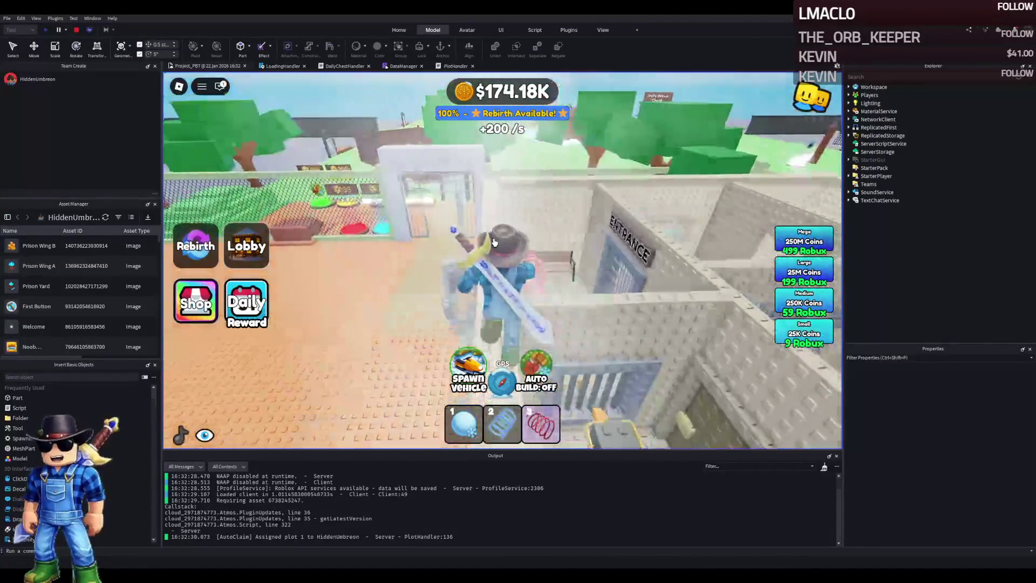
pyautogui.press('w')
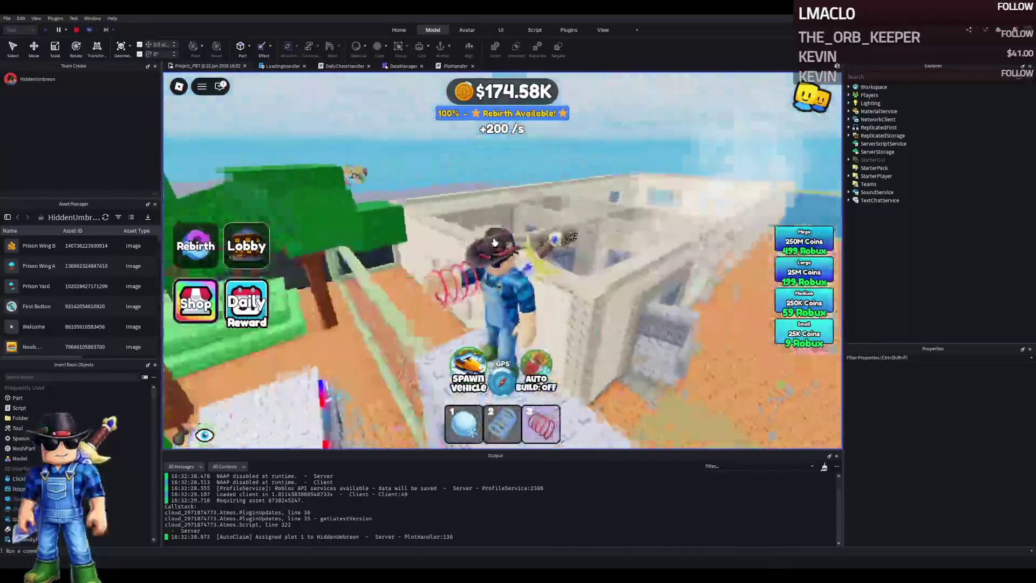
pyautogui.press('w')
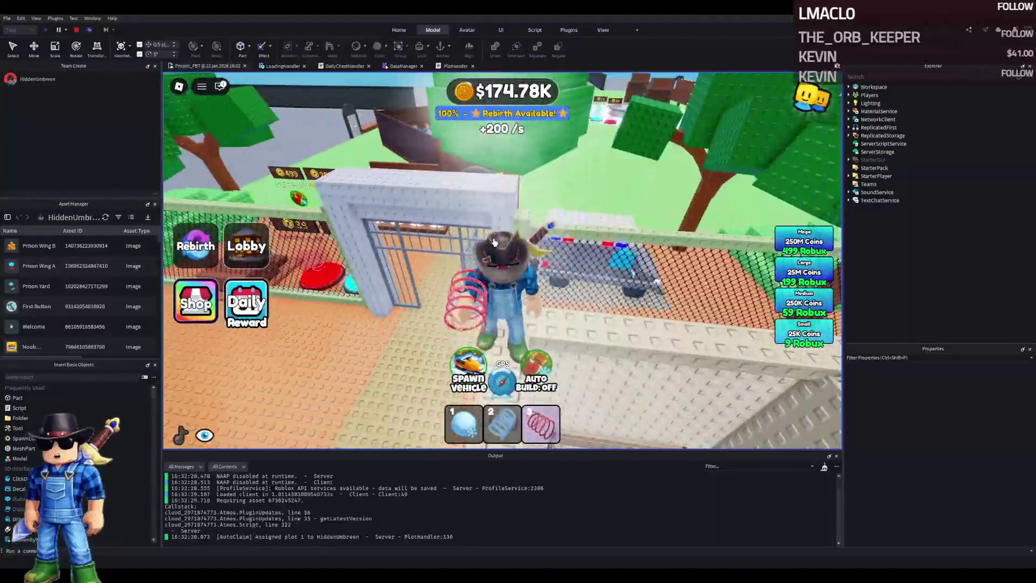
pyautogui.press('w')
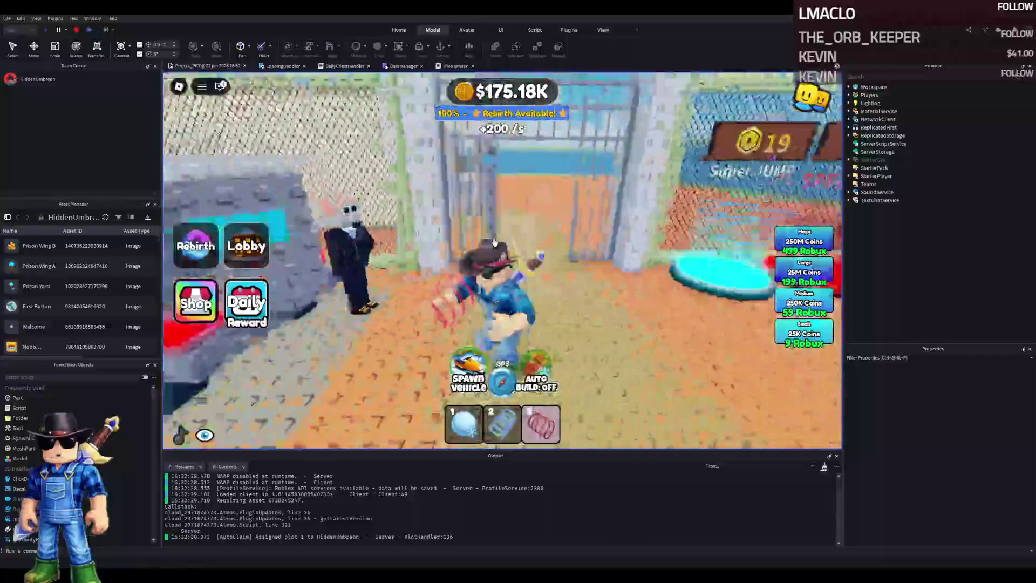
pyautogui.press('w')
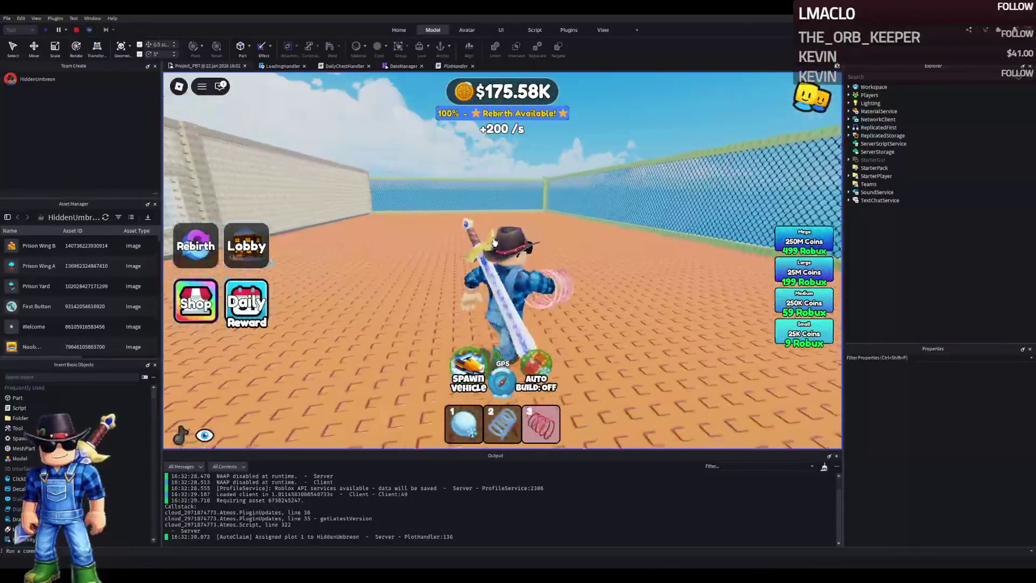
pyautogui.press('w')
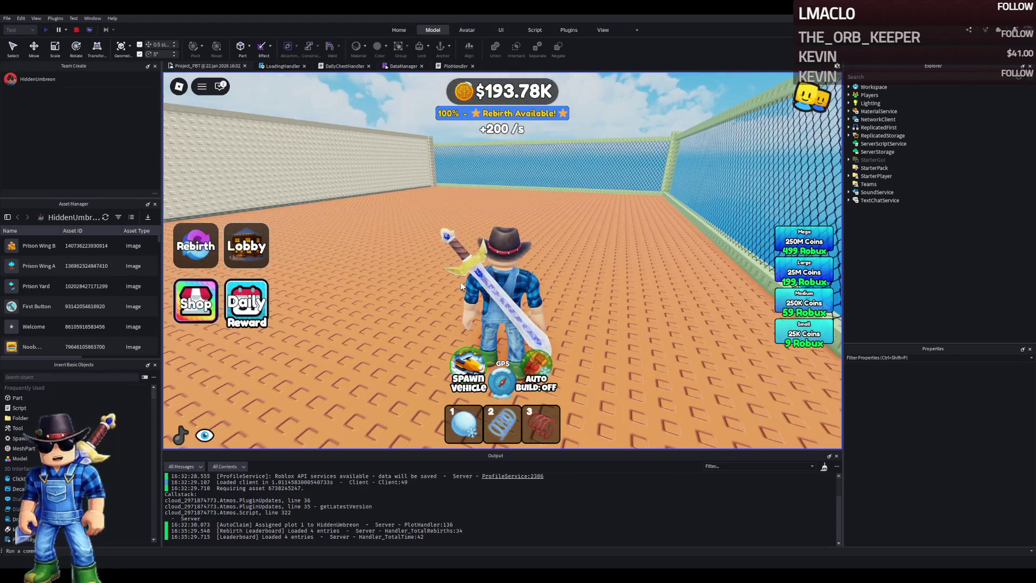
pyautogui.press('a')
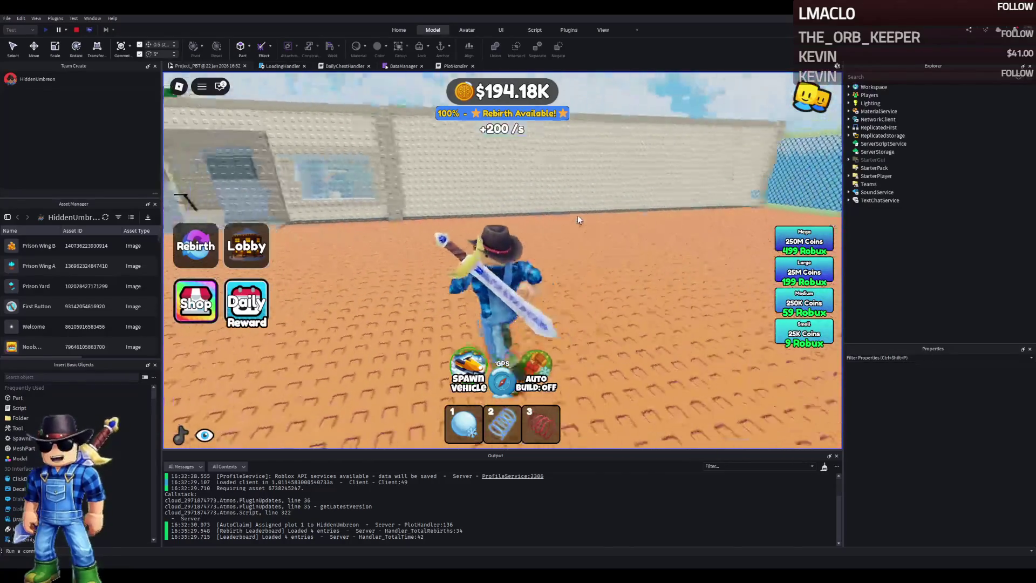
pyautogui.press('w')
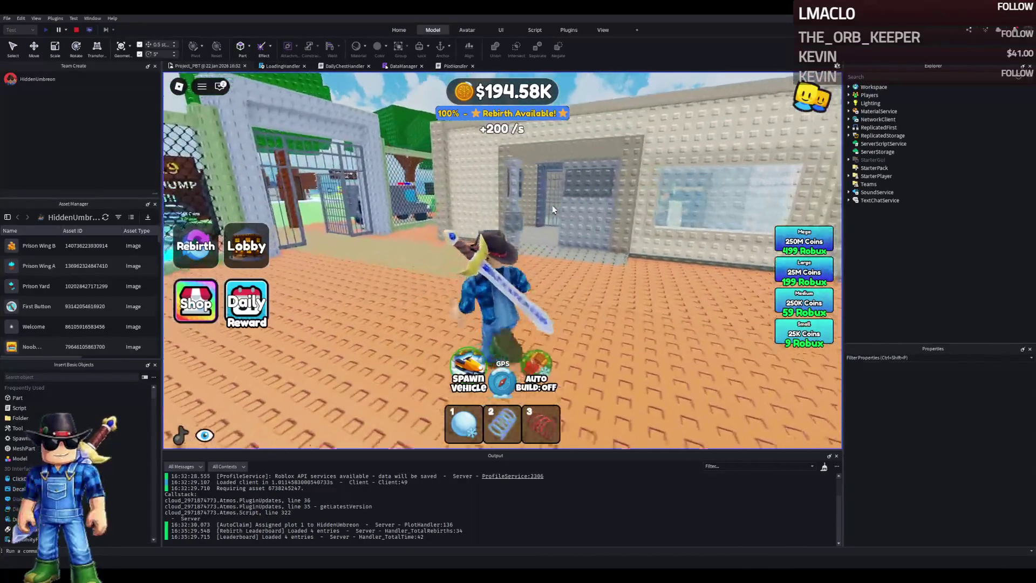
pyautogui.press('w')
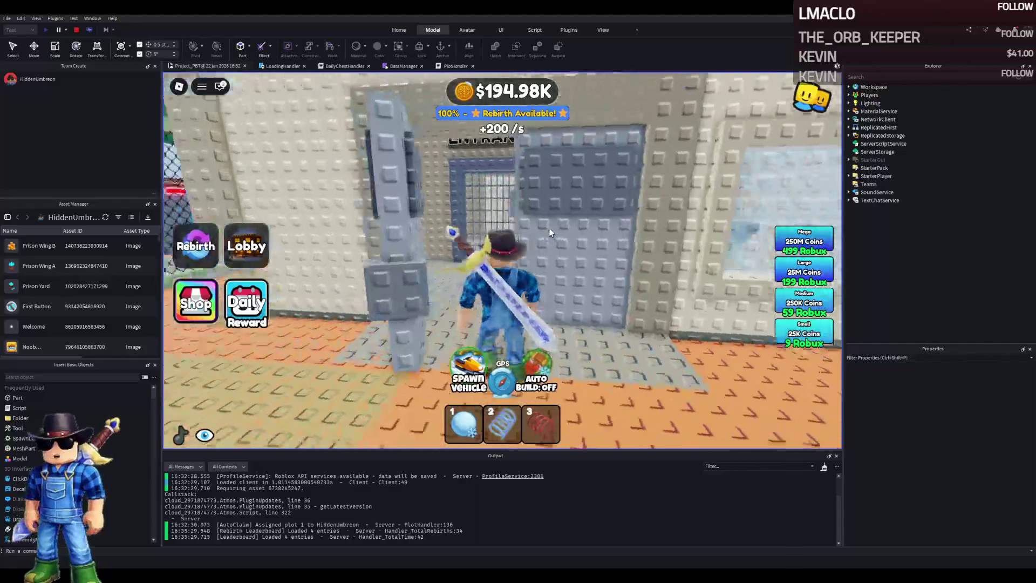
pyautogui.press('w')
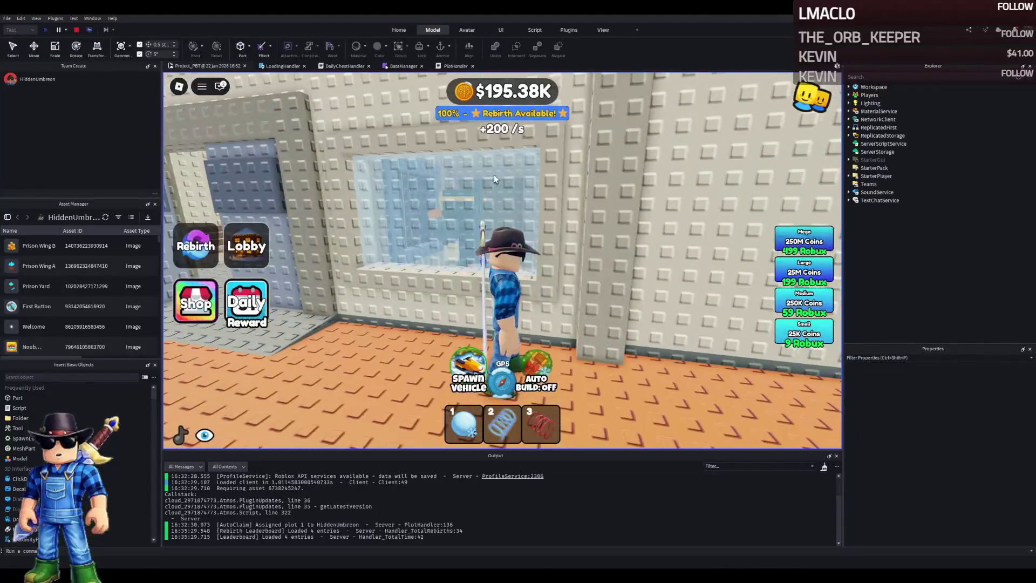
pyautogui.press('w')
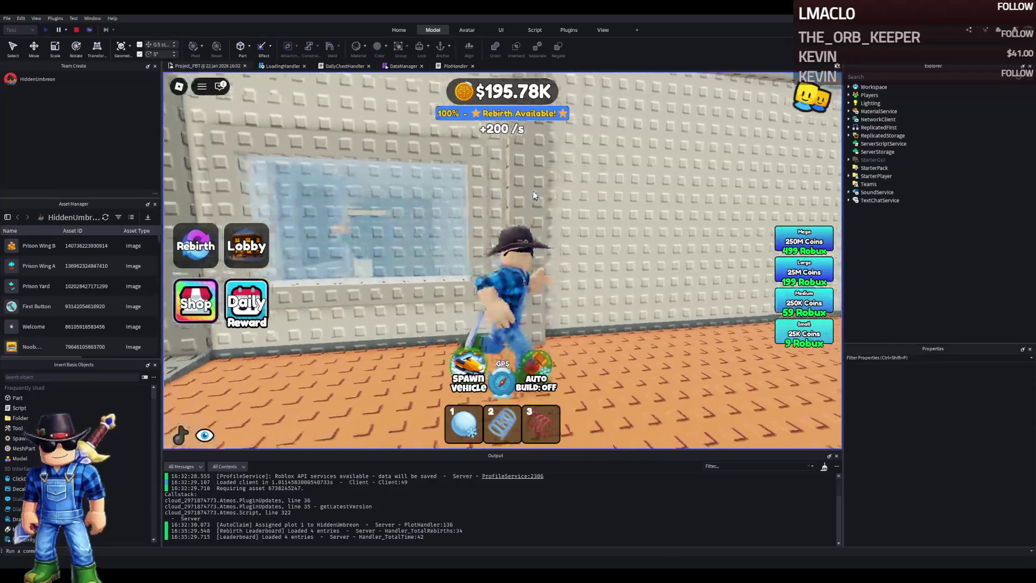
pyautogui.press('w')
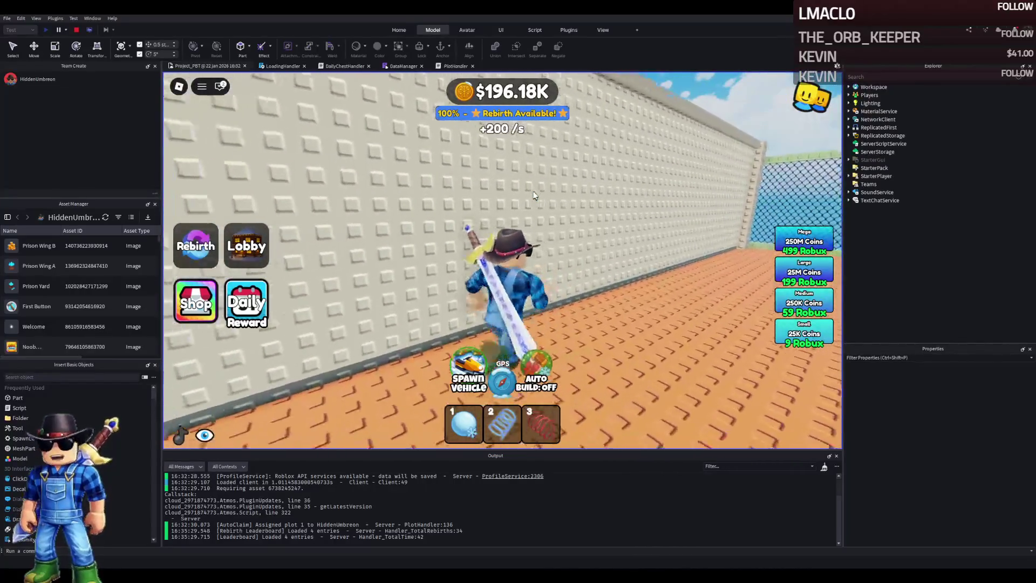
pyautogui.press('w')
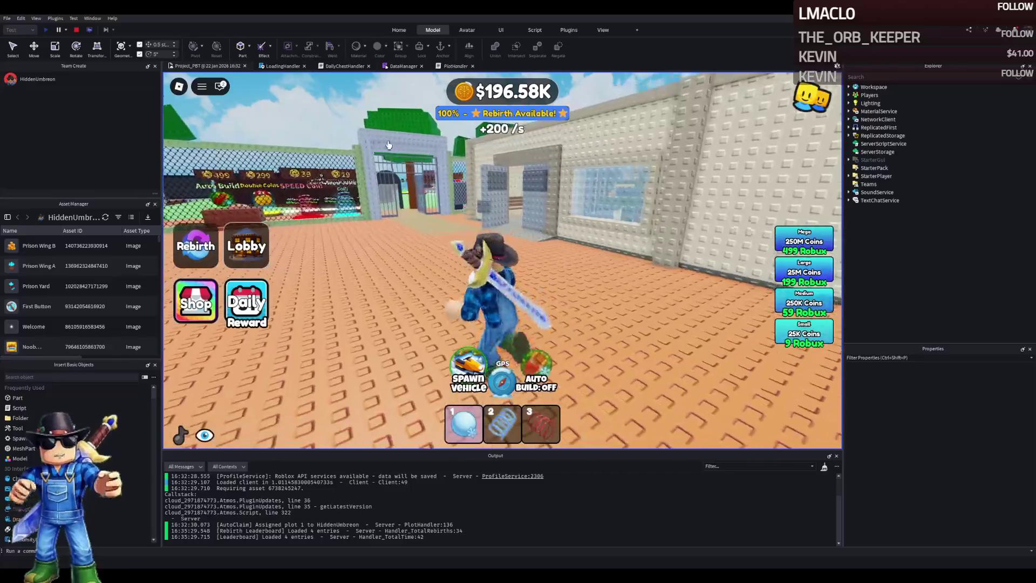
pyautogui.press('s')
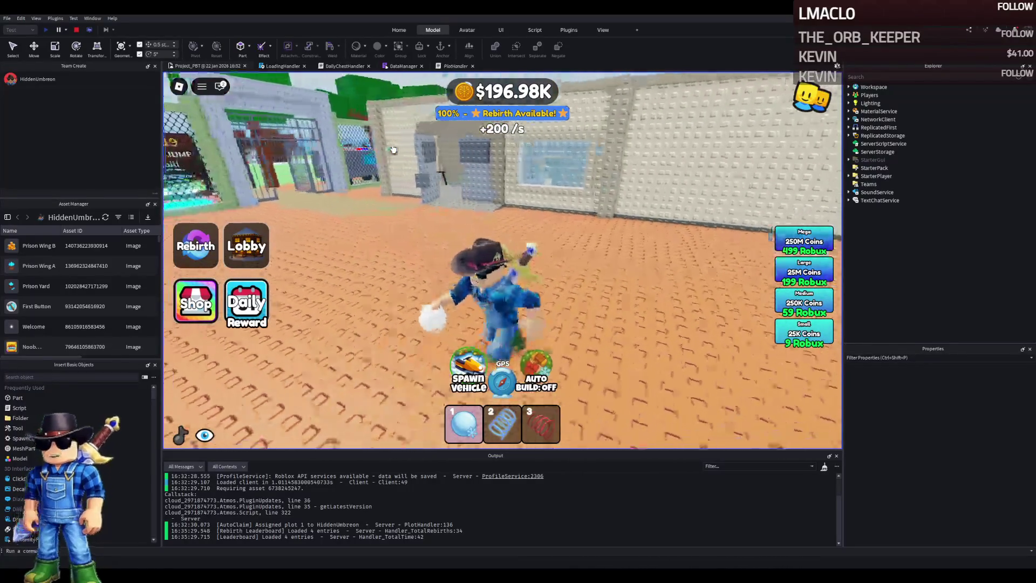
pyautogui.press('w')
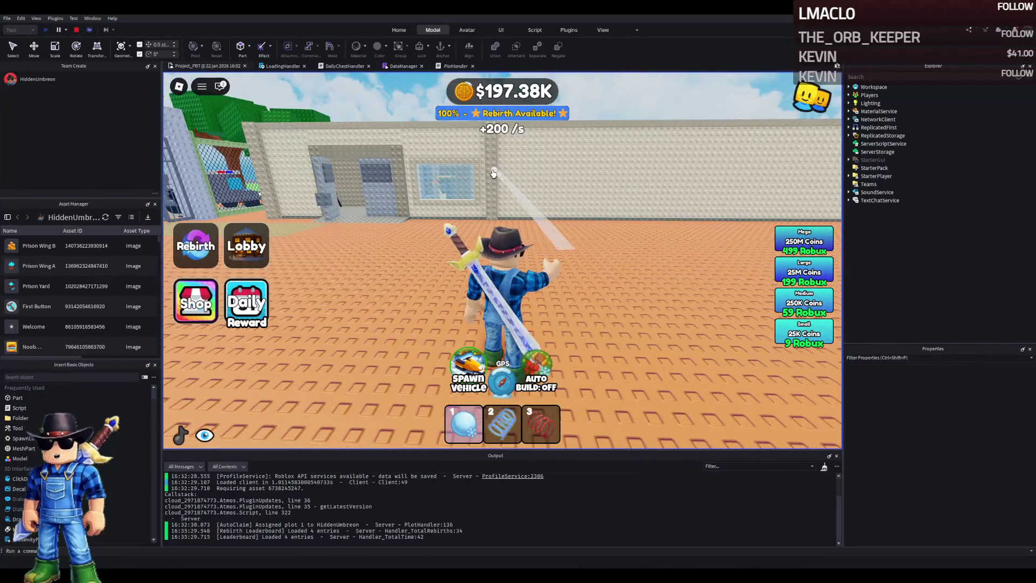
pyautogui.moveTo(518, 176)
pyautogui.mouseDown()
pyautogui.moveTo(567, 182)
pyautogui.moveTo(457, 149)
pyautogui.mouseUp()
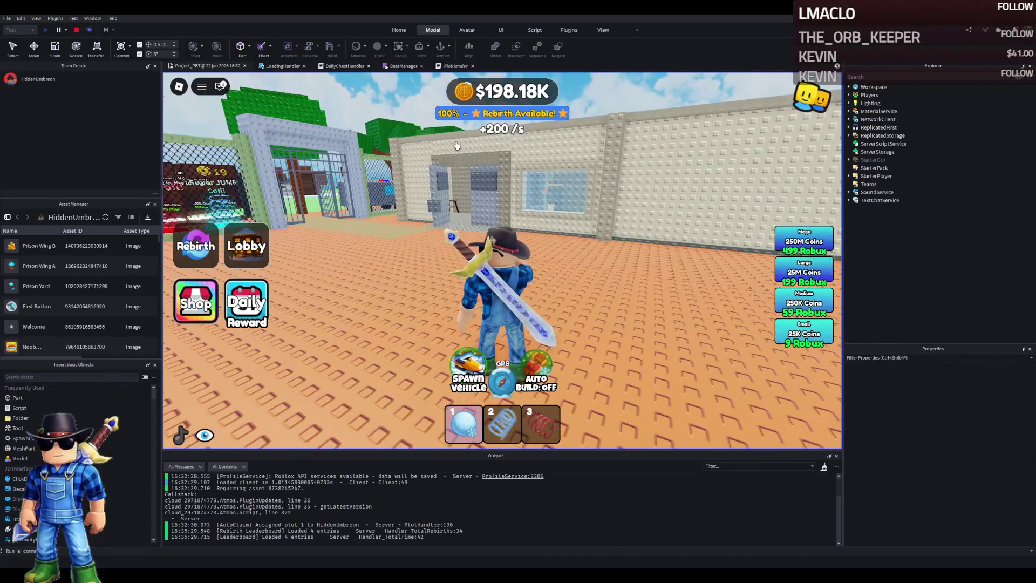
pyautogui.press('w')
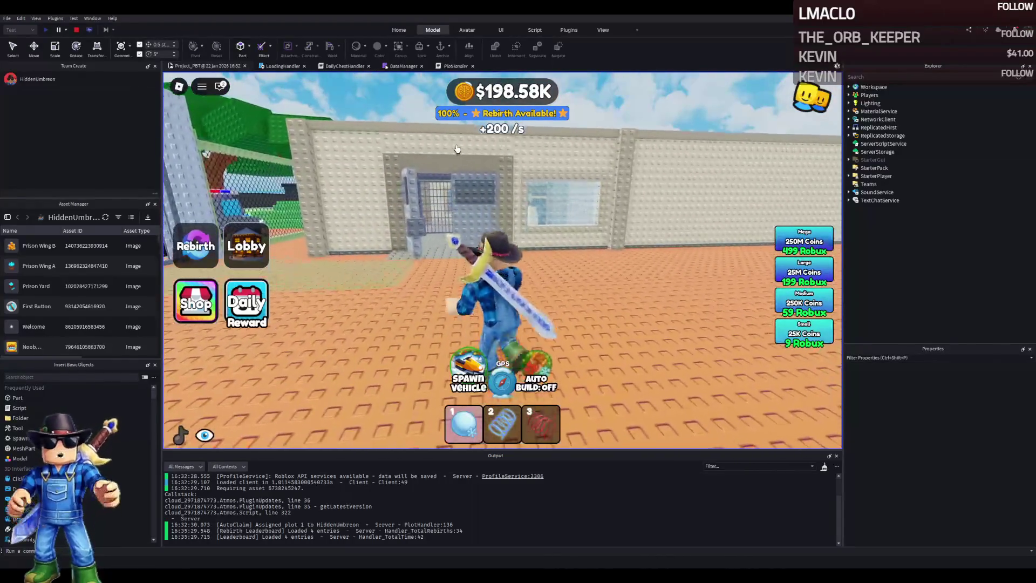
pyautogui.press('w')
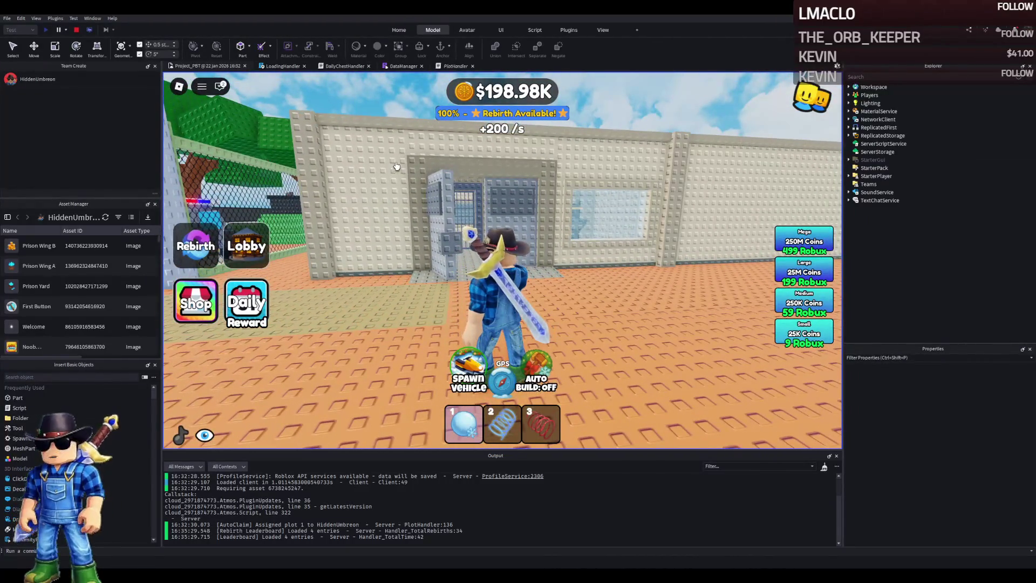
pyautogui.press('d')
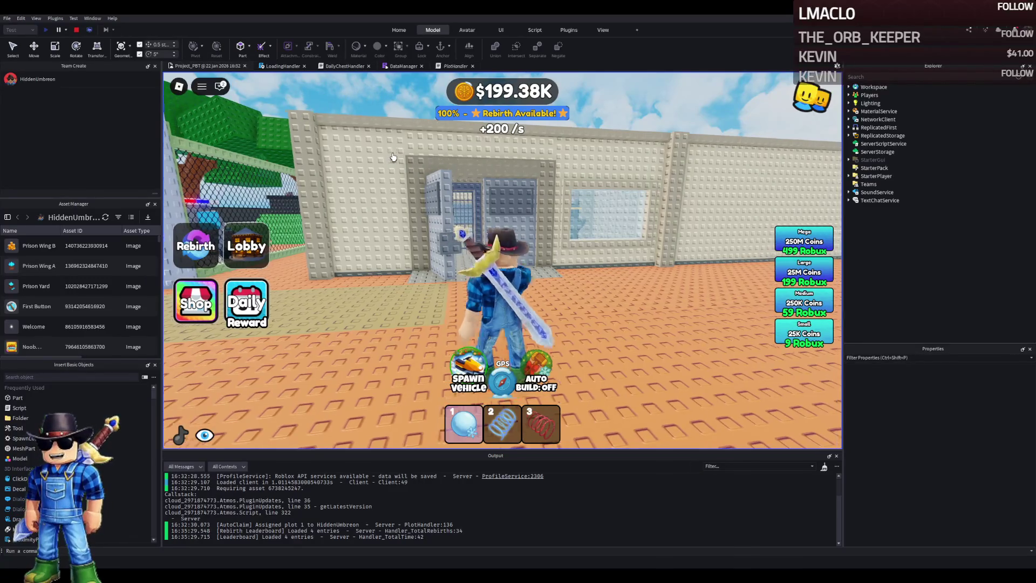
pyautogui.click(76, 30)
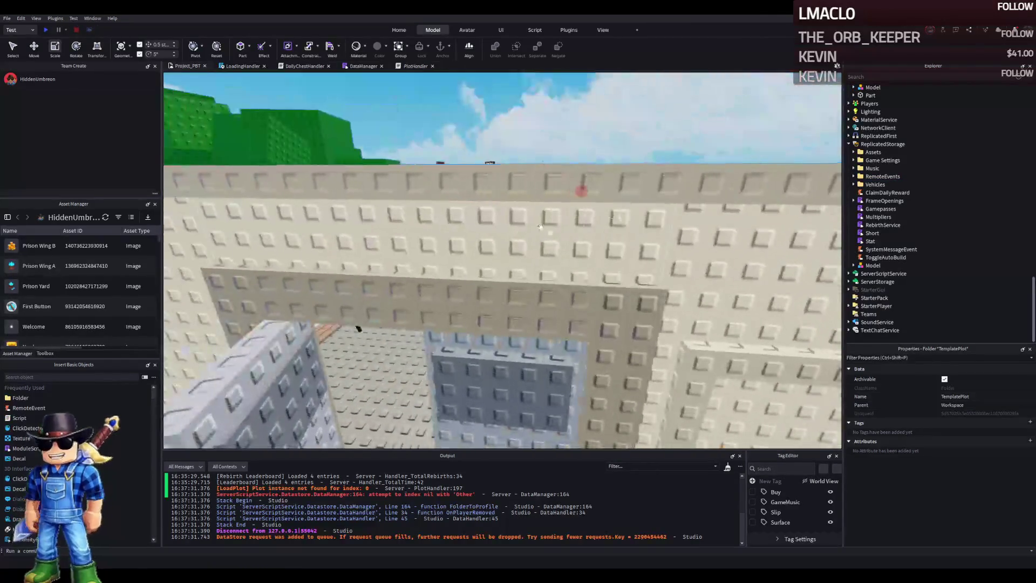
# - Select the Opening wall part above the doorway and begin resizing it vertically
pyautogui.click(359, 259)
pyautogui.moveTo(638, 263); pyautogui.dragTo(644, 244)
# - Resize the Opening wall part over the cell doorway down to 2.5
pyautogui.moveTo(639, 141); pyautogui.dragTo(640, 131)
pyautogui.press('w')
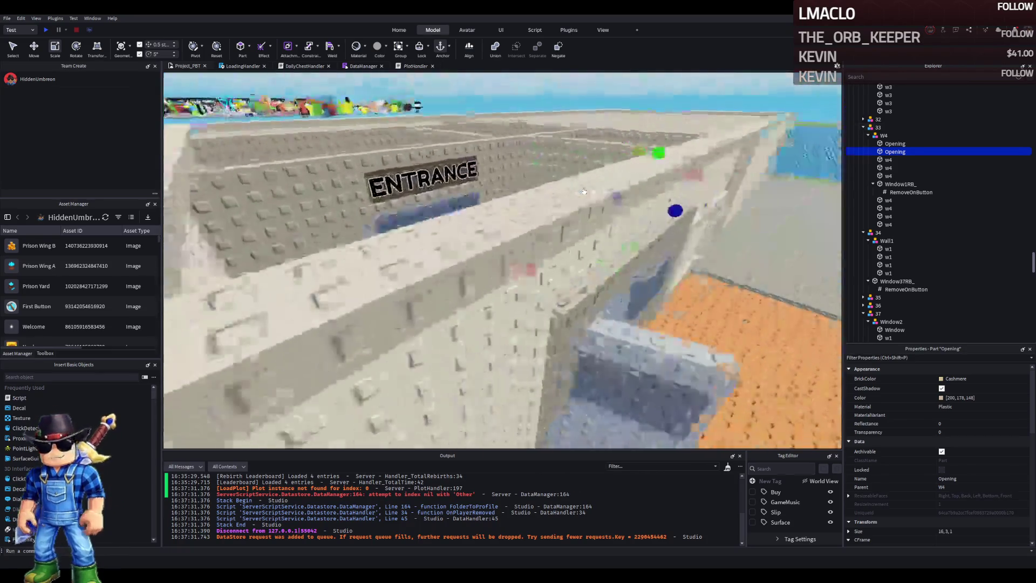
pyautogui.scroll(-5, 585, 191)
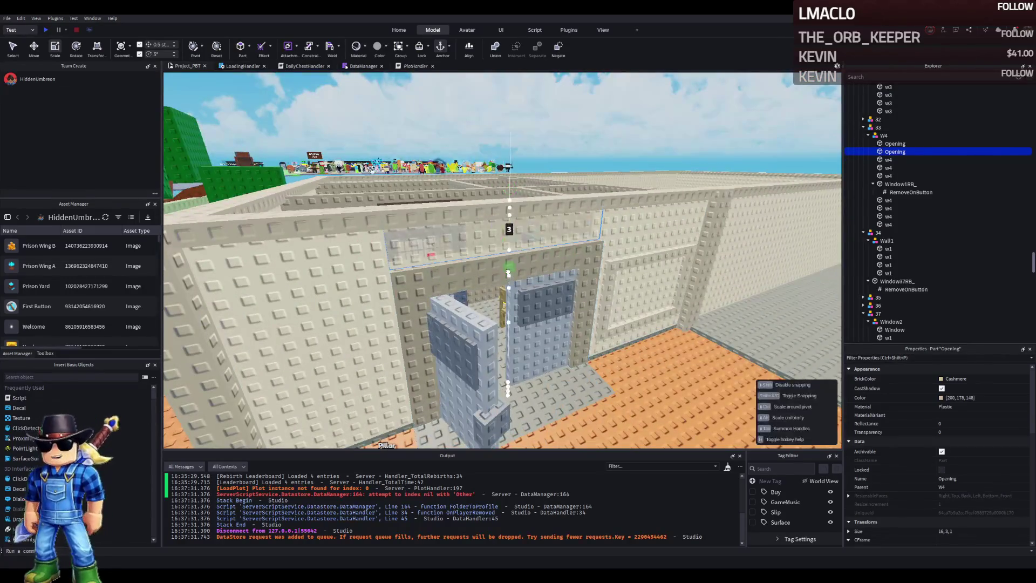
pyautogui.scroll(3, 615, 321)
# - Select and focus on the DoorFrance w3 door-frame beams to inspect them
pyautogui.click(563, 133)
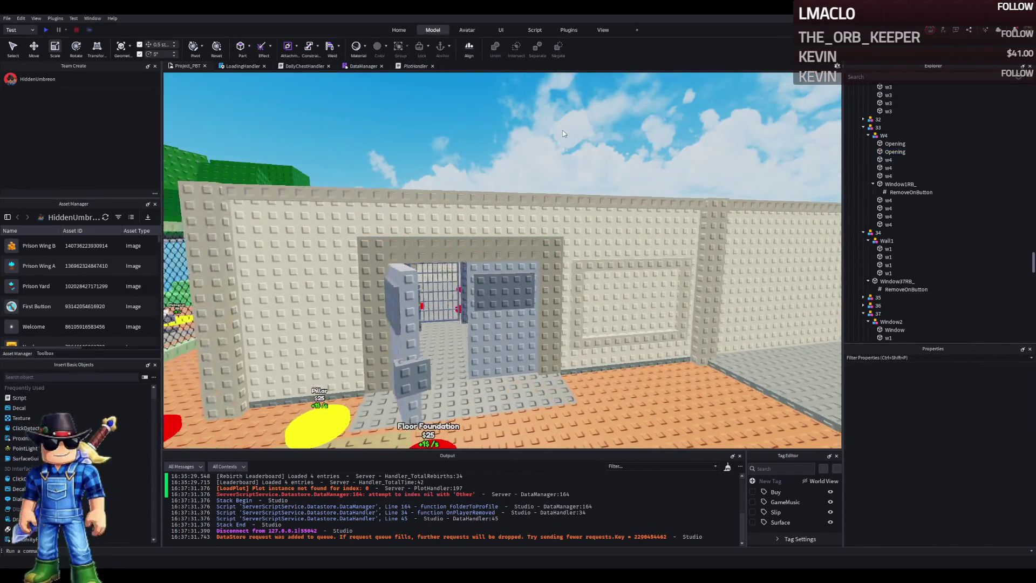
pyautogui.scroll(3, 564, 133)
pyautogui.scroll(3, 564, 133)
pyautogui.click(493, 224)
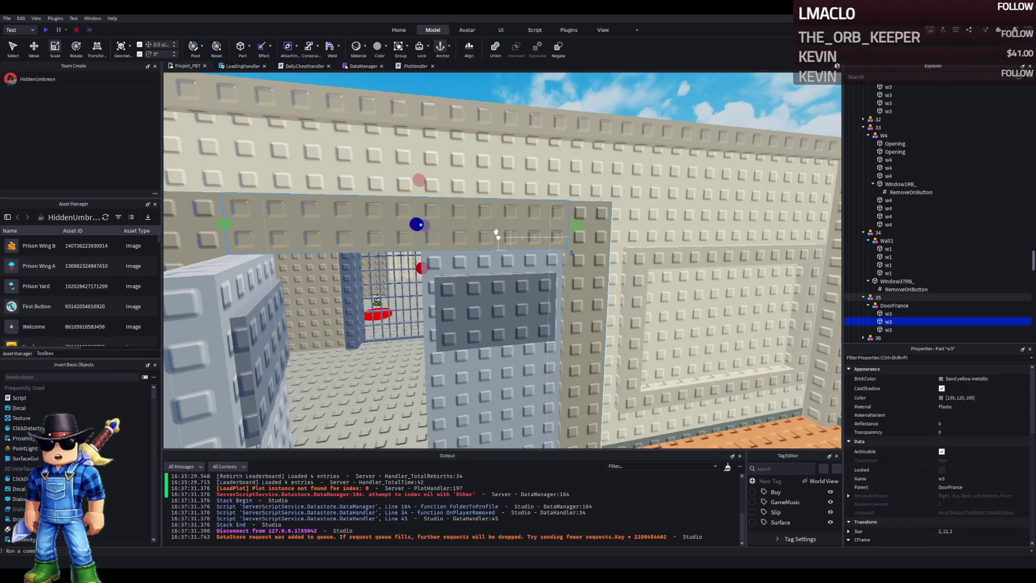
pyautogui.hotkey('ctrl', 'l')
pyautogui.press('f')
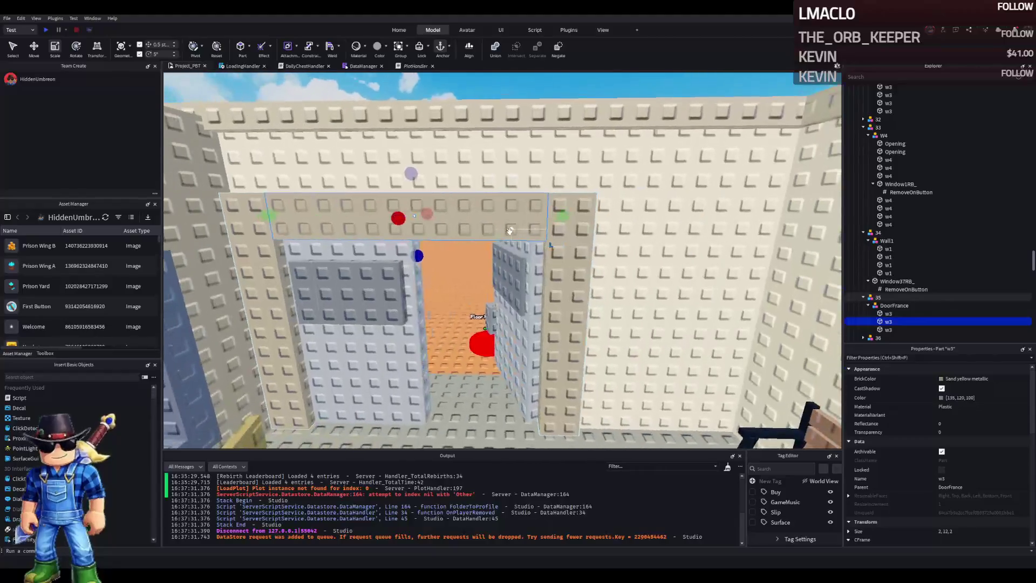
pyautogui.click(509, 233)
pyautogui.press('f')
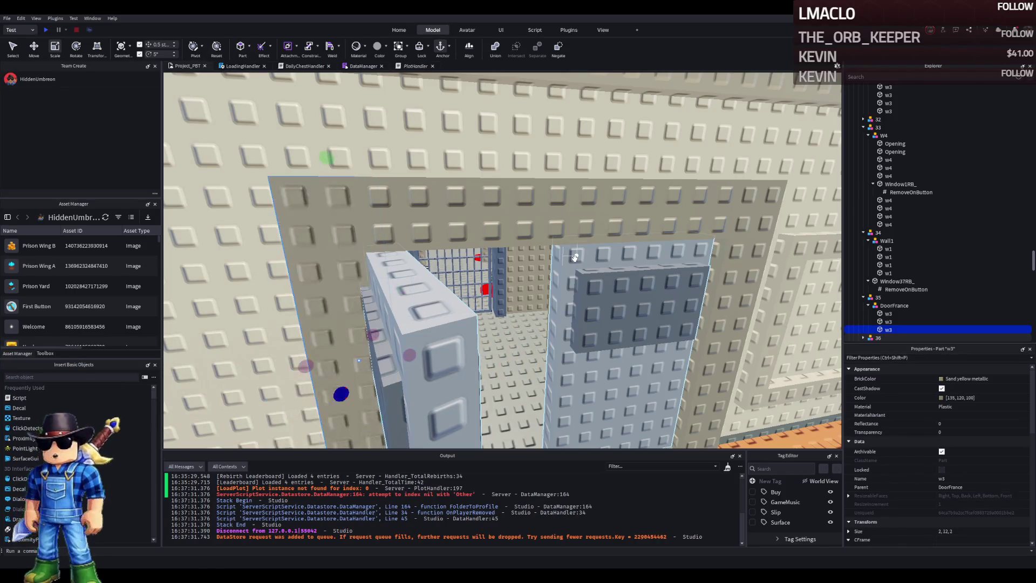
pyautogui.scroll(-5, 573, 258)
pyautogui.click(598, 371)
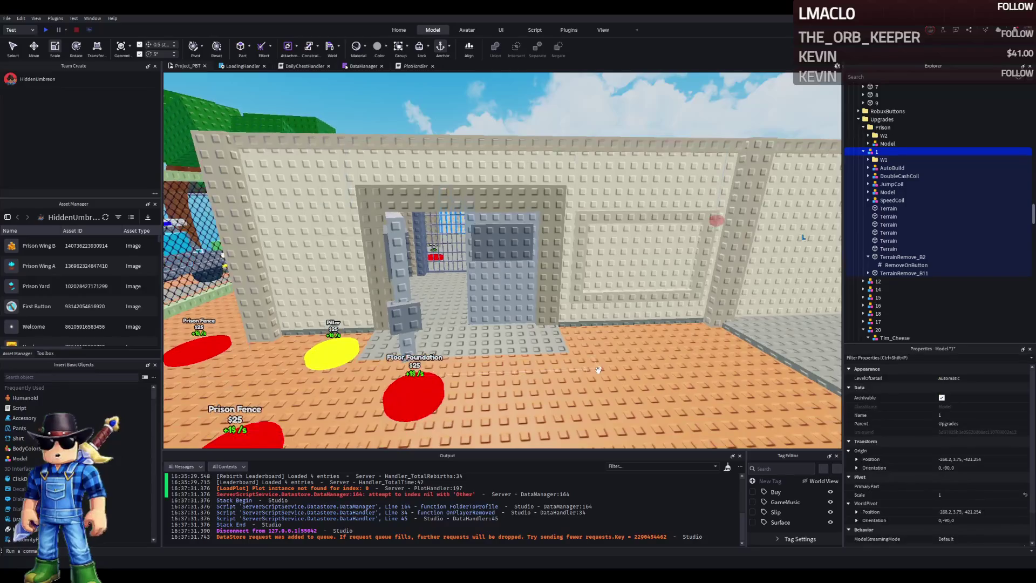
pyautogui.press('f')
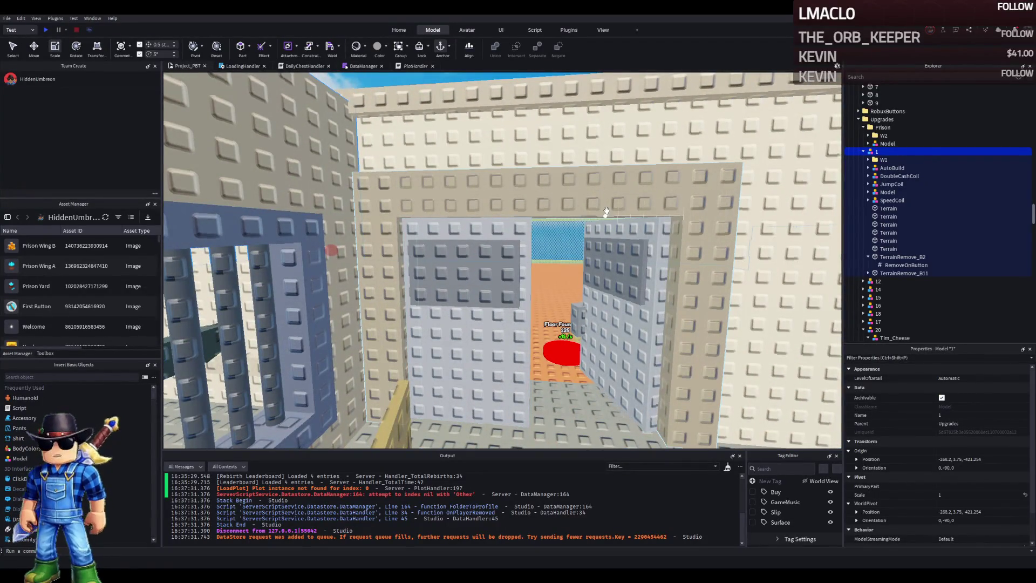
pyautogui.scroll(8, 606, 211)
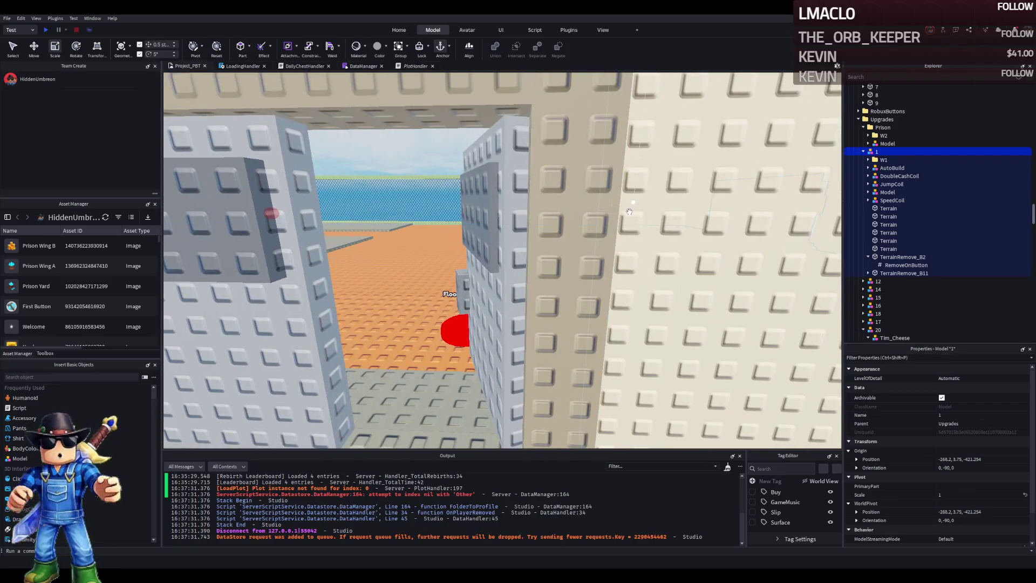
pyautogui.scroll(-4, 629, 211)
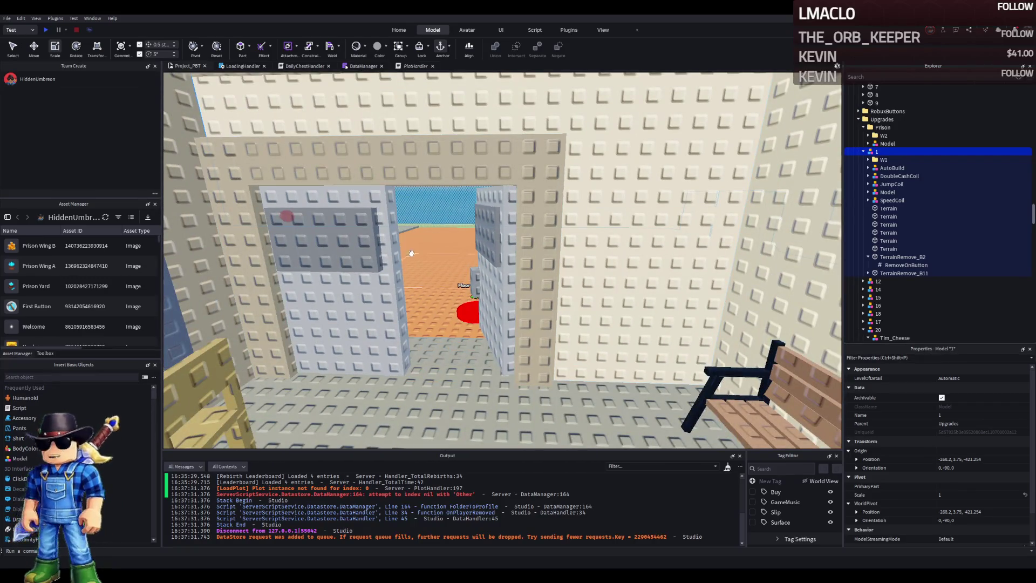
pyautogui.scroll(-10, 424, 246)
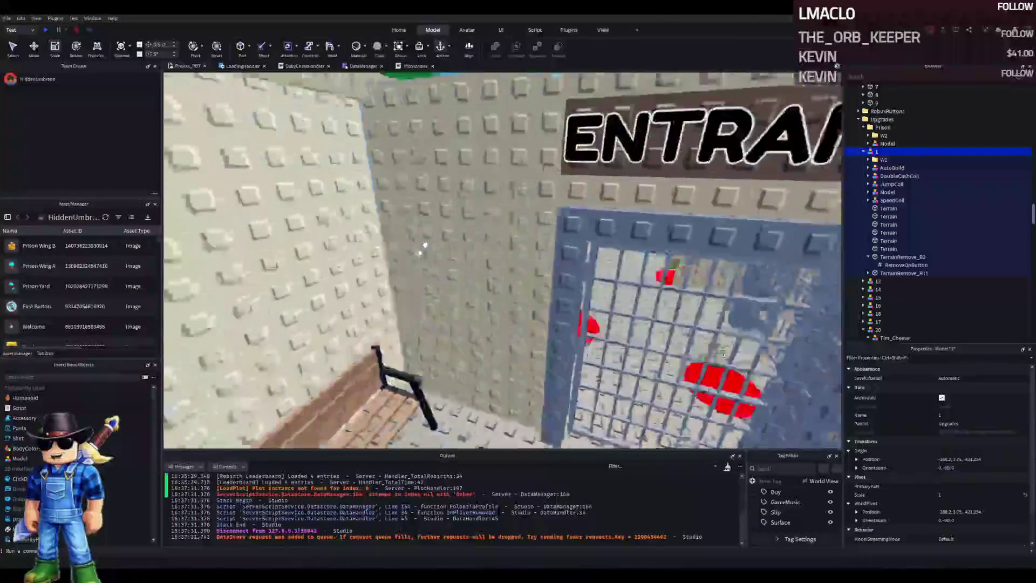
pyautogui.scroll(10, 424, 246)
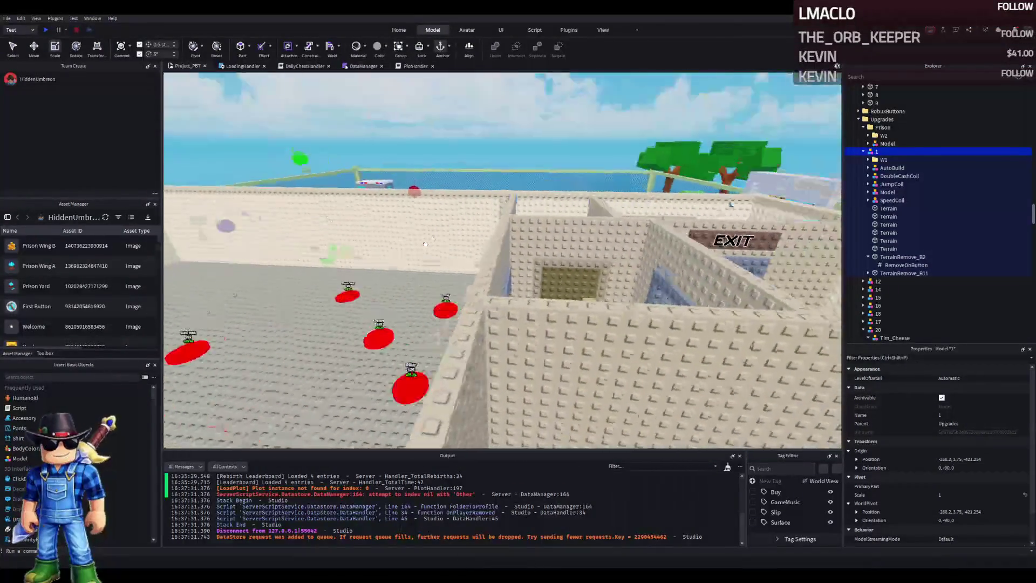
pyautogui.scroll(5, 425, 245)
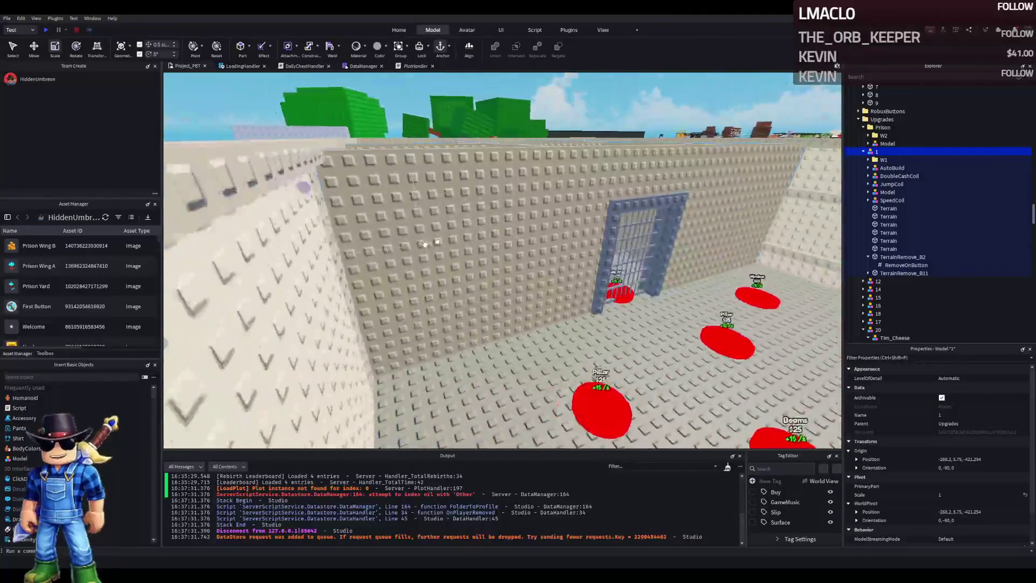
pyautogui.scroll(-5, 426, 245)
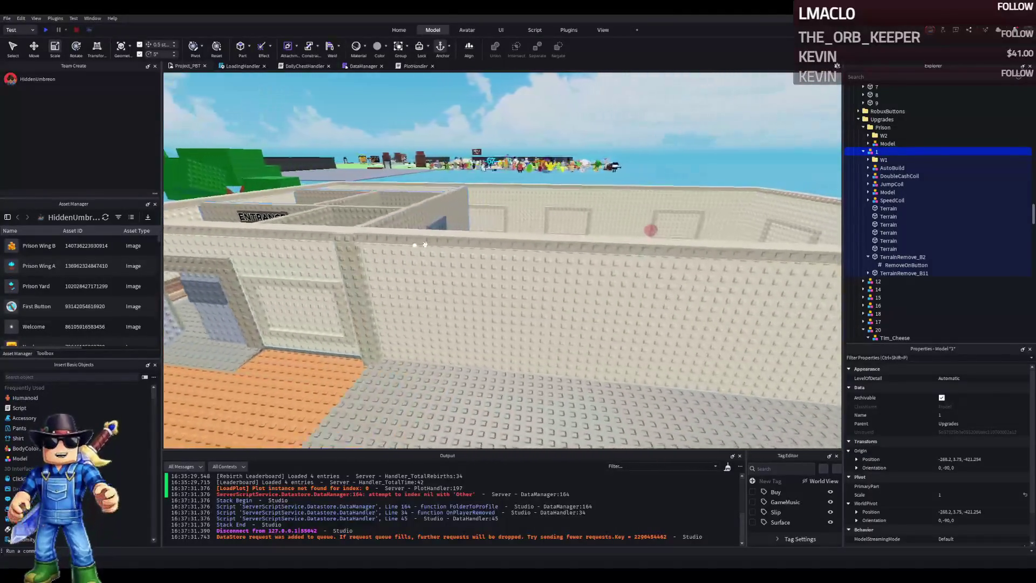
pyautogui.scroll(-5, 426, 244)
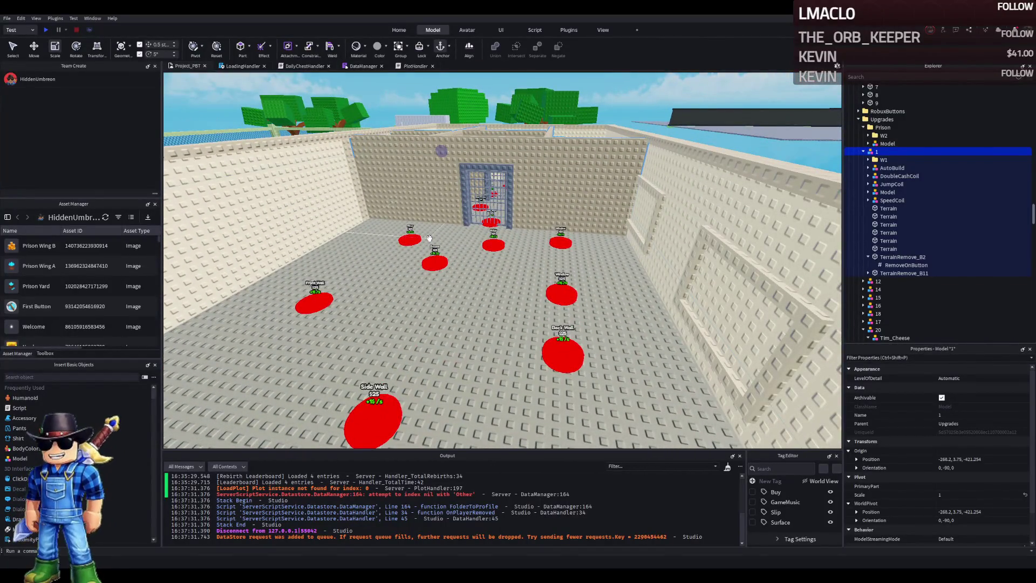
pyautogui.scroll(-5, 429, 238)
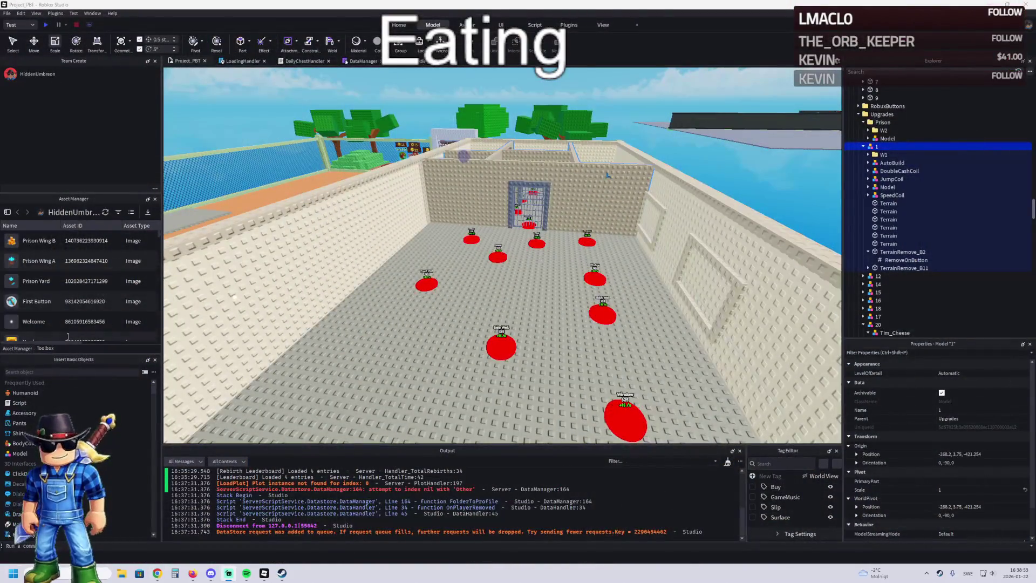
# - Select the room's floor Foundation and duplicate it with Ctrl+D
pyautogui.scroll(5, 401, 270)
pyautogui.click(379, 250)
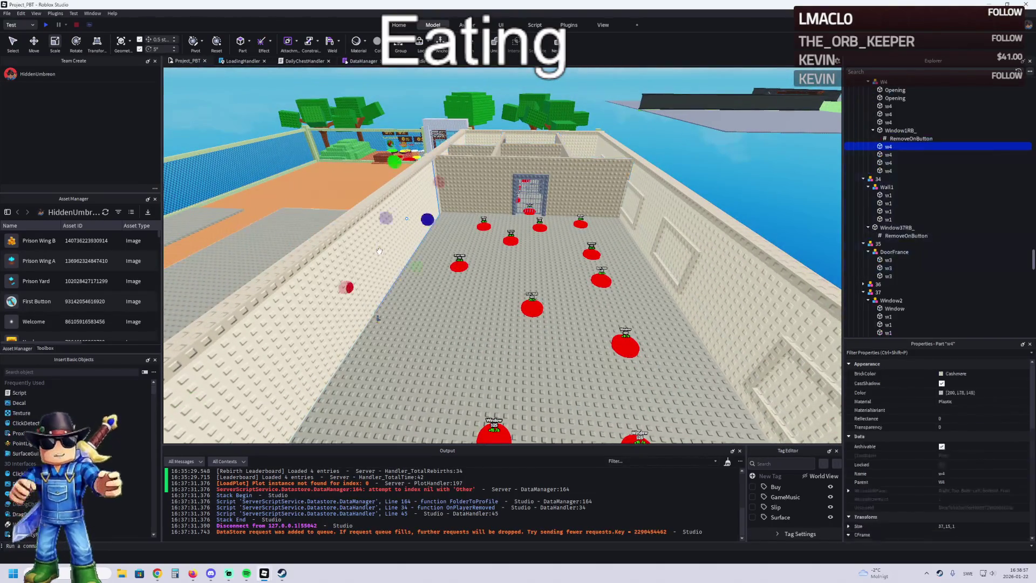
pyautogui.scroll(-4, 421, 247)
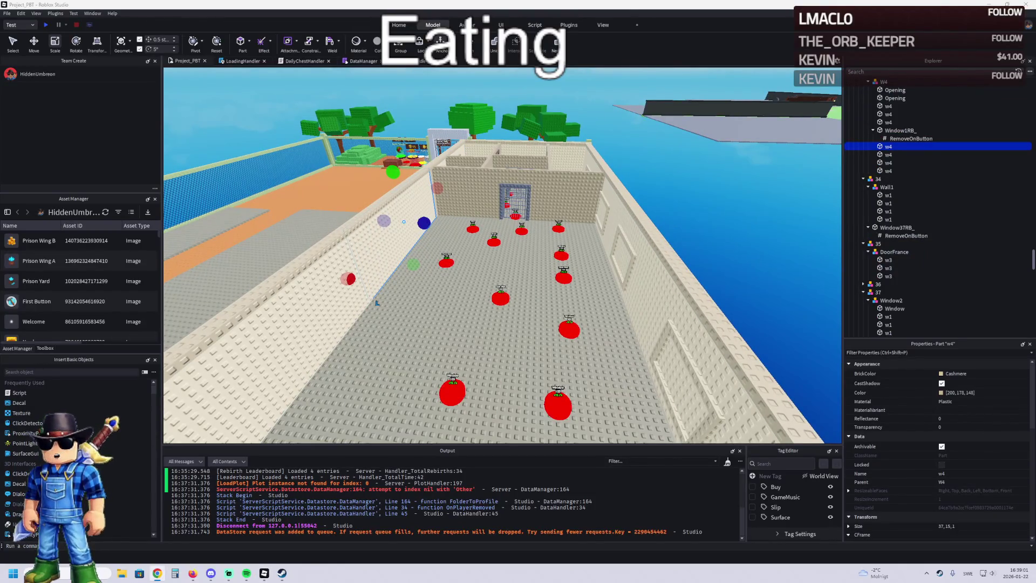
pyautogui.scroll(3, 410, 281)
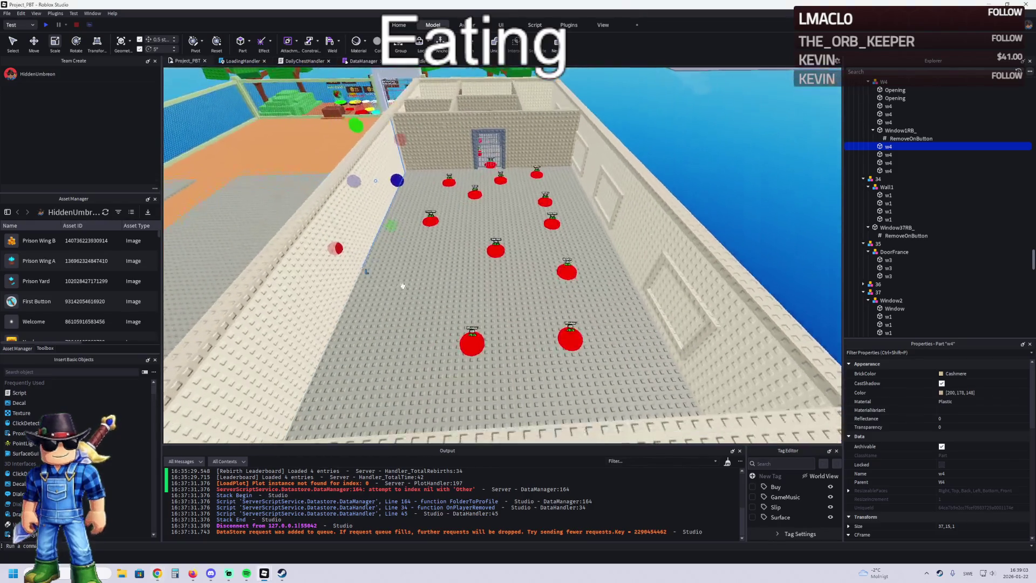
pyautogui.click(551, 258)
pyautogui.press('d')
pyautogui.hotkey('ctrl', 'd')
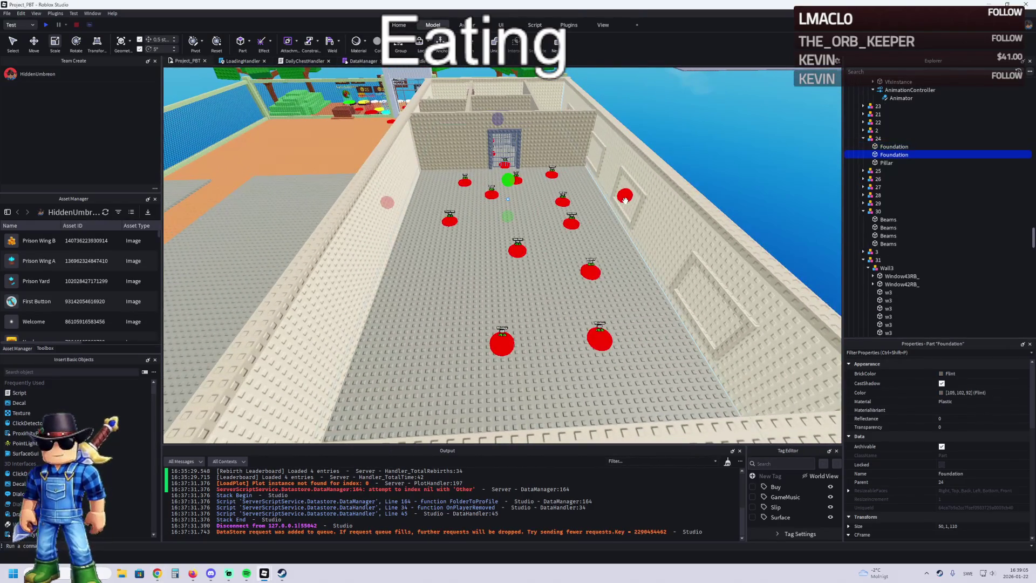
# - Scale the foundation copy to 15, 1, 73 and raise it half a stud
pyautogui.moveTo(625, 200); pyautogui.dragTo(617, 198)
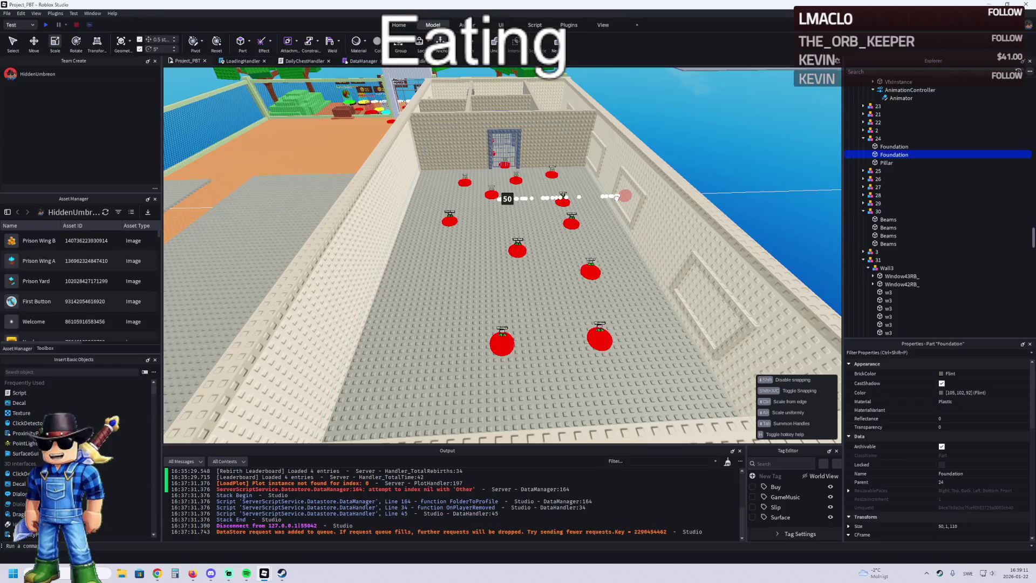
pyautogui.moveTo(607, 199)
pyautogui.mouseDown()
pyautogui.moveTo(538, 221)
pyautogui.moveTo(560, 196)
pyautogui.mouseUp()
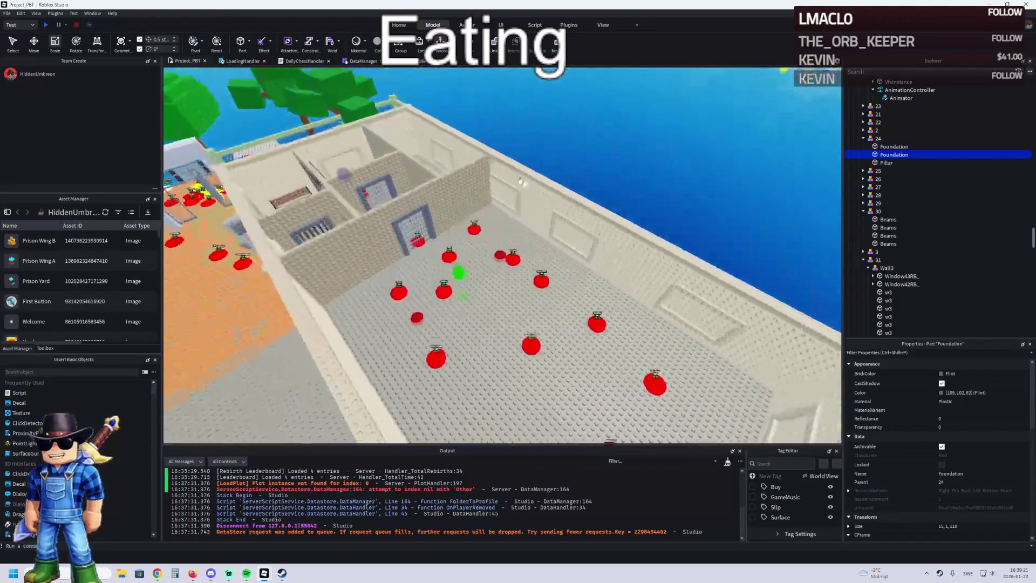
pyautogui.moveTo(370, 187)
pyautogui.mouseDown()
pyautogui.moveTo(504, 294)
pyautogui.moveTo(578, 384)
pyautogui.moveTo(574, 441)
pyautogui.mouseUp()
pyautogui.scroll(5, 447, 244)
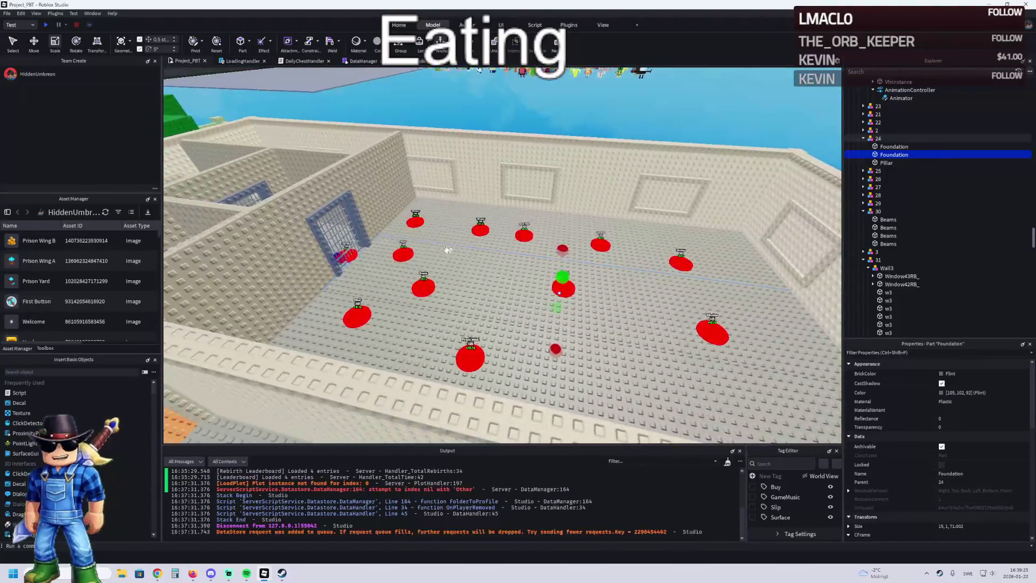
pyautogui.moveTo(540, 278); pyautogui.dragTo(723, 334)
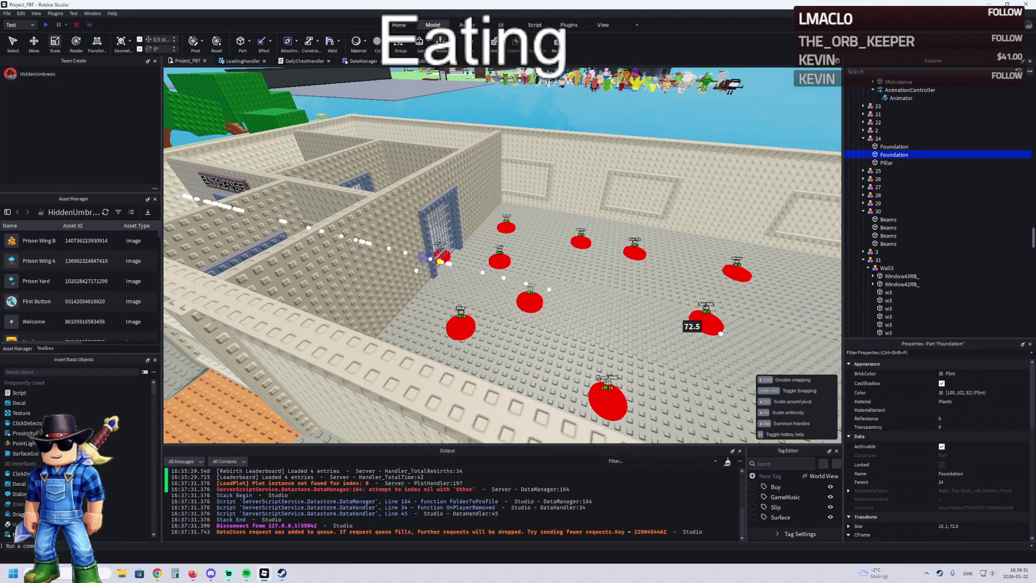
pyautogui.hotkey('ctrl', '2')
pyautogui.moveTo(530, 257); pyautogui.dragTo(530, 253)
pyautogui.scroll(-5, 531, 253)
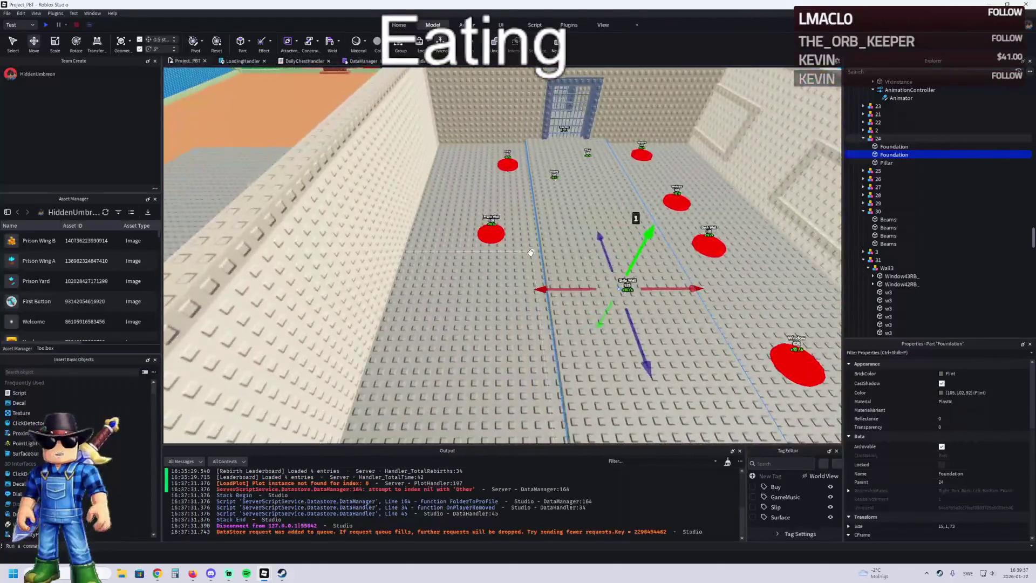
# - Duplicate the lane 18 studs left, widen it to 16 and colour it 81,79,71
pyautogui.hotkey('ctrl', 'd')
pyautogui.moveTo(523, 286); pyautogui.dragTo(407, 292)
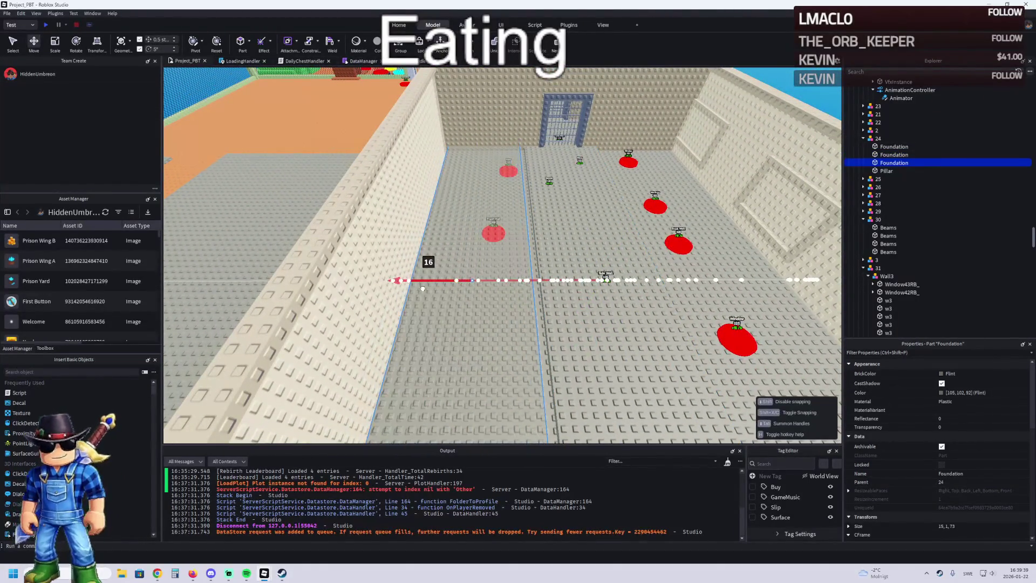
pyautogui.hotkey('ctrl', '3')
pyautogui.moveTo(548, 278); pyautogui.dragTo(558, 278)
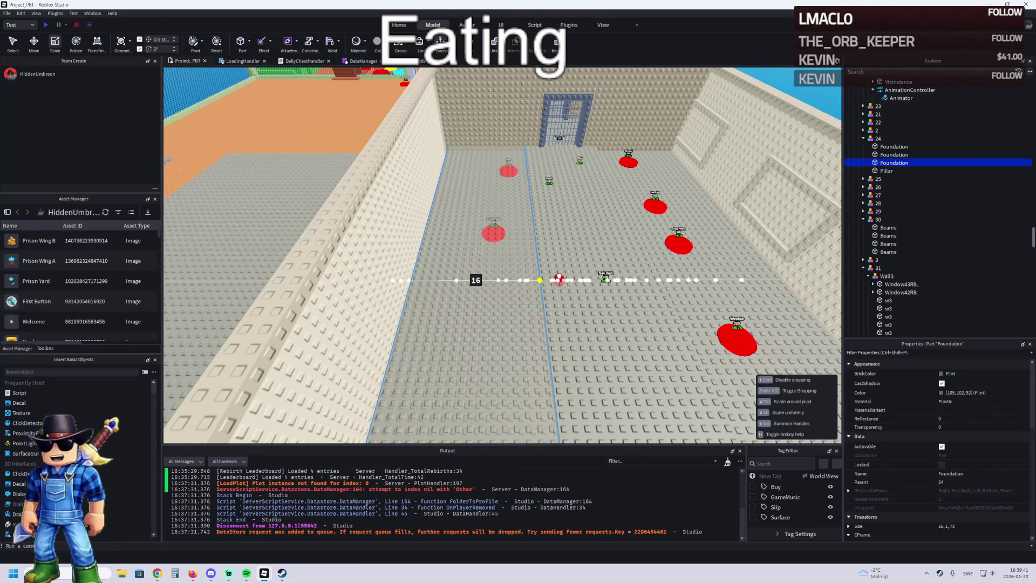
pyautogui.press('f')
pyautogui.hotkey('ctrl', '2')
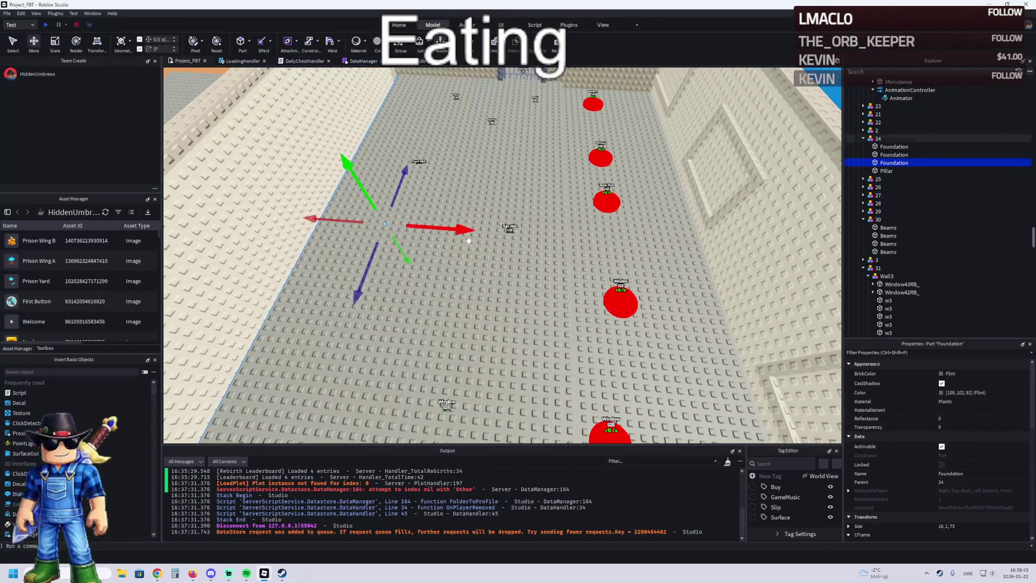
pyautogui.click(941, 392)
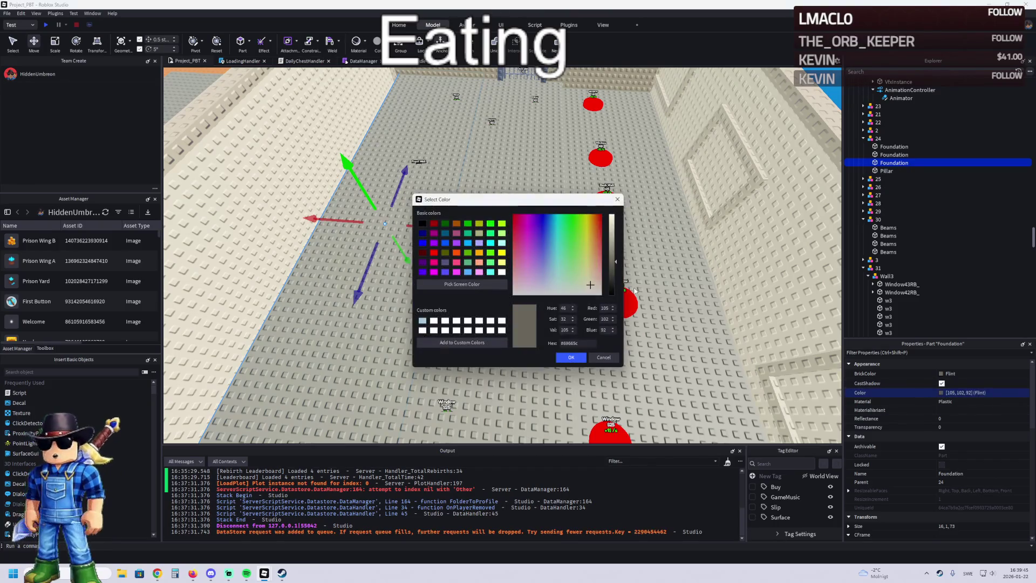
pyautogui.click(614, 271)
pyautogui.click(573, 357)
# - Duplicate the dark taupe lane 31 studs over to the other side of the middle lane
pyautogui.hotkey('ctrl', 'd')
pyautogui.moveTo(448, 232); pyautogui.dragTo(701, 250)
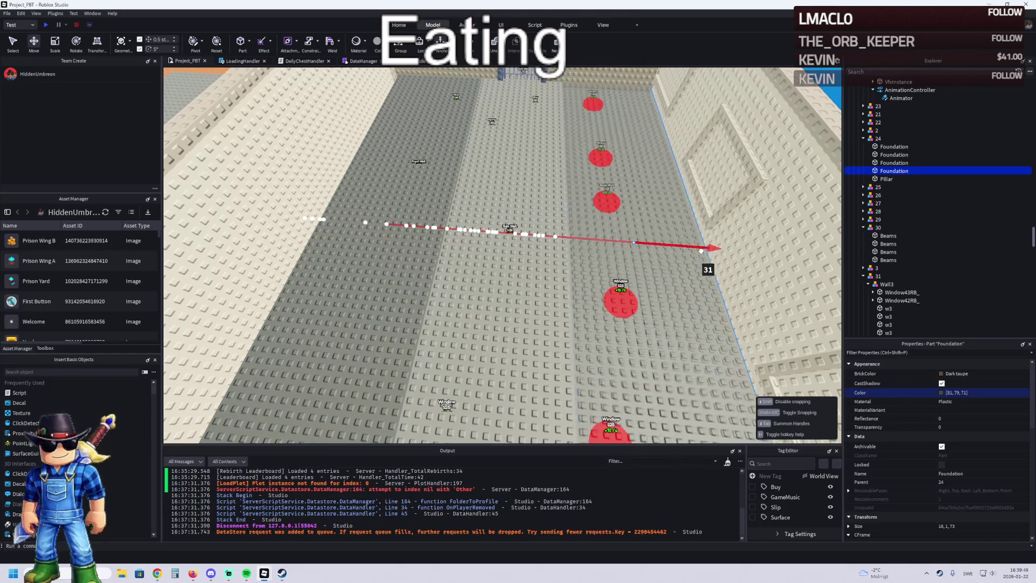
pyautogui.press('f')
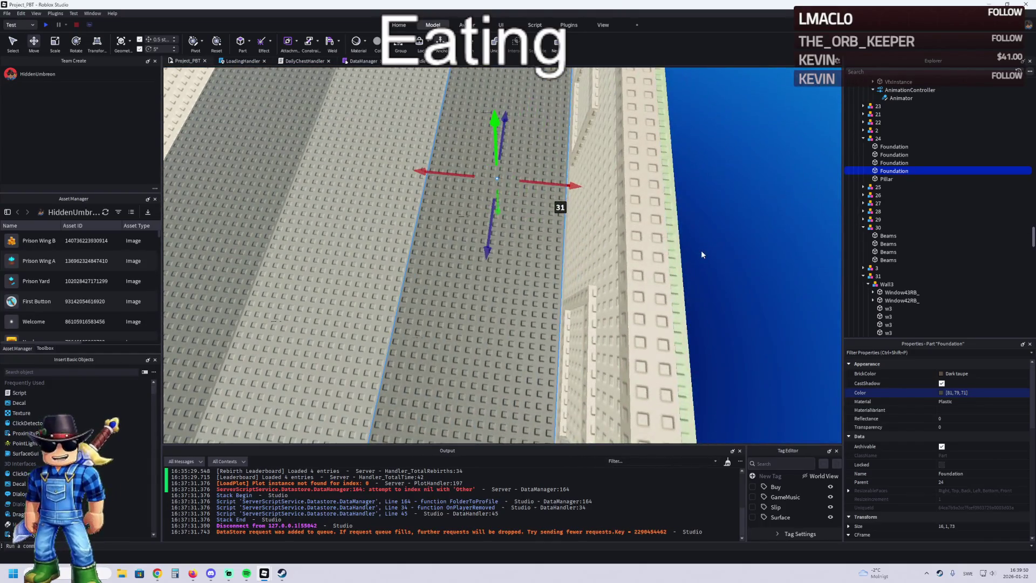
pyautogui.scroll(-10, 701, 251)
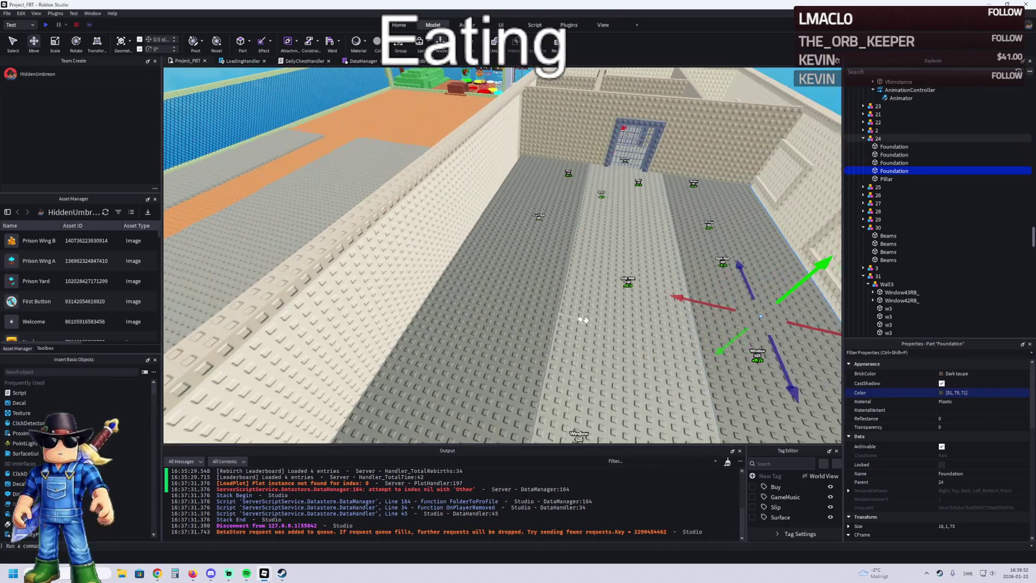
pyautogui.scroll(5, 585, 319)
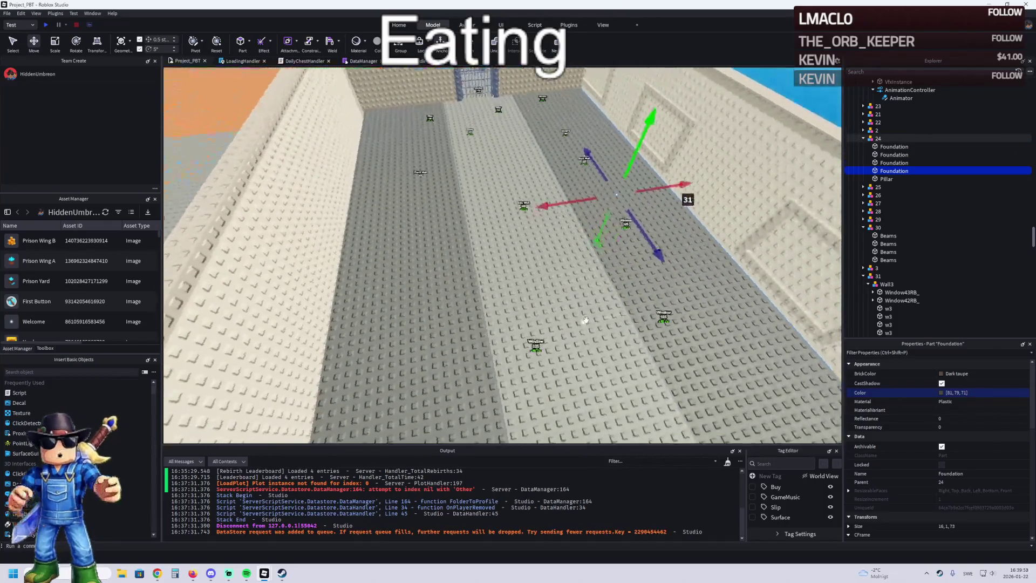
pyautogui.click(498, 252)
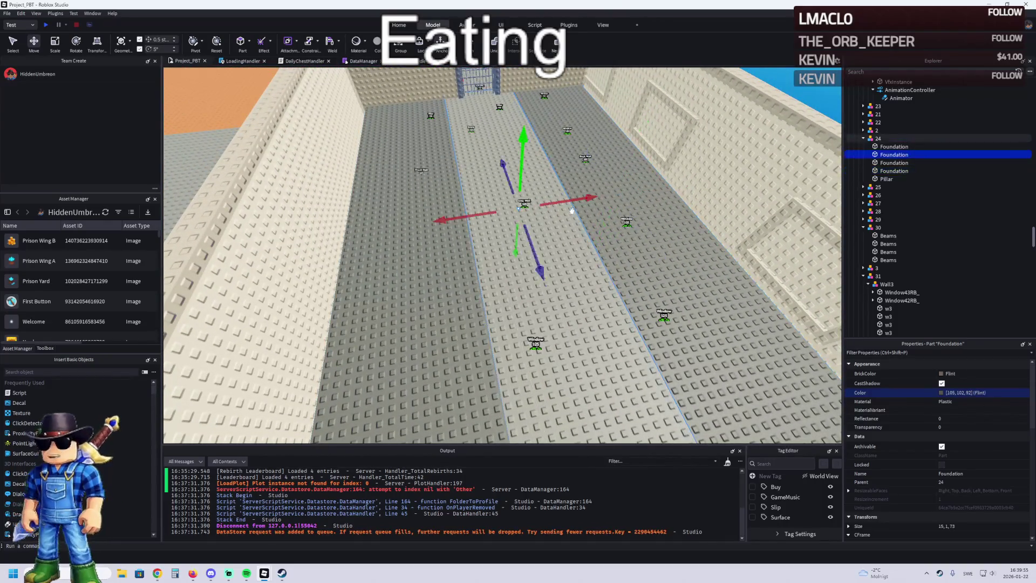
# - Scale the side floor lanes, bringing the right-hand dark lane to 17 studs wide
pyautogui.hotkey('ctrl', '3')
pyautogui.moveTo(584, 199); pyautogui.dragTo(425, 268)
pyautogui.click(425, 268)
pyautogui.moveTo(484, 213); pyautogui.dragTo(495, 211)
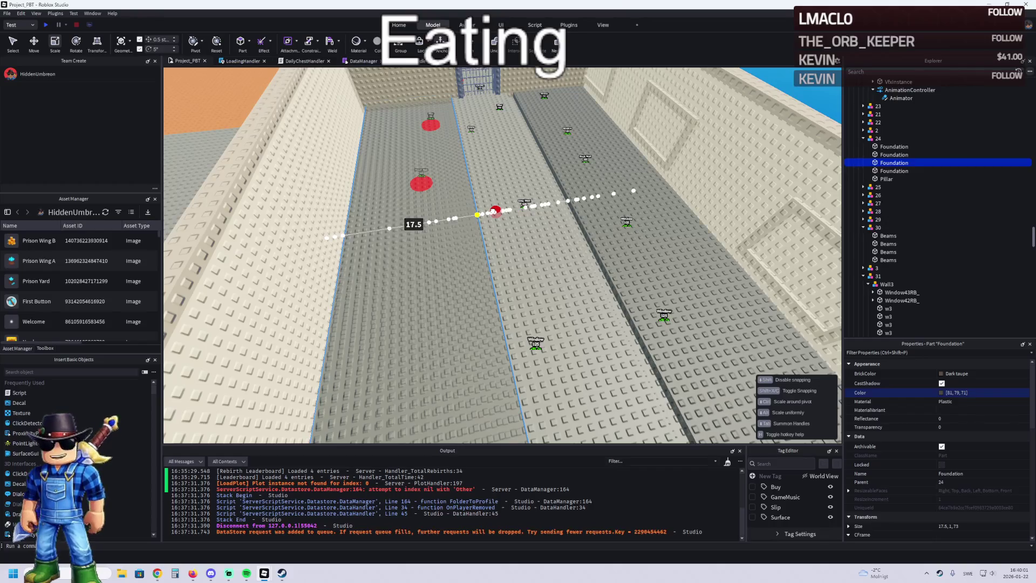
pyautogui.scroll(2, 500, 210)
pyautogui.click(518, 204)
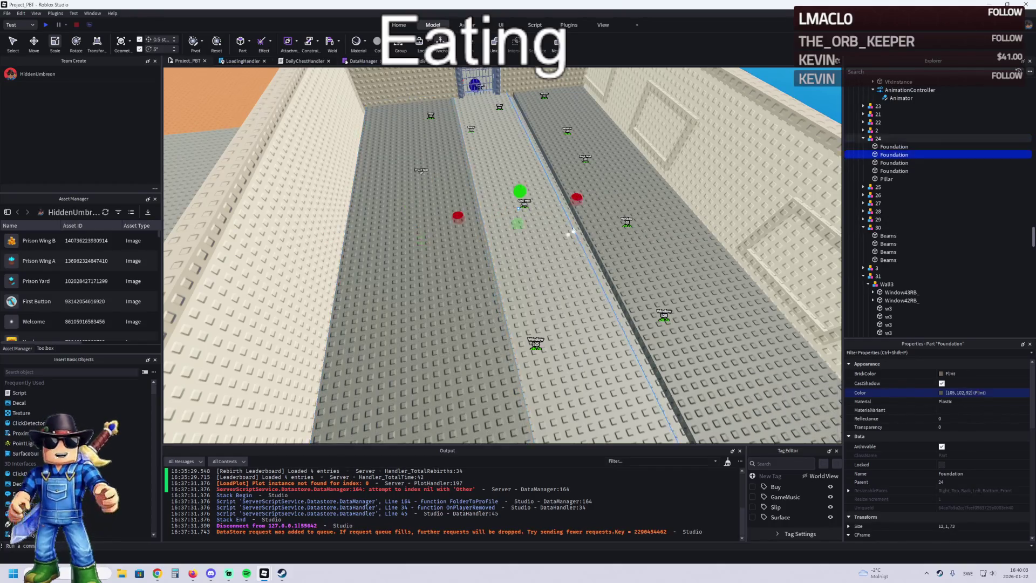
pyautogui.scroll(2, 536, 198)
pyautogui.click(561, 234)
pyautogui.moveTo(562, 233)
pyautogui.mouseDown()
pyautogui.moveTo(507, 208)
pyautogui.moveTo(472, 162)
pyautogui.moveTo(521, 152)
pyautogui.moveTo(482, 161)
pyautogui.mouseUp()
# - Pick out the middle Flint floor lane and frame the view on it
pyautogui.click(488, 183)
pyautogui.click(598, 169)
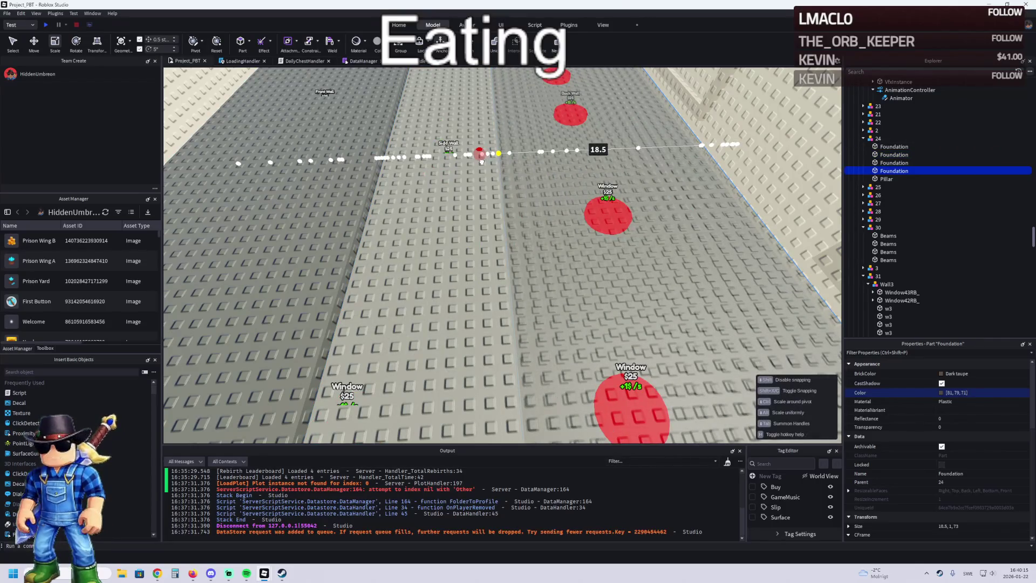
pyautogui.click(463, 164)
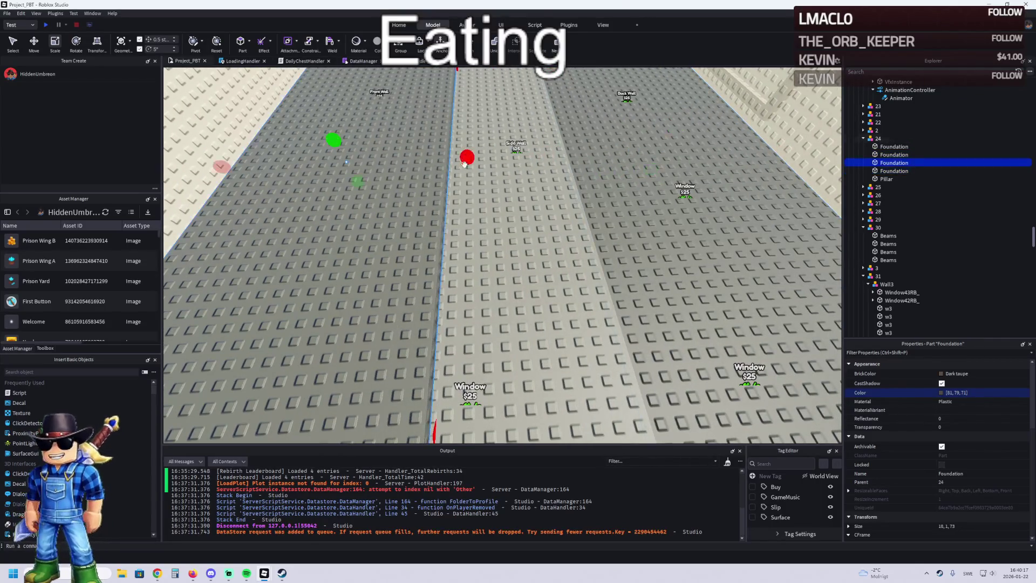
pyautogui.click(544, 151)
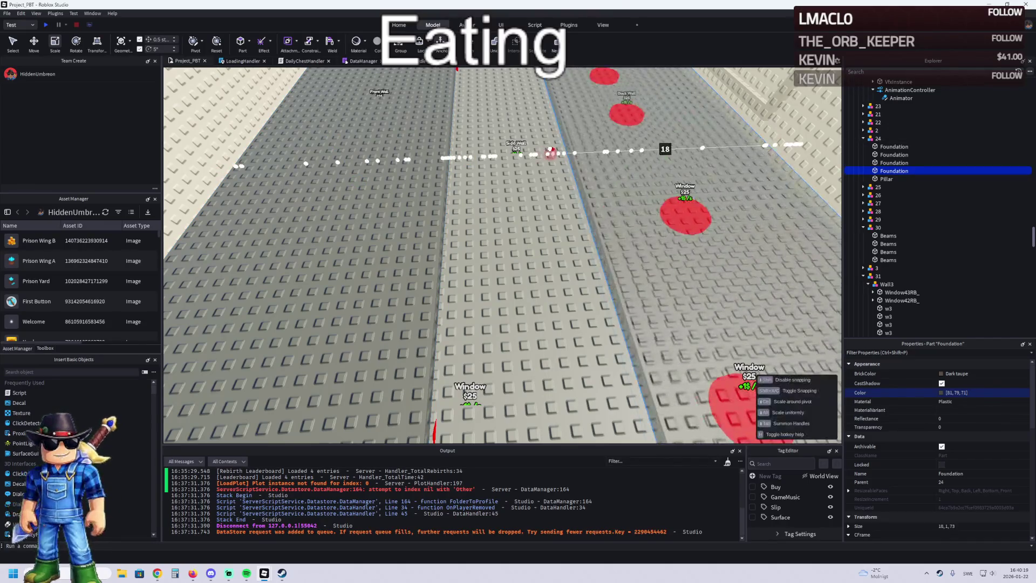
pyautogui.click(531, 209)
pyautogui.click(530, 209)
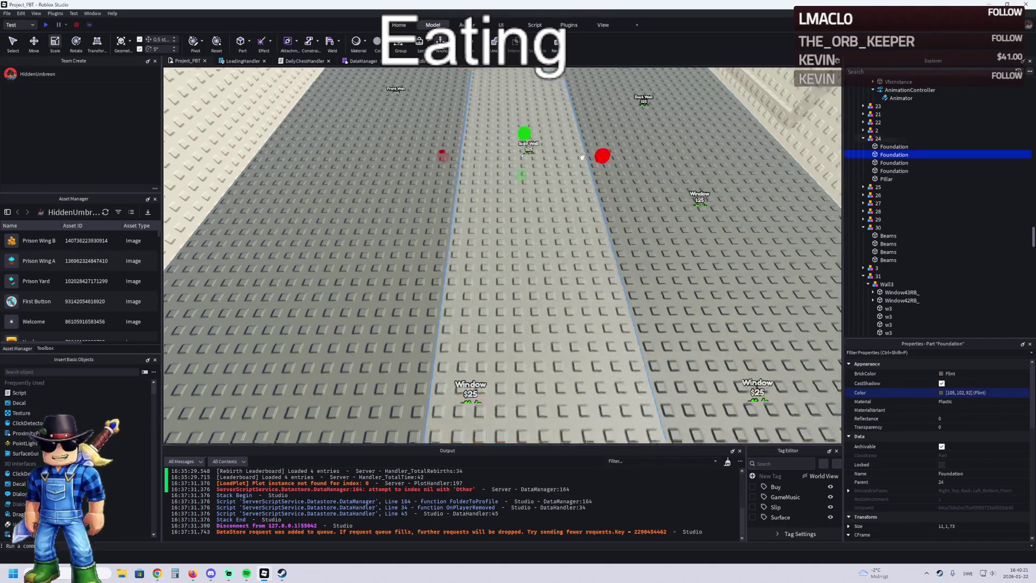
pyautogui.scroll(-10, 582, 158)
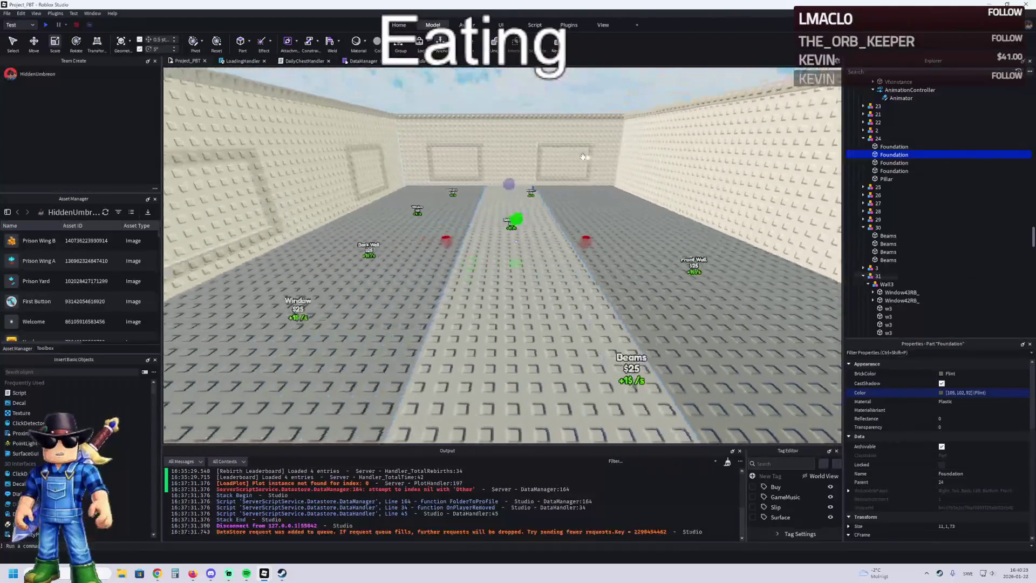
pyautogui.press('f')
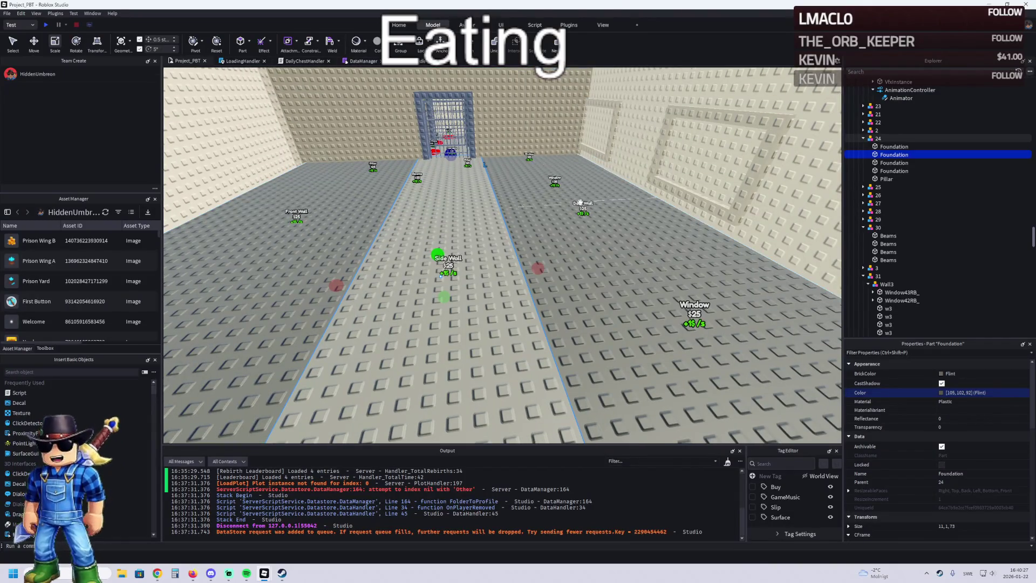
# - Widen the centre Flint lane until its Size reads 17, 1, 73
pyautogui.click(584, 266)
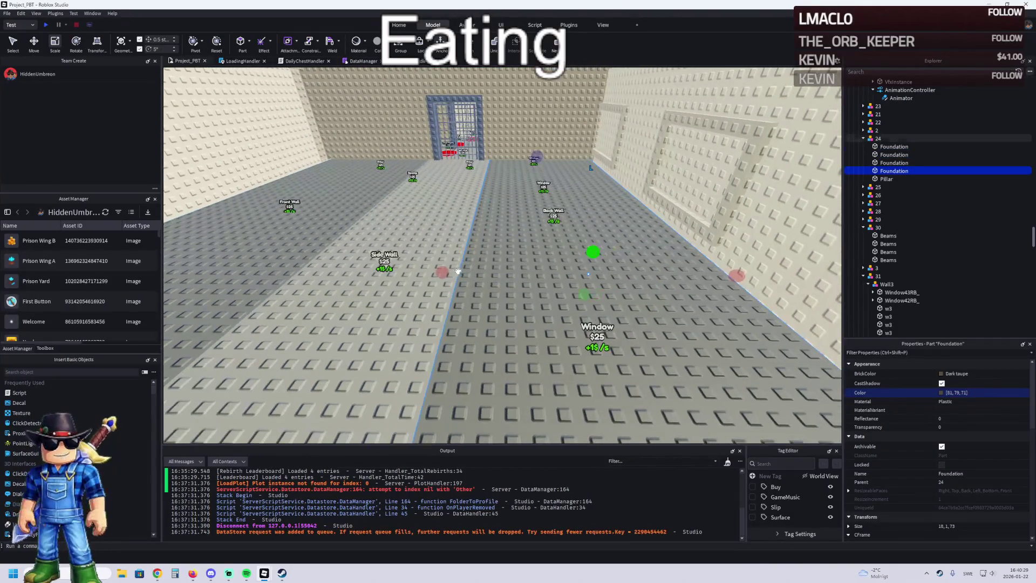
pyautogui.moveTo(540, 273); pyautogui.dragTo(477, 271)
pyautogui.click(551, 270)
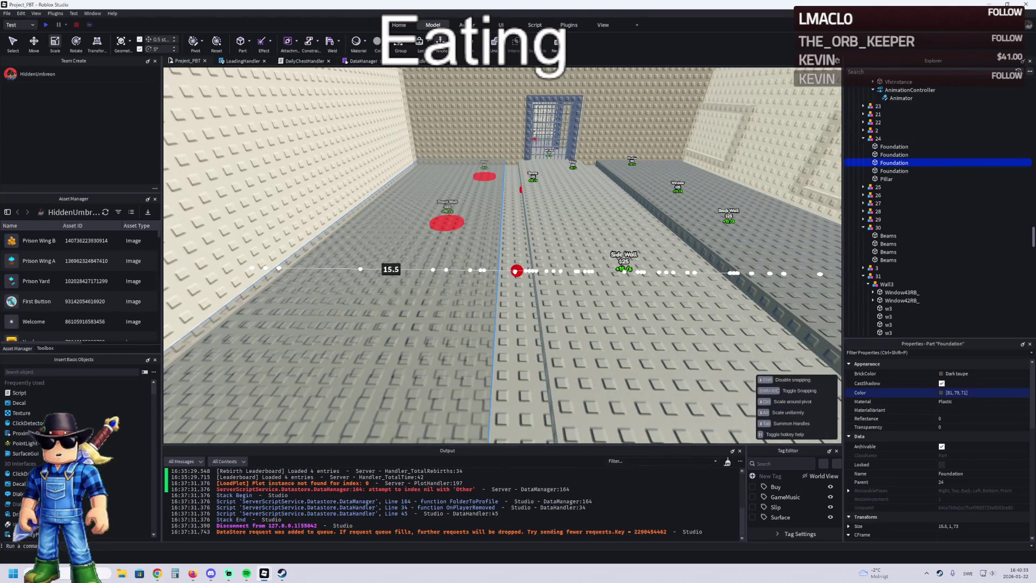
pyautogui.click(621, 272)
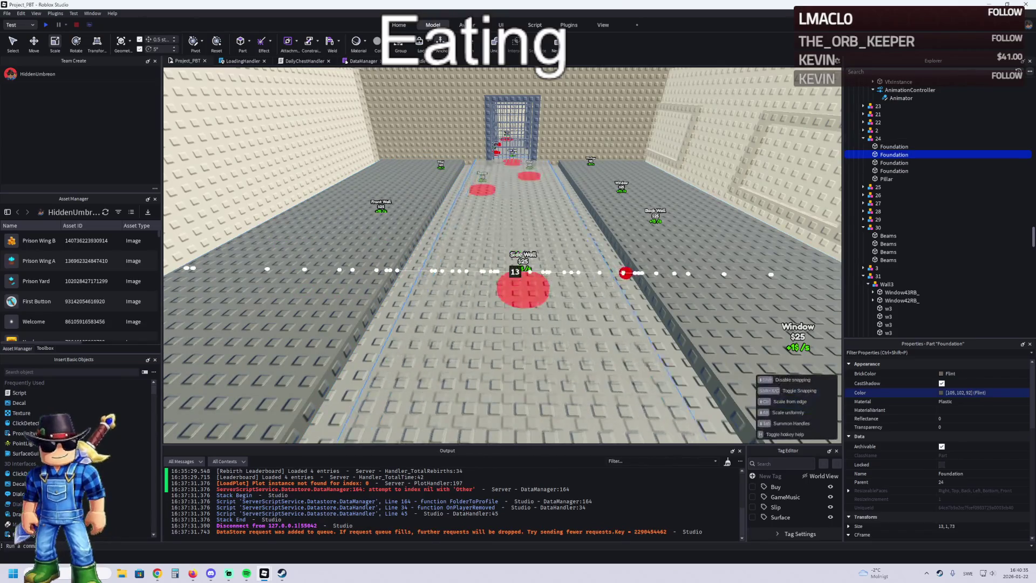
pyautogui.moveTo(637, 272); pyautogui.dragTo(639, 273)
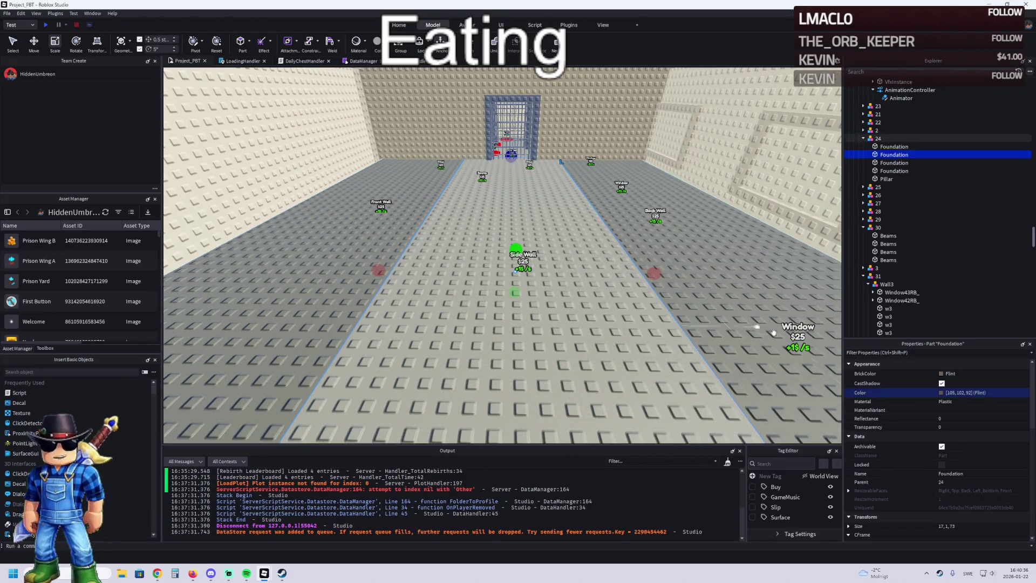
# - Set the centre lane's BrickColor to Medium stone grey
pyautogui.click(946, 374)
pyautogui.click(930, 508)
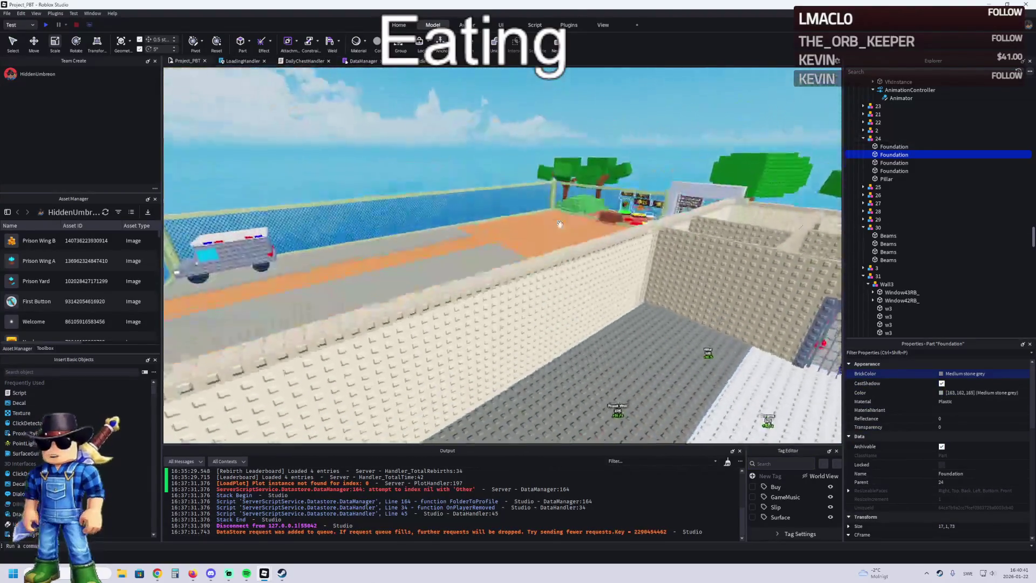
pyautogui.rightClick(560, 225)
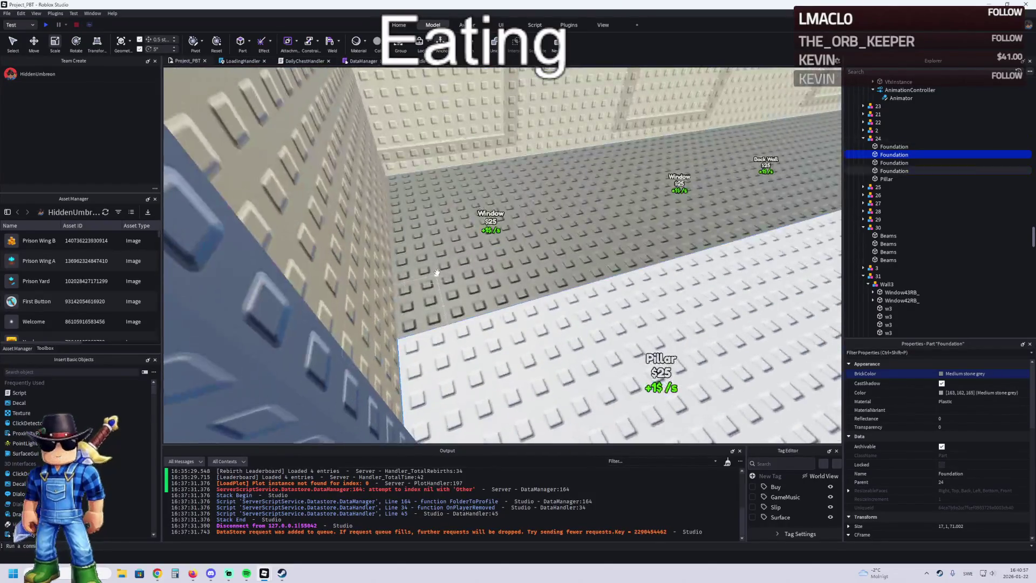
# - Shorten the dark taupe side lanes to about 70 studs long (15, 1, 70.6)
pyautogui.click(353, 265)
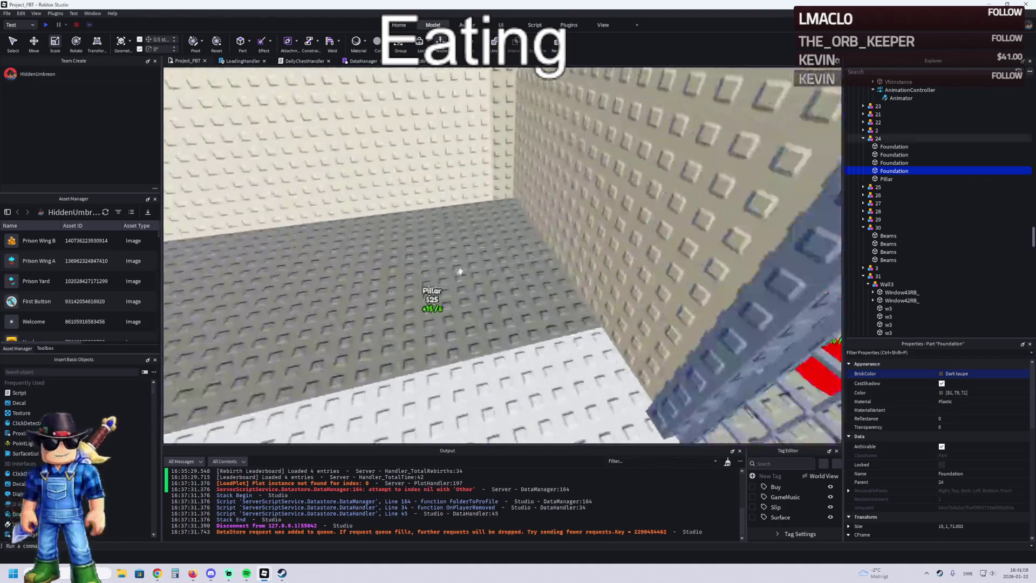
pyautogui.click(519, 257)
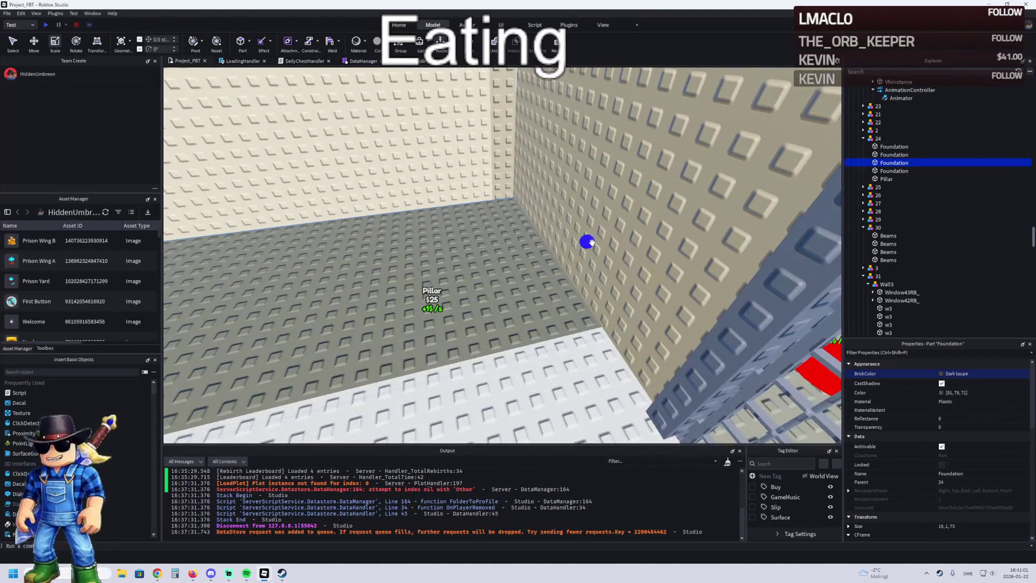
pyautogui.moveTo(573, 253); pyautogui.dragTo(566, 248)
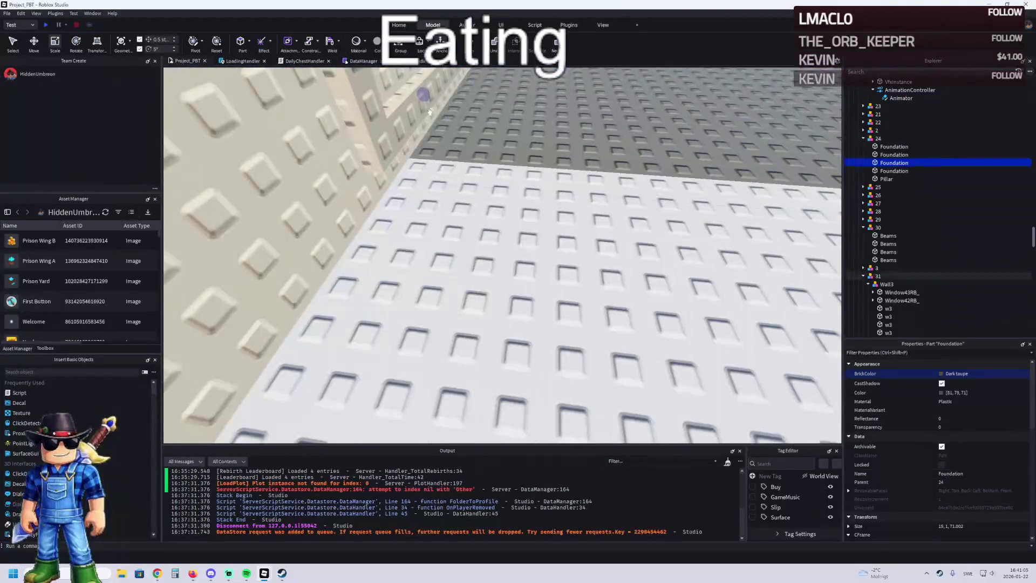
pyautogui.moveTo(426, 96); pyautogui.dragTo(426, 96)
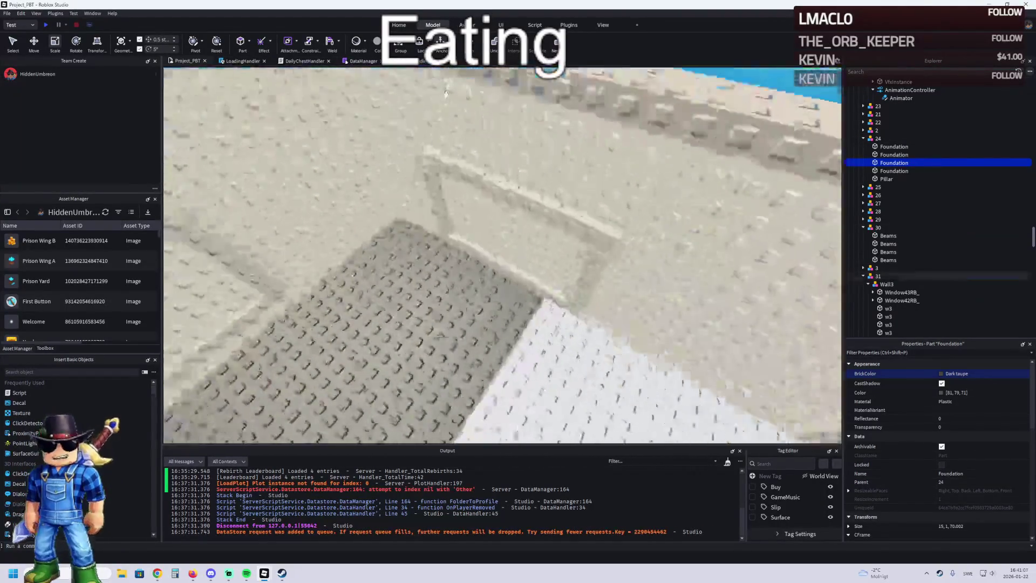
pyautogui.click(460, 250)
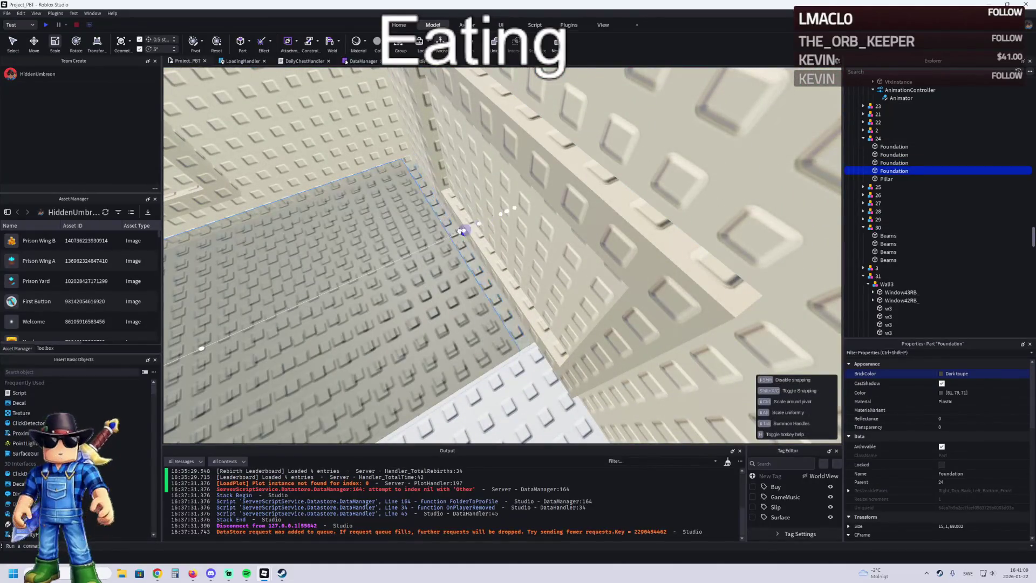
pyautogui.moveTo(470, 226); pyautogui.dragTo(469, 225)
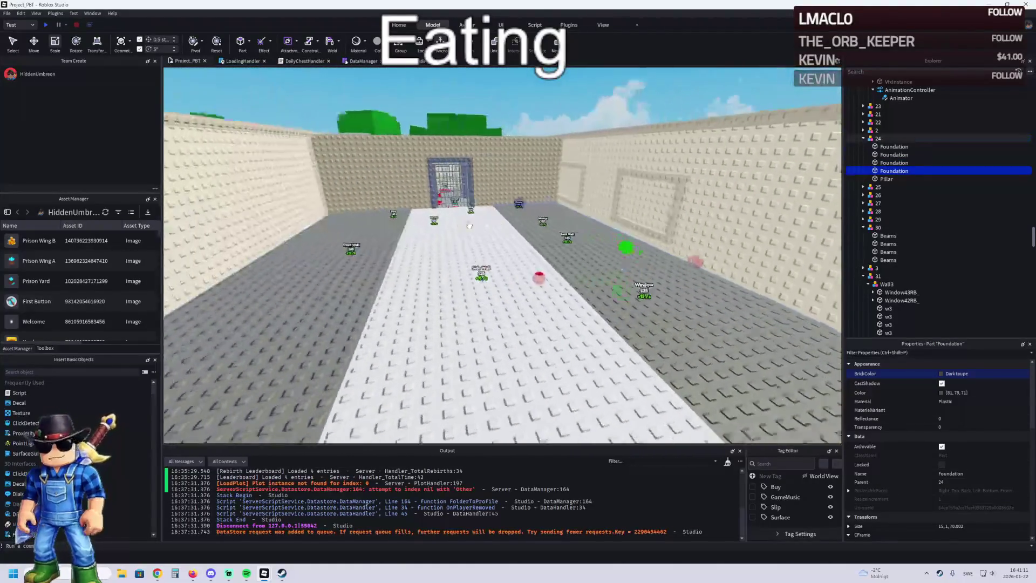
# - Duplicate both dark side lanes and raise the copies onto the wall tops as a ledge
pyautogui.hotkey('ctrl', 'd')
pyautogui.hotkey('ctrl', '2')
pyautogui.moveTo(531, 275)
pyautogui.mouseDown()
pyautogui.moveTo(533, 124)
pyautogui.moveTo(527, 136)
pyautogui.mouseUp()
pyautogui.press('w')
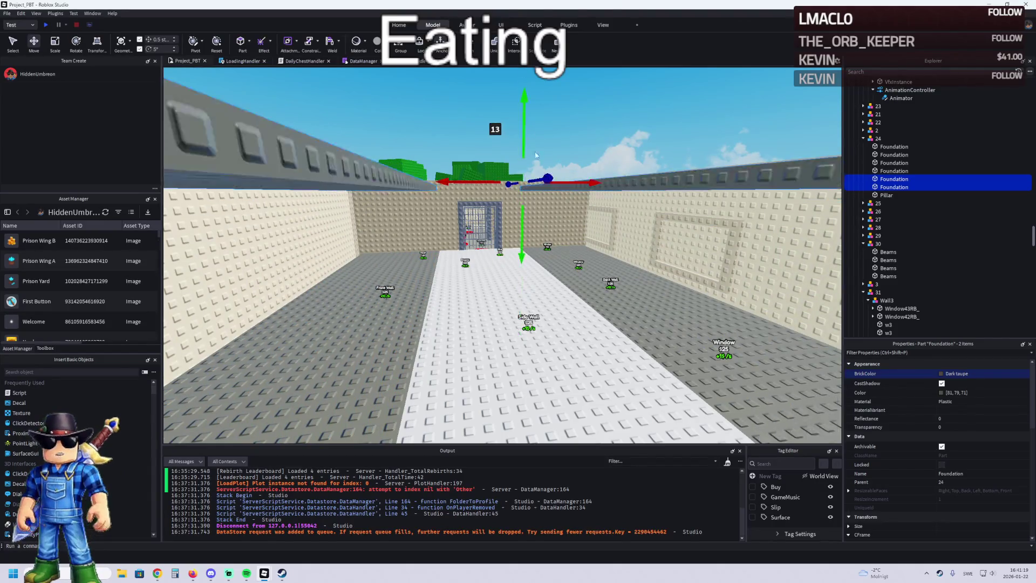
pyautogui.press('e')
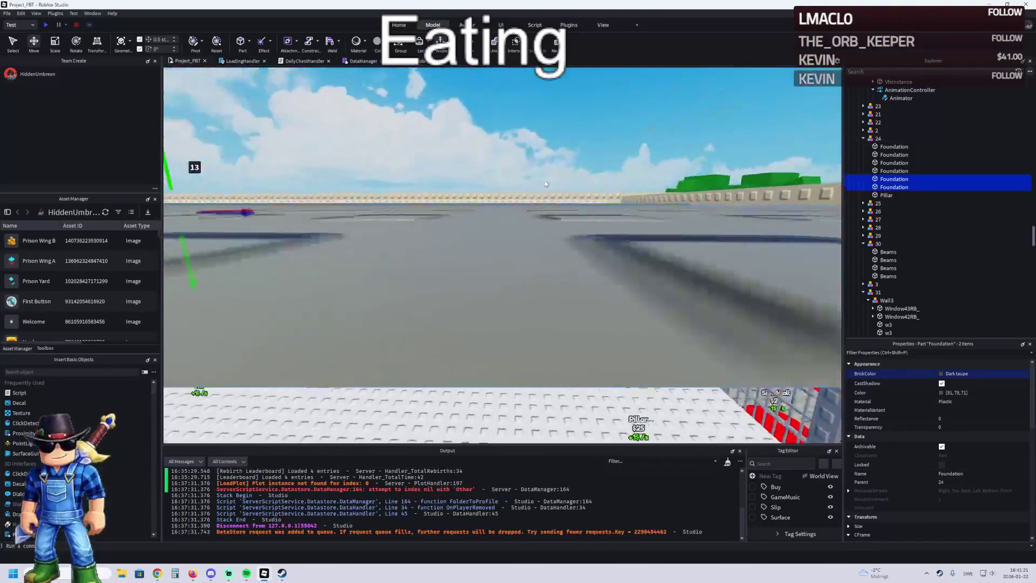
pyautogui.press('s')
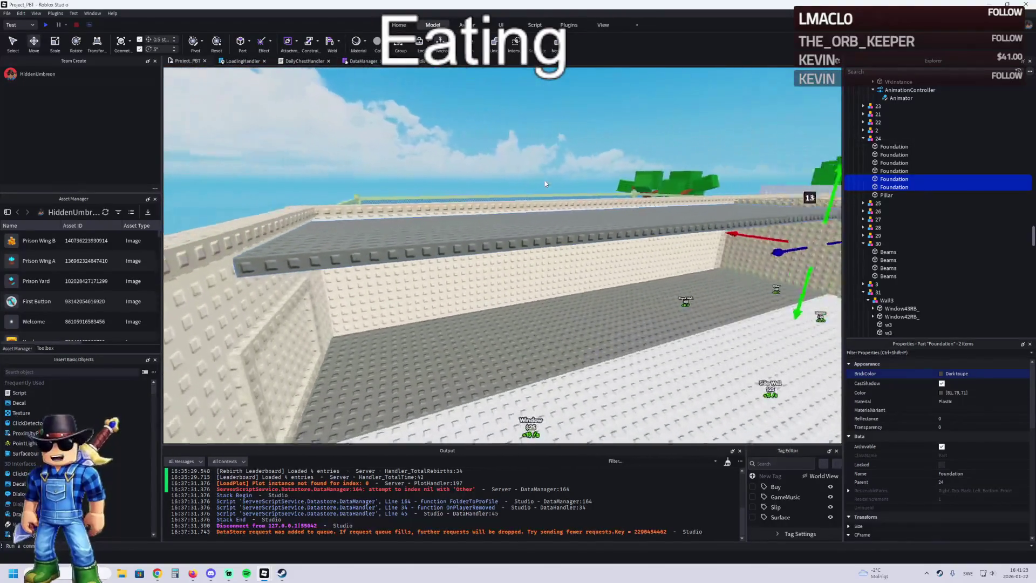
pyautogui.moveTo(780, 305)
pyautogui.mouseDown()
pyautogui.moveTo(775, 292)
pyautogui.moveTo(636, 290)
pyautogui.mouseUp()
pyautogui.press('w')
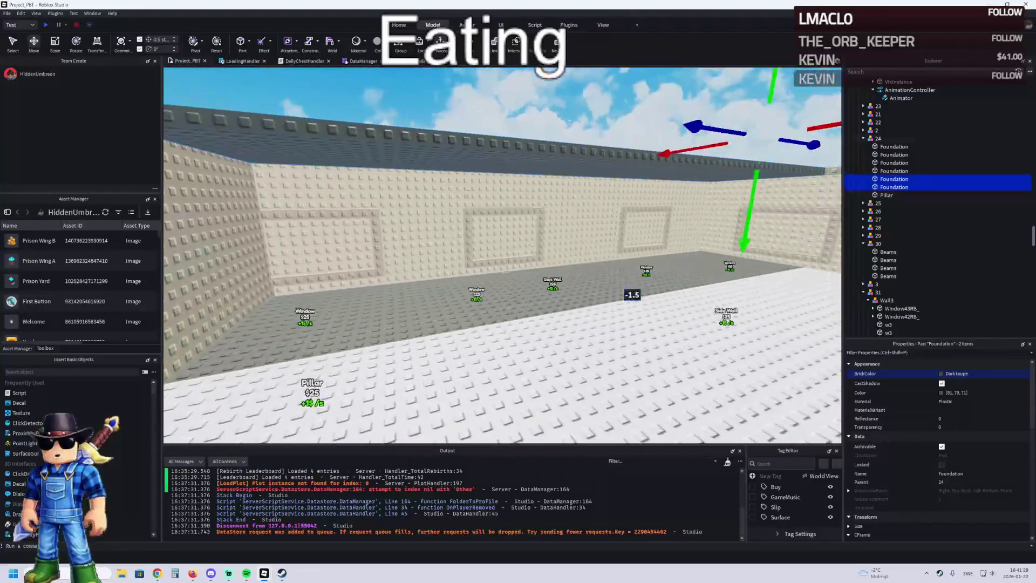
# - Duplicate one floor lane and cut the copy down to a 15, 1, 10 tile
pyautogui.click(668, 277)
pyautogui.hotkey('ctrl', 'd')
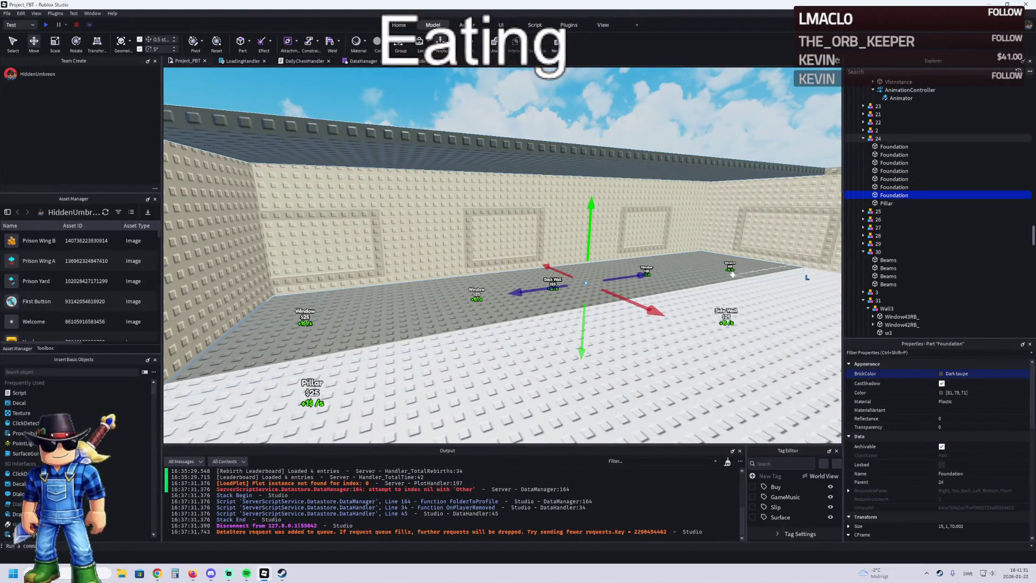
pyautogui.hotkey('ctrl', '4')
pyautogui.moveTo(756, 254); pyautogui.dragTo(454, 300)
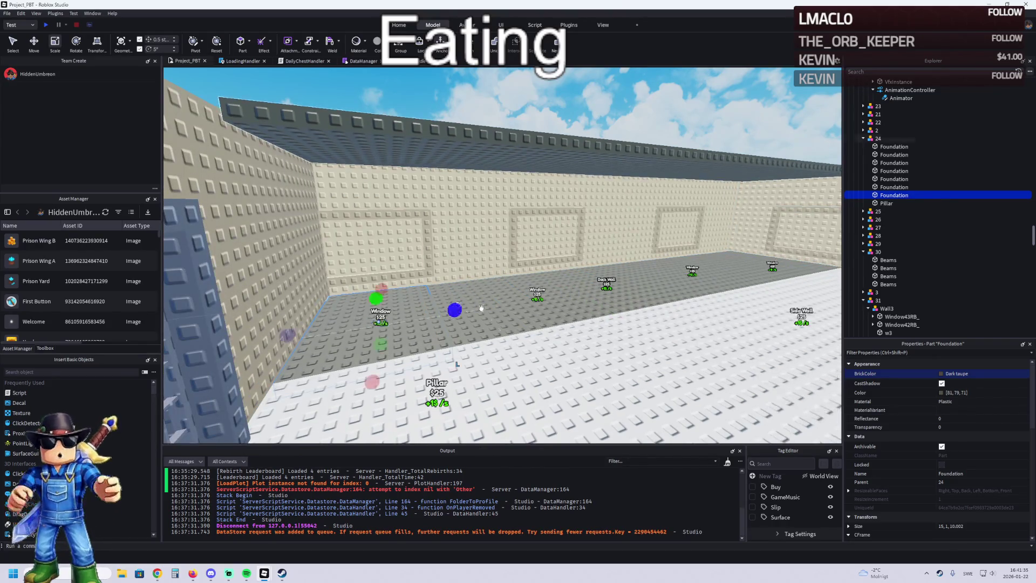
pyautogui.click(972, 527)
pyautogui.press('Return')
pyautogui.press('f')
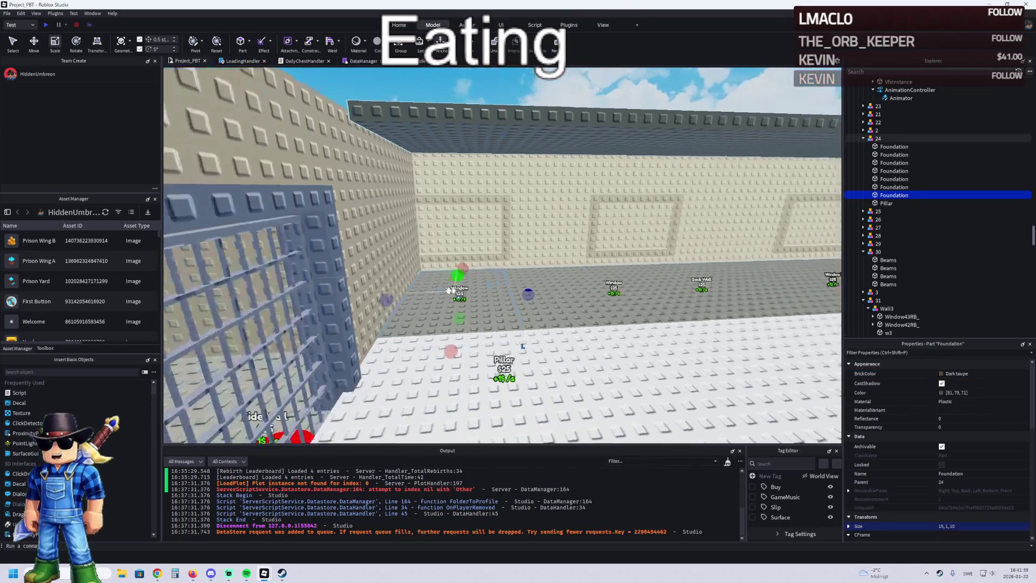
pyautogui.hotkey('ctrl', '2')
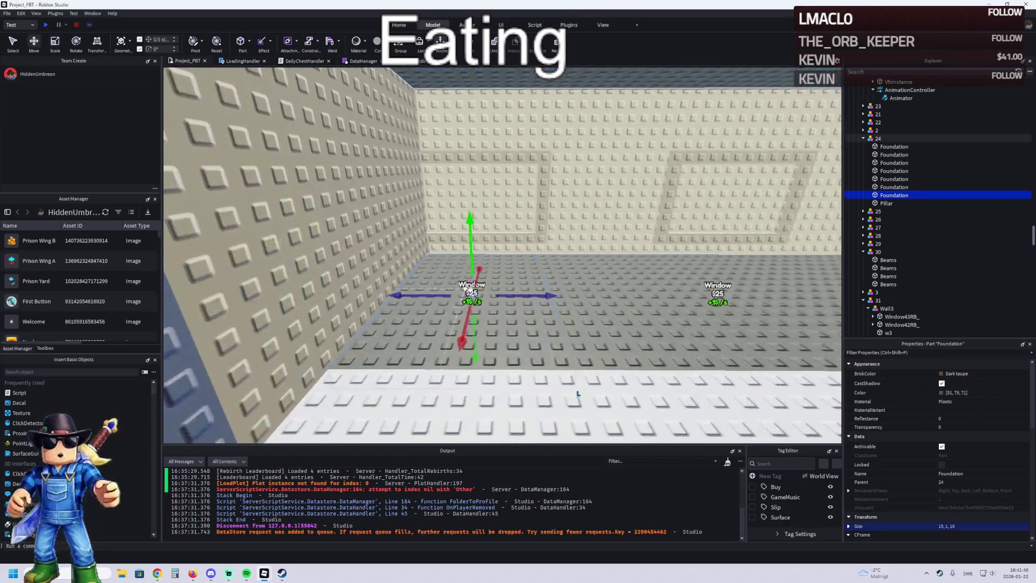
pyautogui.hotkey('ctrl', 'z')
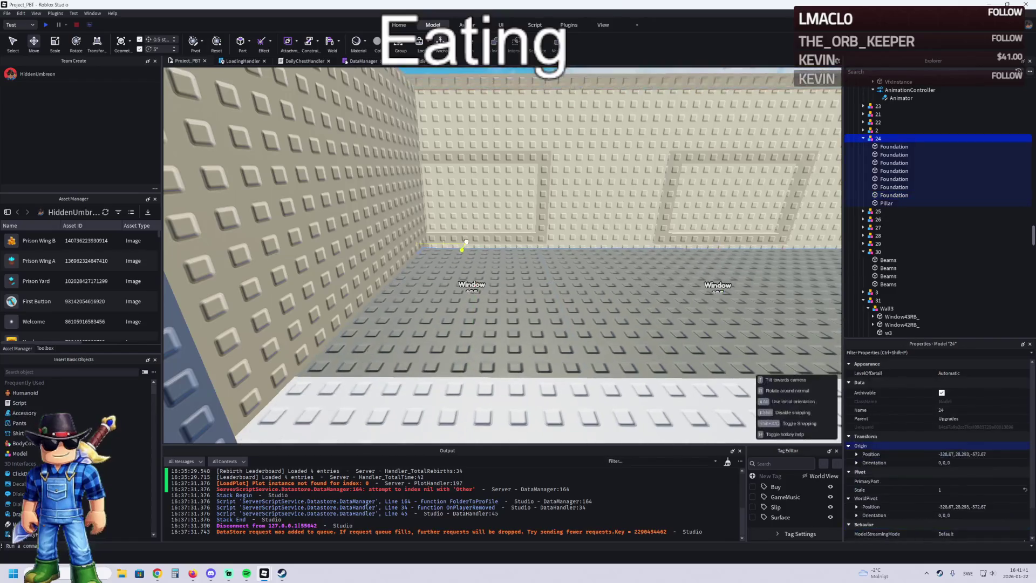
# - Reposition the floor tile and scale it to 15, 1, 15
pyautogui.moveTo(472, 255); pyautogui.dragTo(471, 237)
pyautogui.moveTo(398, 282); pyautogui.dragTo(397, 282)
pyautogui.press('f')
pyautogui.hotkey('ctrl', '3')
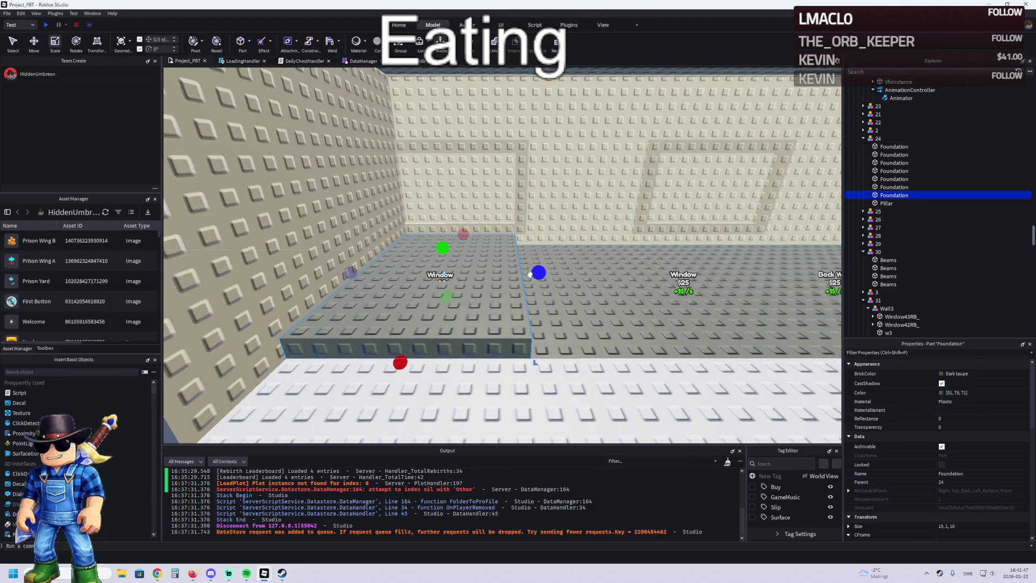
pyautogui.press('a')
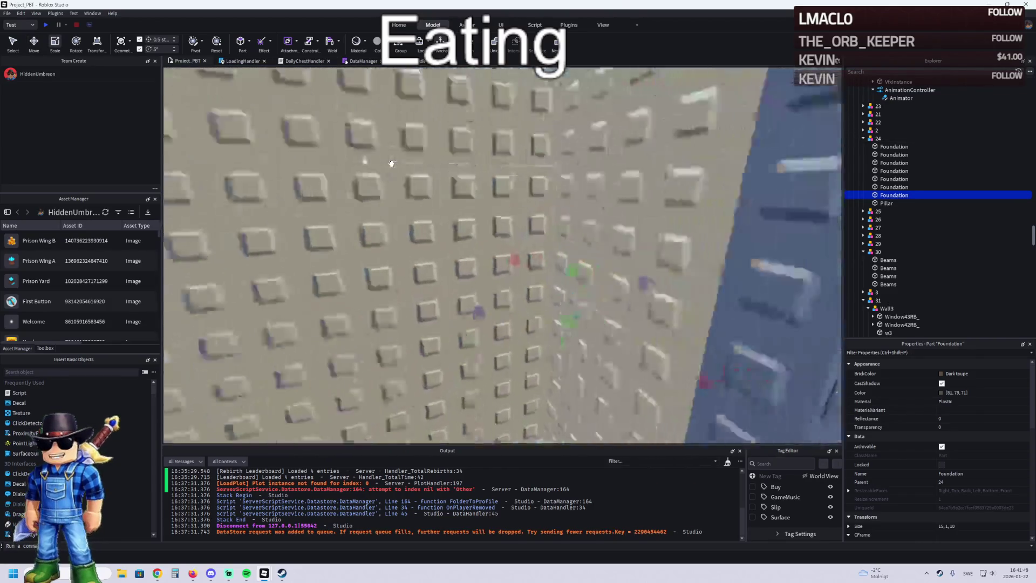
pyautogui.press('a')
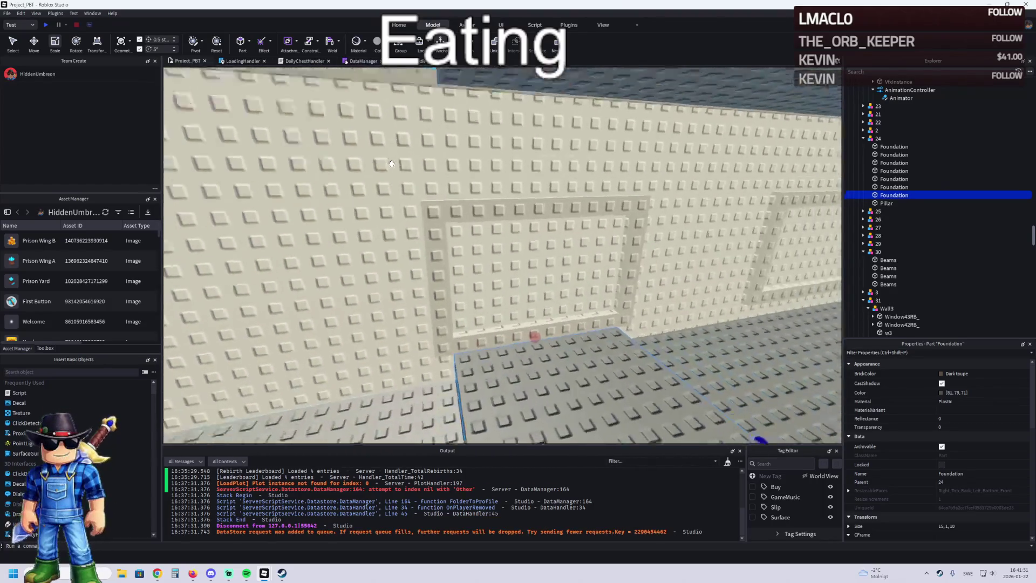
pyautogui.press('e')
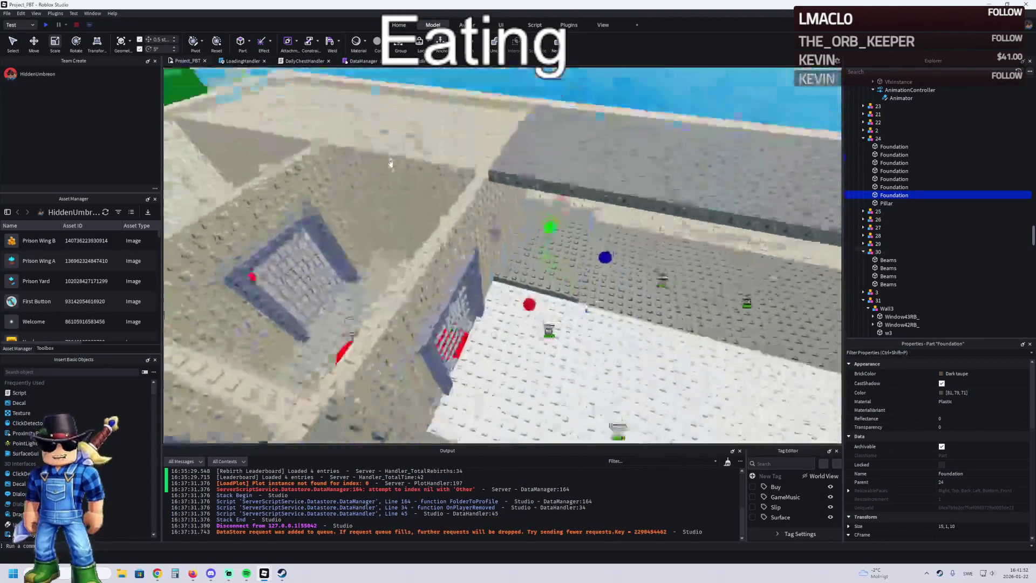
pyautogui.press('f')
pyautogui.hotkey('ctrl', '2')
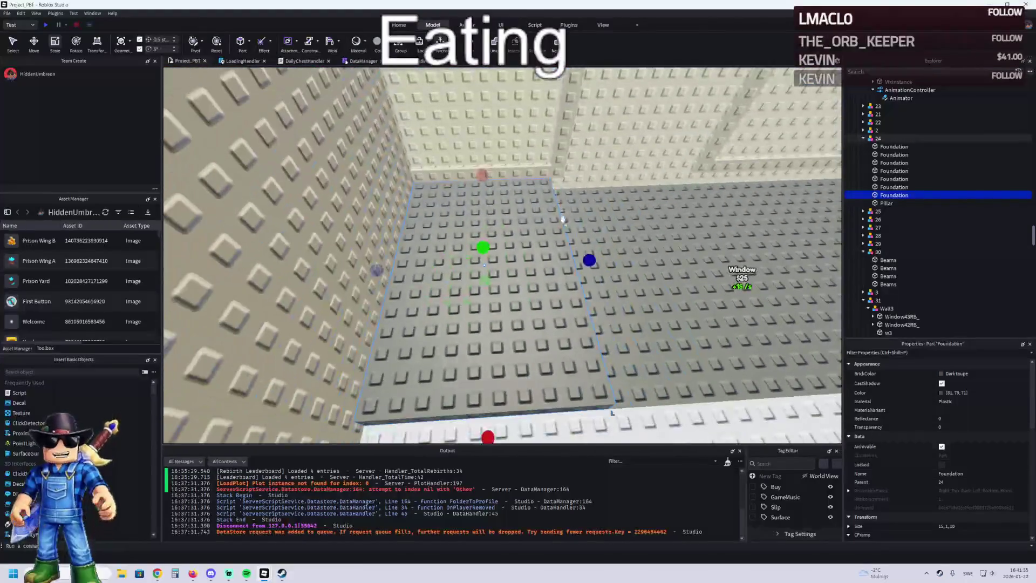
pyautogui.hotkey('ctrl', '3')
pyautogui.moveTo(588, 259); pyautogui.dragTo(631, 258)
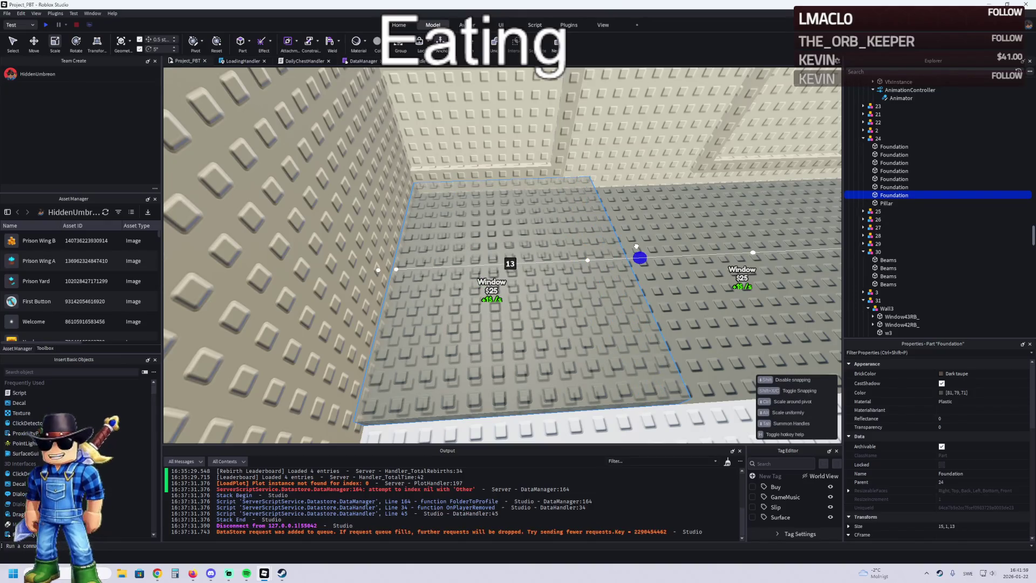
pyautogui.moveTo(665, 240); pyautogui.dragTo(669, 240)
pyautogui.press('f')
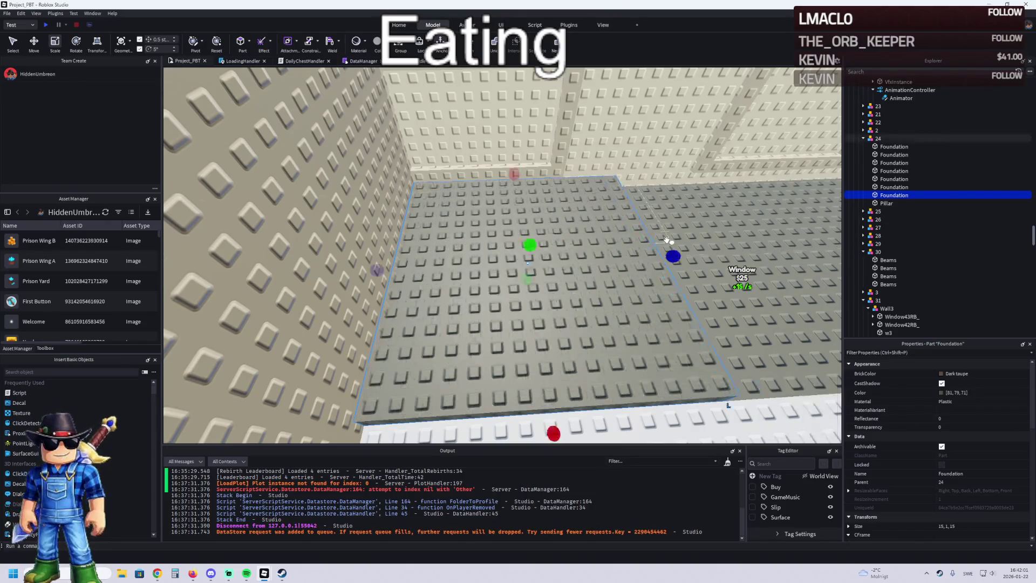
pyautogui.hotkey('ctrl', '2')
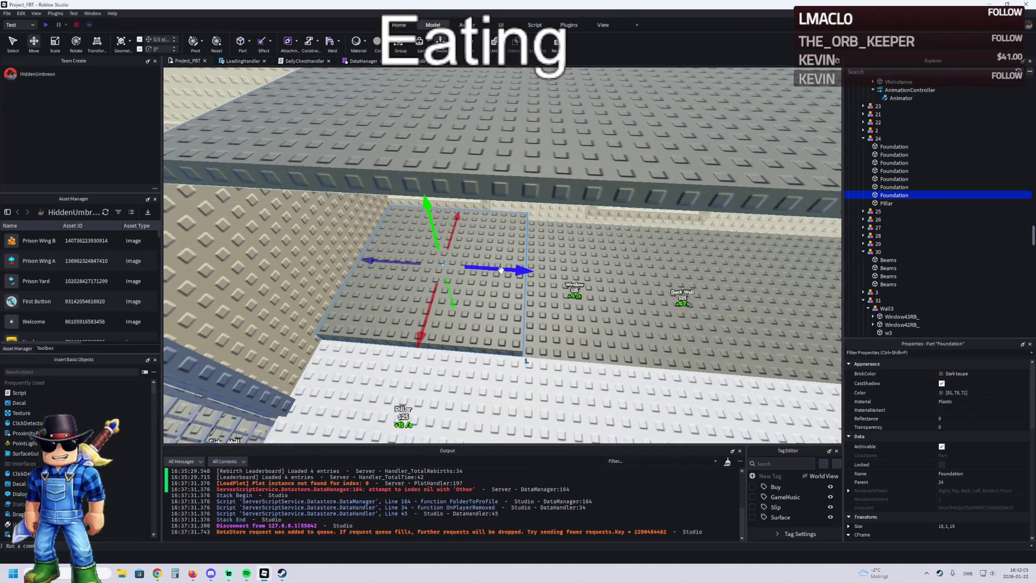
# - Duplicate the tile along the wall into a row of four cell floor tiles
pyautogui.hotkey('ctrl', 'd')
pyautogui.moveTo(501, 270)
pyautogui.mouseDown()
pyautogui.moveTo(726, 266)
pyautogui.moveTo(683, 271)
pyautogui.moveTo(744, 270)
pyautogui.moveTo(740, 278)
pyautogui.mouseUp()
pyautogui.keyDown('ctrl'); pyautogui.click(395, 303); pyautogui.keyUp('ctrl')
pyautogui.hotkey('ctrl', 'd')
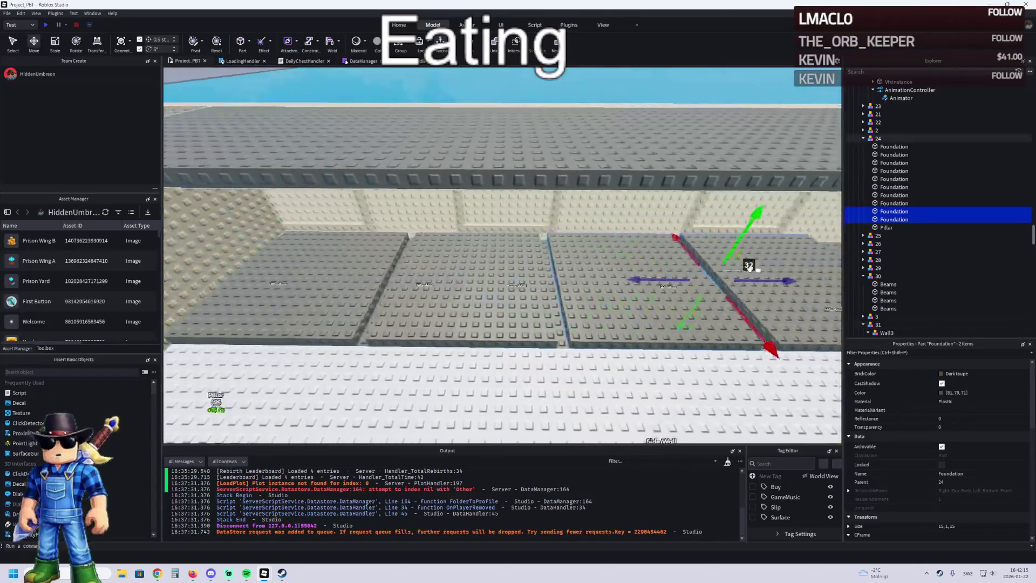
pyautogui.press('d')
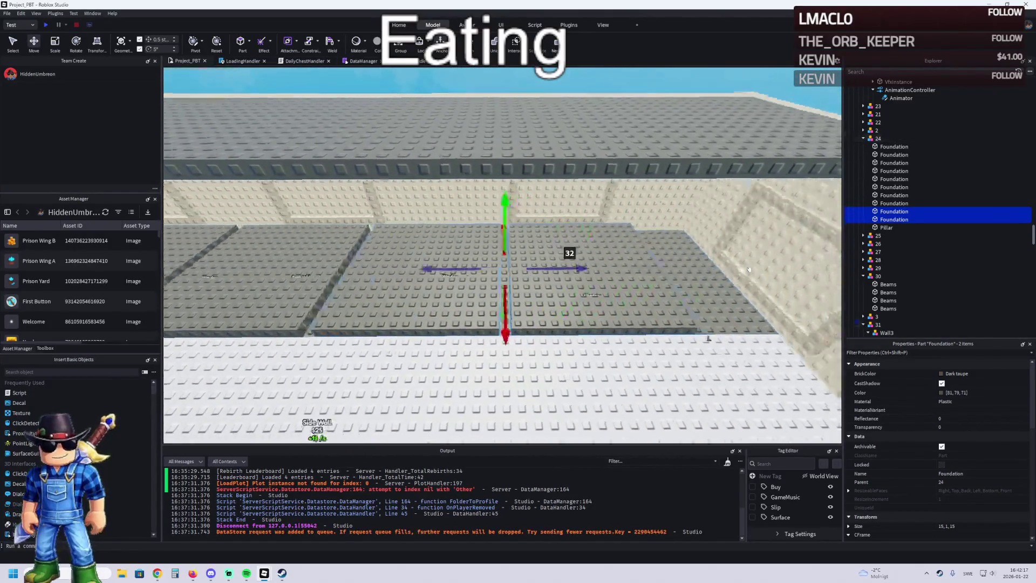
pyautogui.click(655, 305)
pyautogui.moveTo(655, 305)
pyautogui.mouseDown()
pyautogui.moveTo(351, 289)
pyautogui.moveTo(203, 250)
pyautogui.mouseUp()
pyautogui.press('a')
pyautogui.press('a')
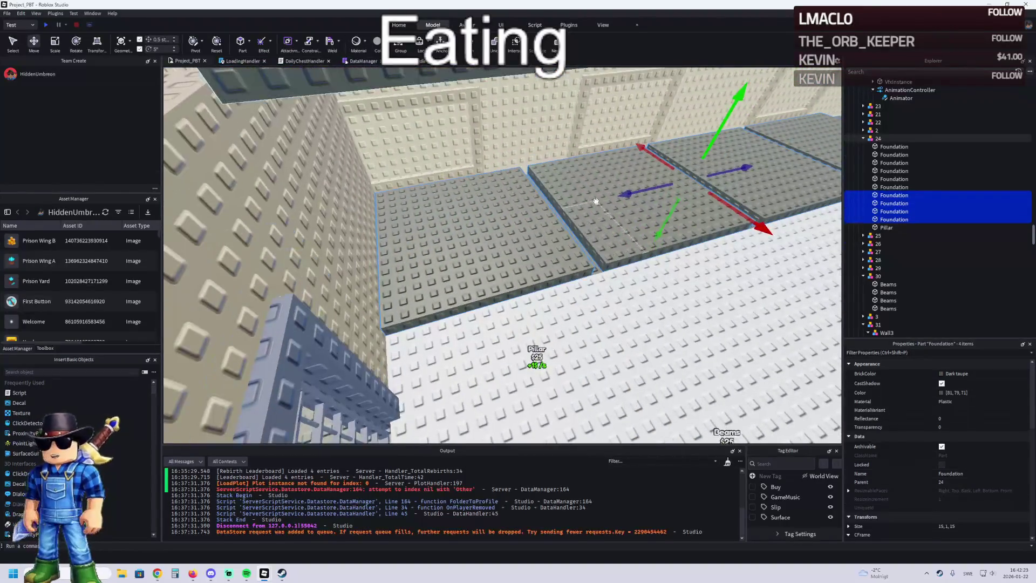
pyautogui.press('f')
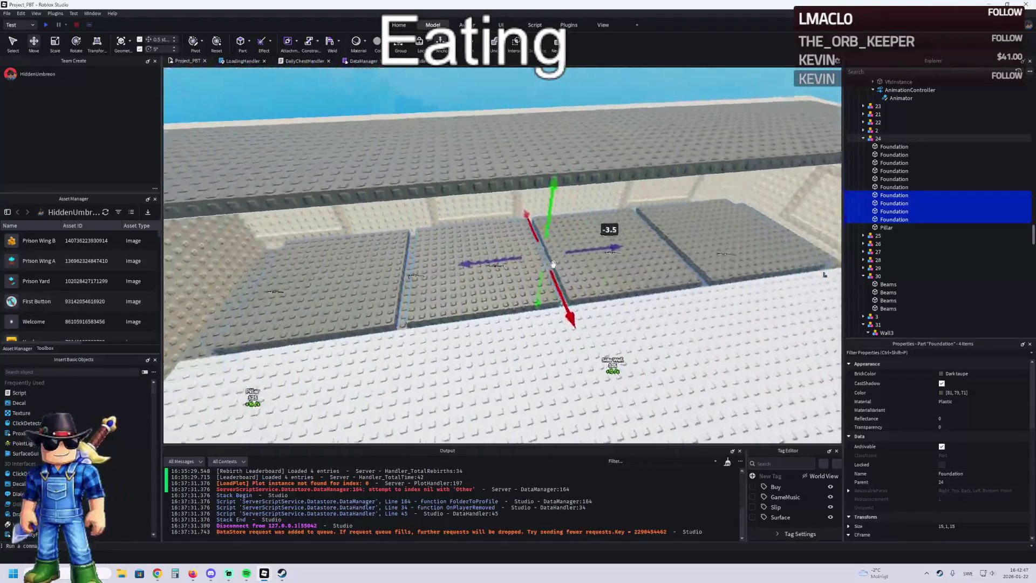
pyautogui.click(693, 260)
# - Delete two extra floor tiles and shift the remaining tile 3 studs along the wall
pyautogui.click(679, 246)
pyautogui.keyDown('ctrl'); pyautogui.click(566, 260); pyautogui.keyUp('ctrl')
pyautogui.press('Delete')
pyautogui.click(314, 222)
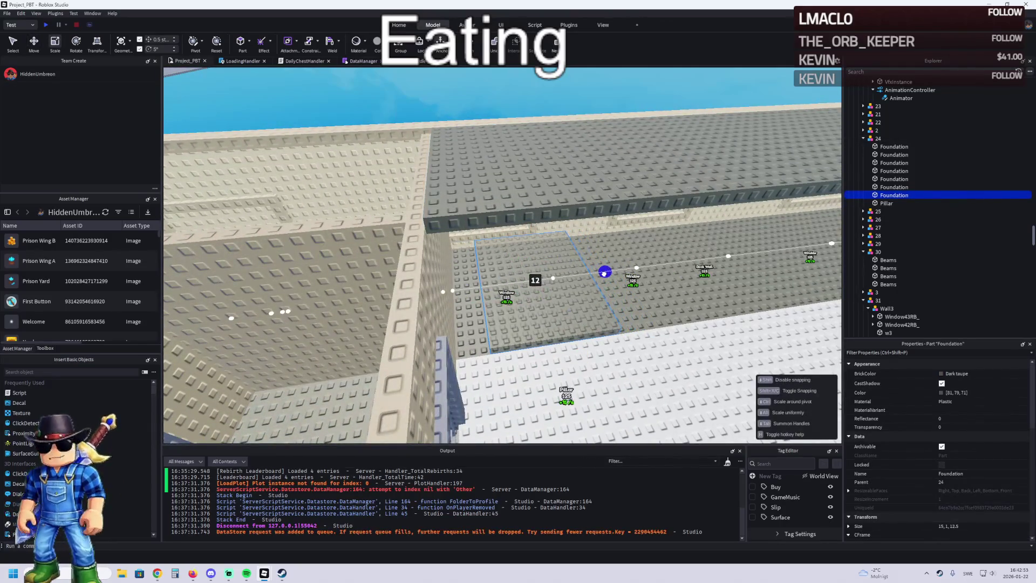
pyautogui.scroll(2, 600, 274)
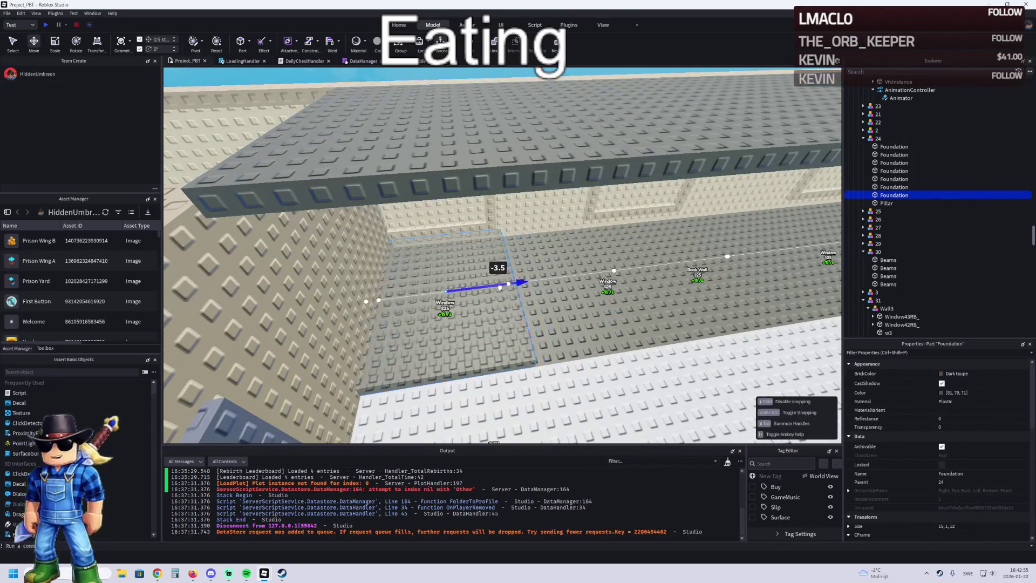
pyautogui.moveTo(504, 286); pyautogui.dragTo(475, 286)
# - Copy the tile into a row of five cell floors and slide them along the blue axis
pyautogui.hotkey('ctrl', 'd')
pyautogui.moveTo(457, 283)
pyautogui.mouseDown()
pyautogui.moveTo(561, 272)
pyautogui.moveTo(527, 269)
pyautogui.moveTo(551, 262)
pyautogui.moveTo(541, 264)
pyautogui.moveTo(543, 252)
pyautogui.mouseUp()
pyautogui.hotkey('ctrl', 'd')
pyautogui.keyDown('ctrl'); pyautogui.click(352, 269); pyautogui.keyUp('ctrl')
pyautogui.moveTo(352, 269); pyautogui.dragTo(528, 249)
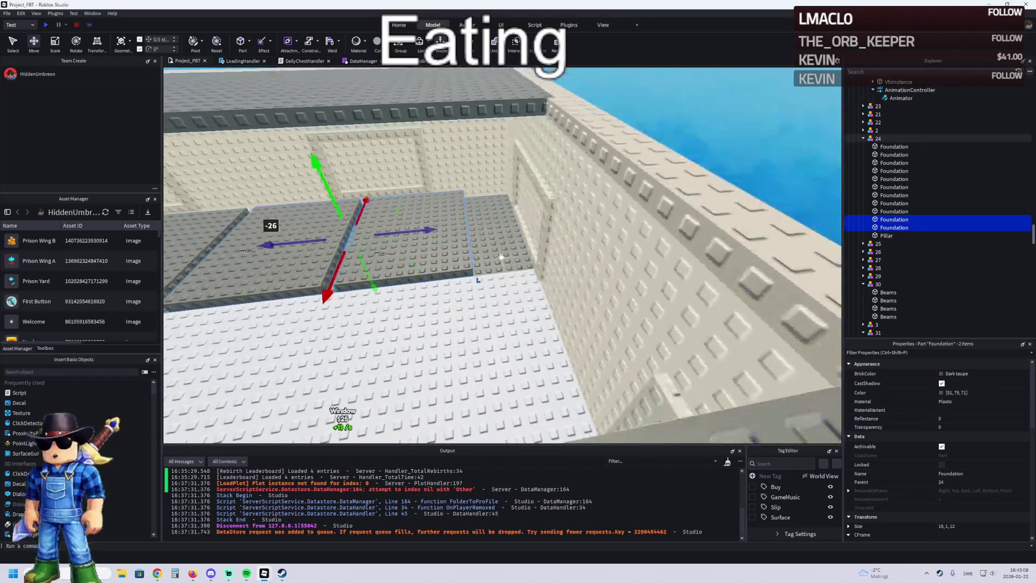
pyautogui.keyDown('ctrl'); pyautogui.click(540, 243); pyautogui.keyUp('ctrl')
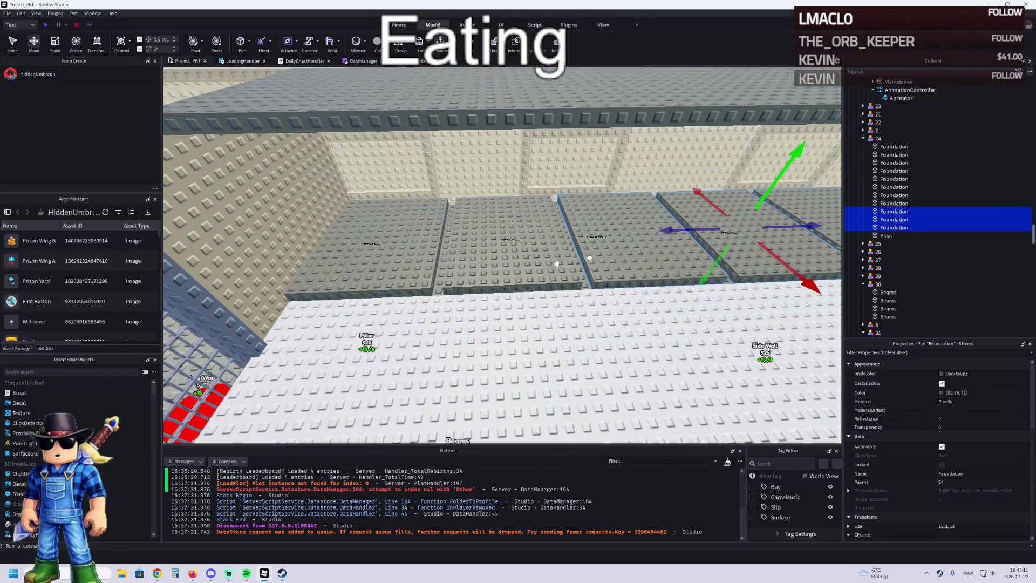
pyautogui.keyDown('ctrl'); pyautogui.click(410, 249); pyautogui.keyUp('ctrl')
pyautogui.keyDown('ctrl'); pyautogui.click(511, 250); pyautogui.keyUp('ctrl')
pyautogui.press('d')
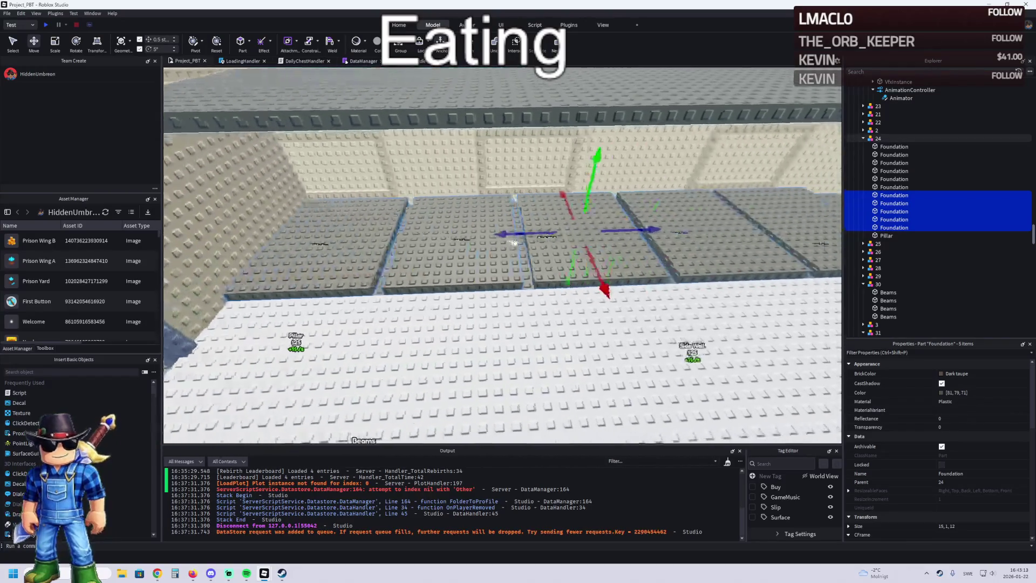
pyautogui.moveTo(401, 235); pyautogui.dragTo(488, 233)
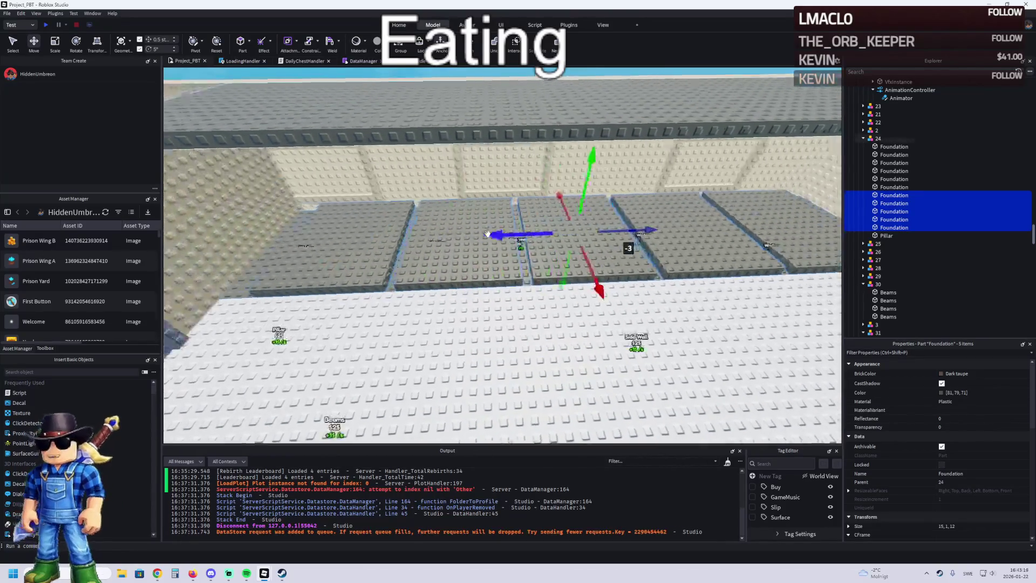
pyautogui.press('a')
# - Duplicate one cell floor and resize the copy by 12 studs to start a divider wall
pyautogui.click(524, 233)
pyautogui.hotkey('ctrl', 'd')
pyautogui.hotkey('ctrl', '3')
pyautogui.moveTo(487, 219)
pyautogui.mouseDown()
pyautogui.moveTo(464, 223)
pyautogui.moveTo(544, 217)
pyautogui.mouseUp()
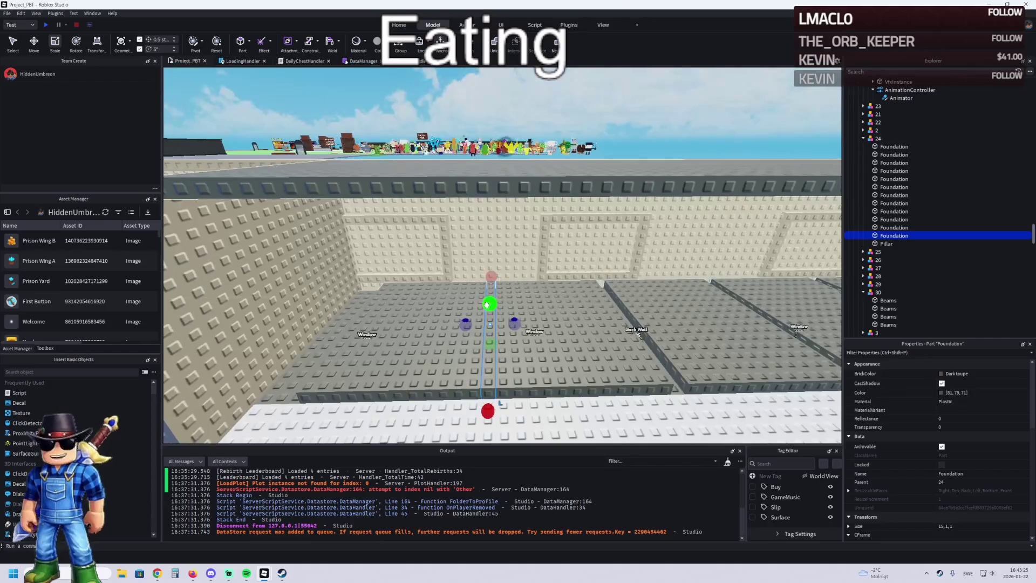
# - Reshape the copied part into a thin upright divider wall 13.5 studs high
pyautogui.moveTo(489, 236); pyautogui.dragTo(489, 267)
pyautogui.moveTo(490, 320); pyautogui.dragTo(490, 327)
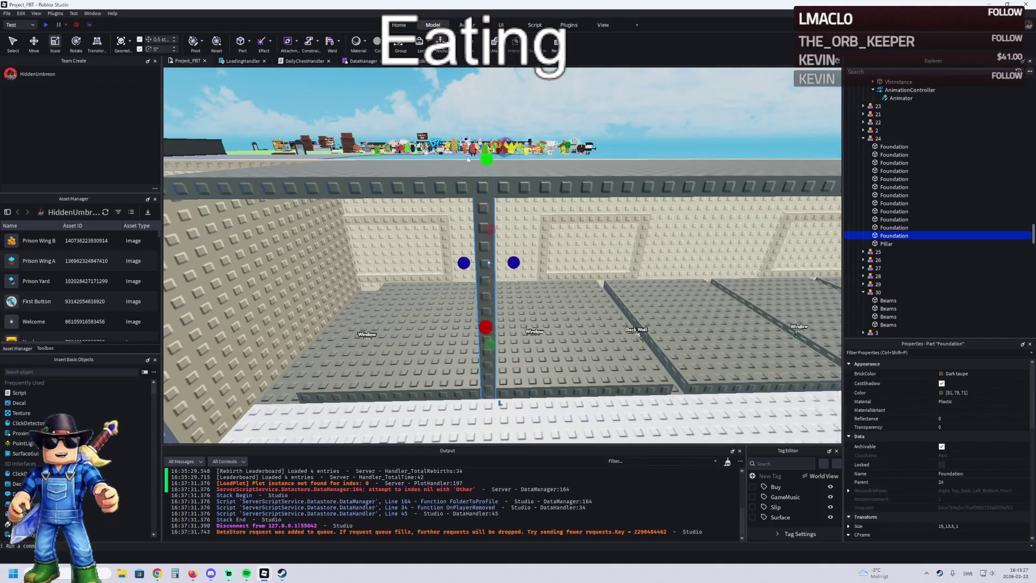
pyautogui.scroll(3, 497, 197)
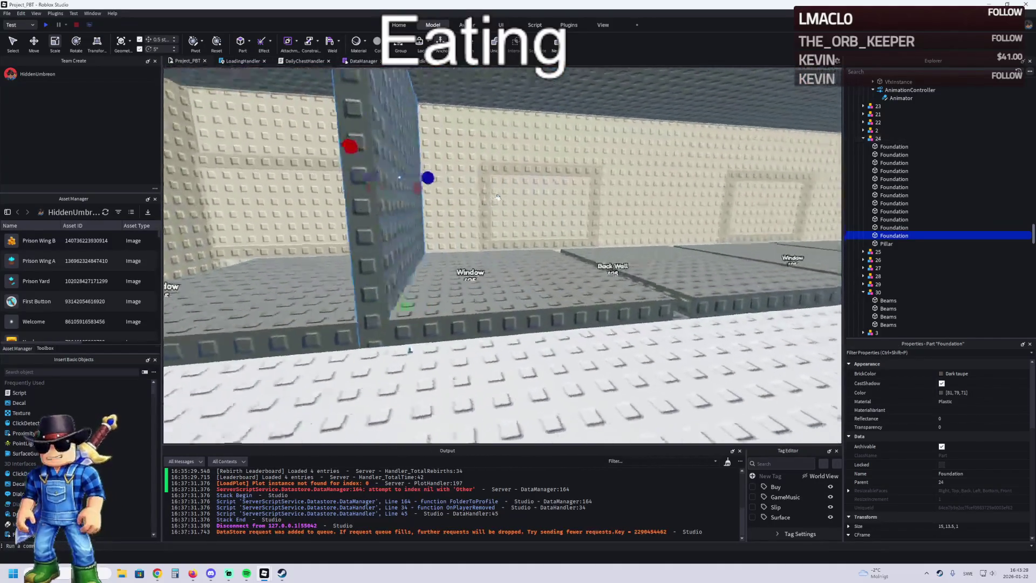
# - Duplicate the divider wall and move the copies to each cell boundary along the row
pyautogui.hotkey('ctrl', 'd')
pyautogui.hotkey('ctrl', '2')
pyautogui.moveTo(460, 251)
pyautogui.mouseDown()
pyautogui.moveTo(604, 241)
pyautogui.moveTo(539, 249)
pyautogui.mouseUp()
pyautogui.hotkey('ctrl', 'd')
pyautogui.scroll(2, 460, 252)
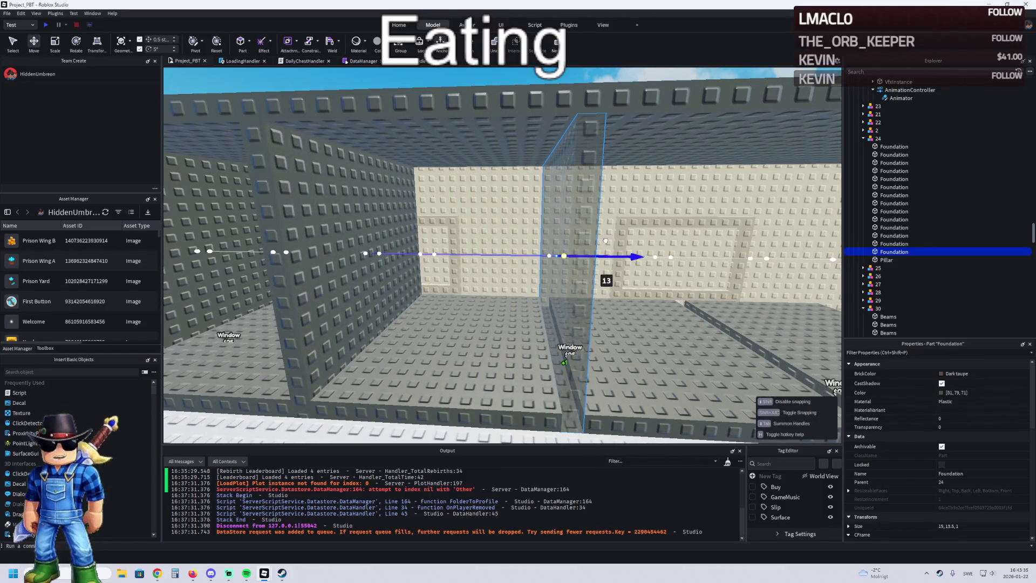
pyautogui.scroll(2, 540, 248)
pyautogui.hotkey('ctrl', 'd')
pyautogui.moveTo(473, 259)
pyautogui.mouseDown()
pyautogui.moveTo(527, 252)
pyautogui.moveTo(538, 232)
pyautogui.mouseUp()
pyautogui.keyDown('ctrl'); pyautogui.click(541, 226); pyautogui.keyUp('ctrl')
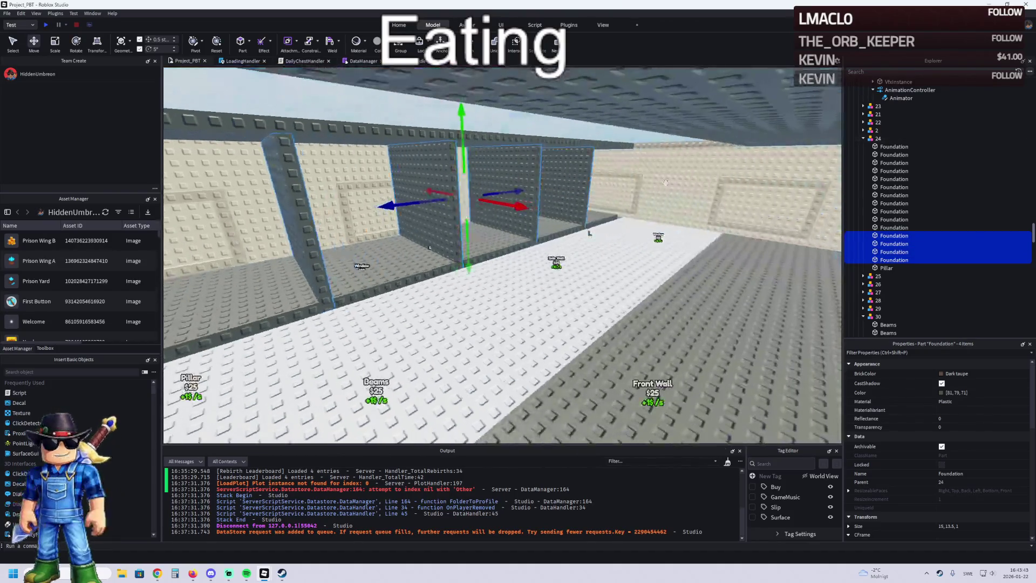
pyautogui.hotkey('ctrl', 'd')
pyautogui.moveTo(377, 207); pyautogui.dragTo(467, 210)
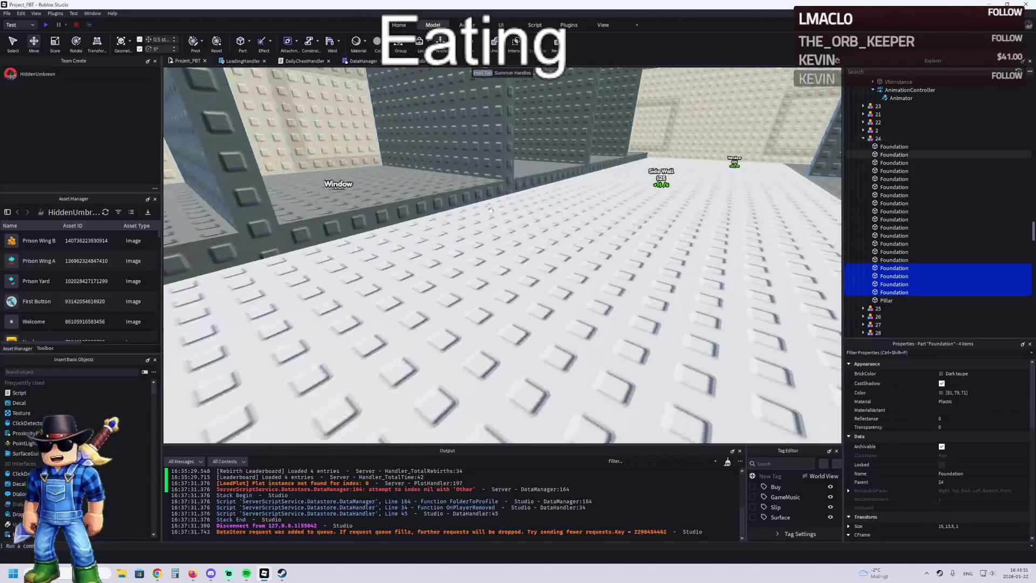
# - Place one more wall 13 studs over and duplicate parts for the top slab over the cells
pyautogui.click(438, 200)
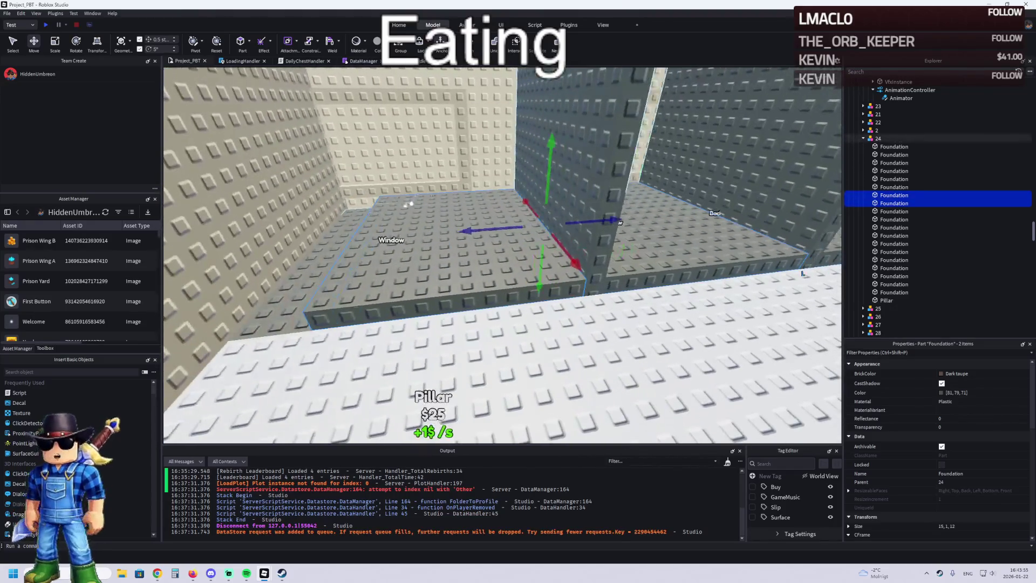
pyautogui.click(580, 146)
pyautogui.moveTo(612, 130); pyautogui.dragTo(613, 130)
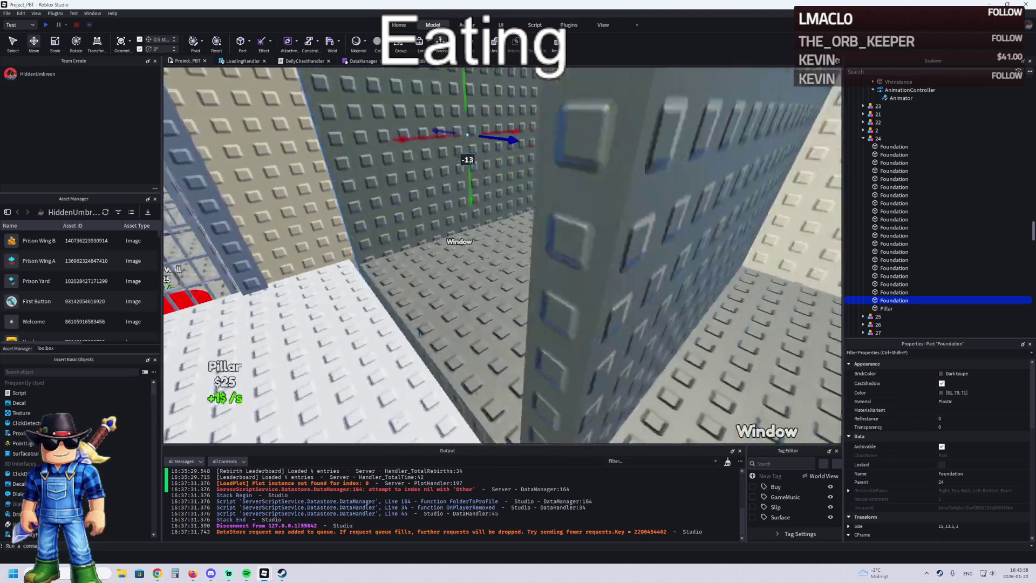
pyautogui.moveTo(468, 164); pyautogui.dragTo(426, 153)
pyautogui.hotkey('ctrl', 'd')
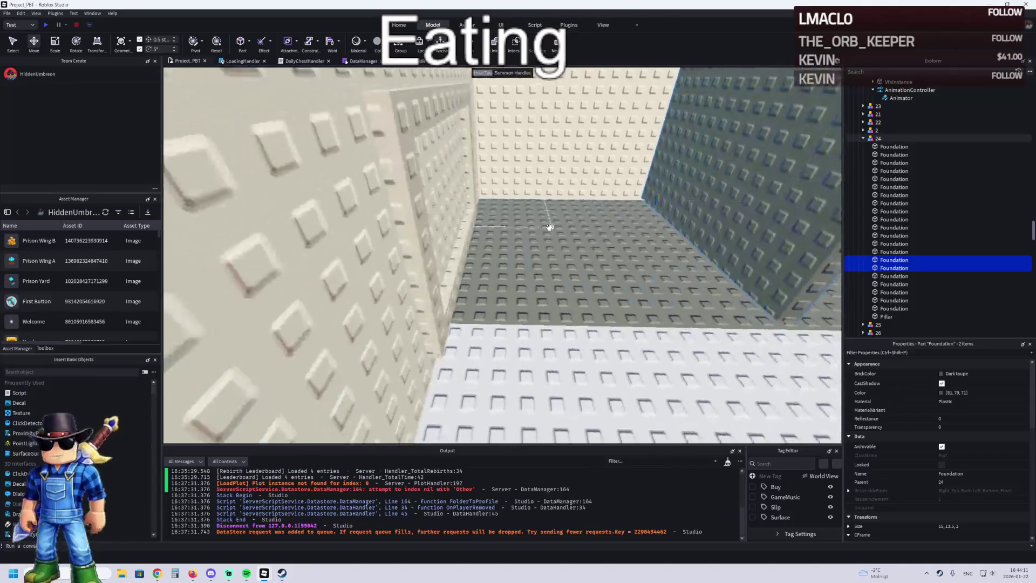
pyautogui.hotkey('ctrl', 'd')
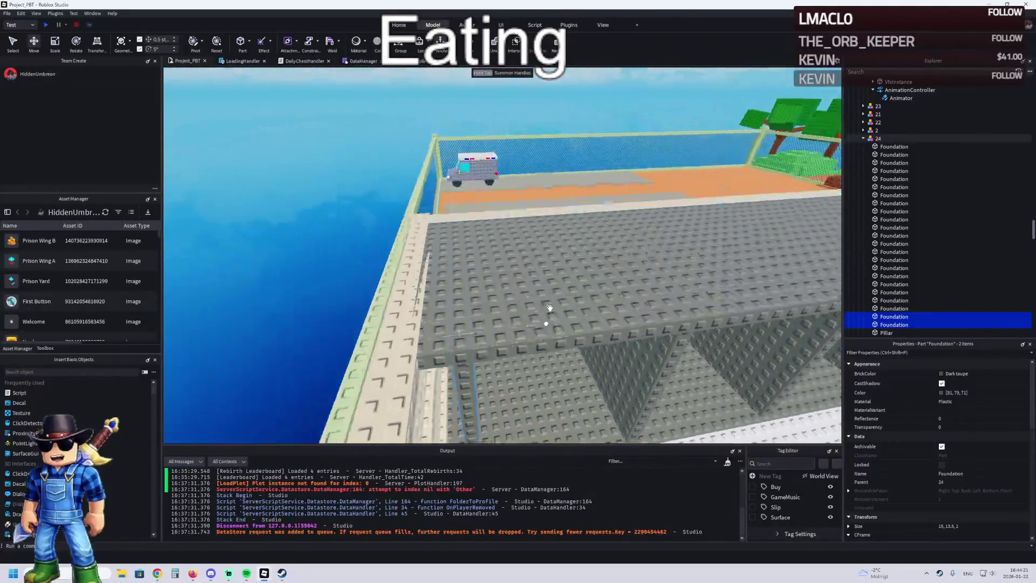
pyautogui.click(484, 285)
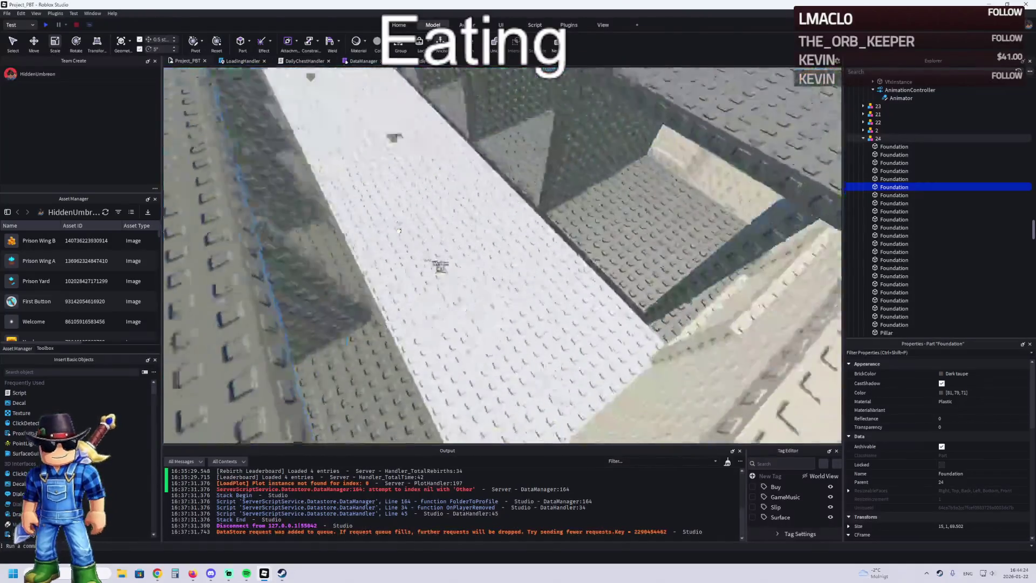
pyautogui.scroll(-5, 399, 231)
pyautogui.click(500, 161)
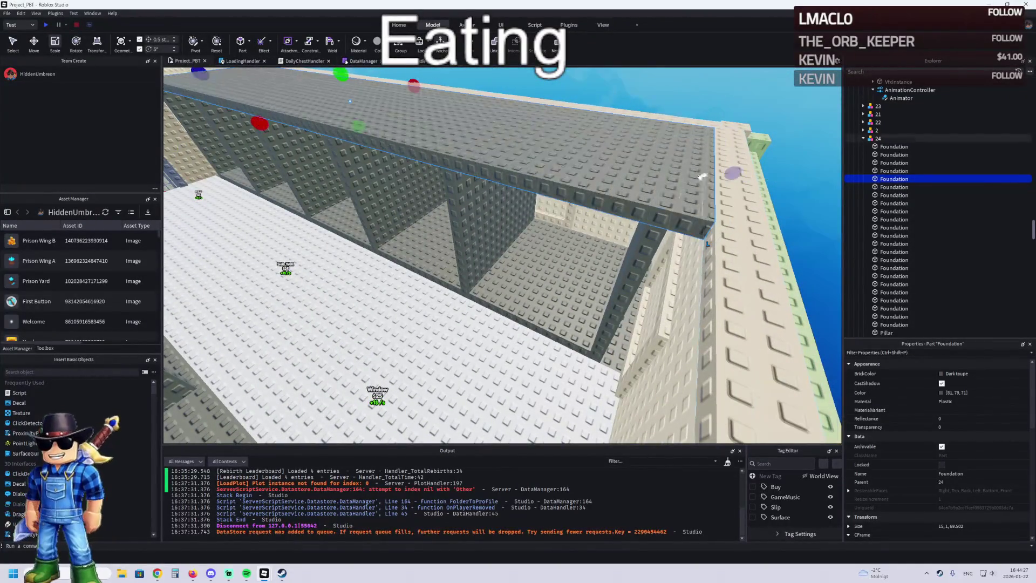
pyautogui.press('Right')
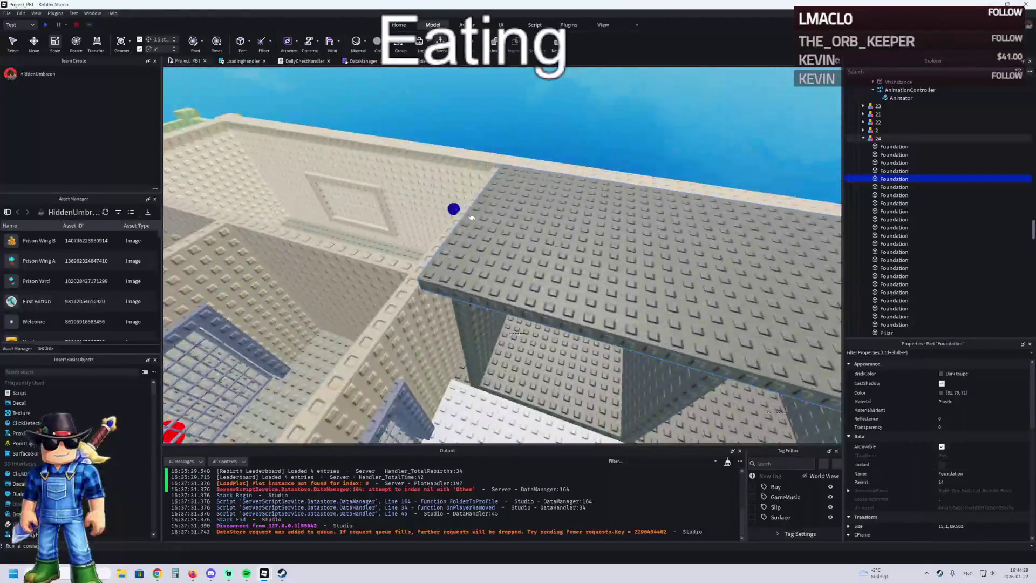
pyautogui.press('w')
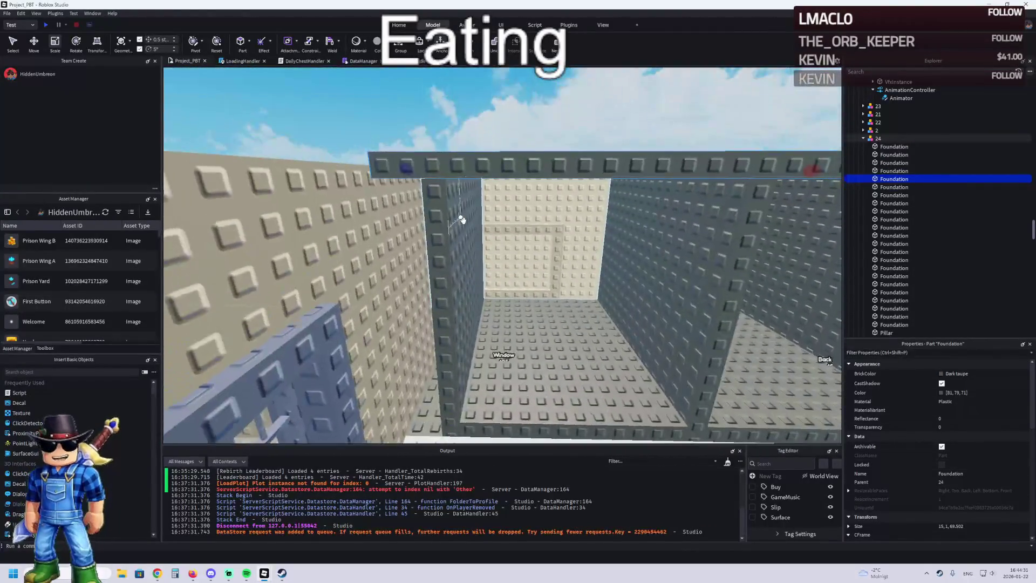
pyautogui.press('e')
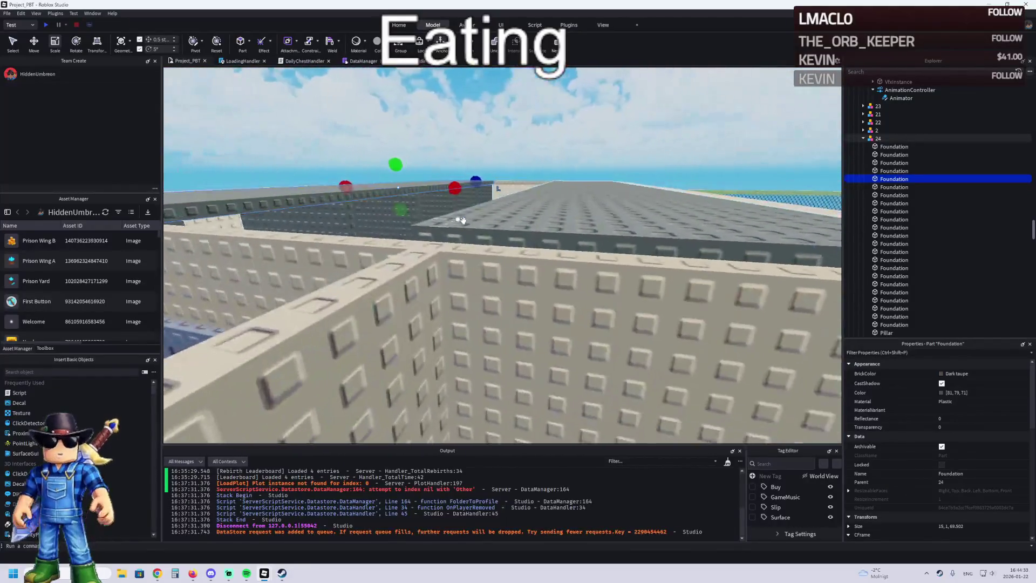
pyautogui.press('e')
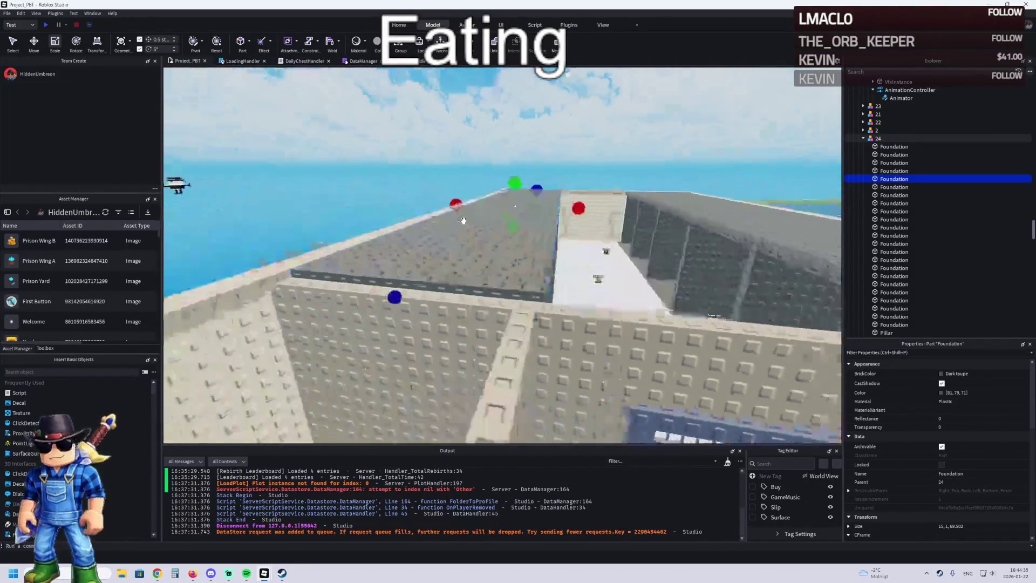
pyautogui.press('q')
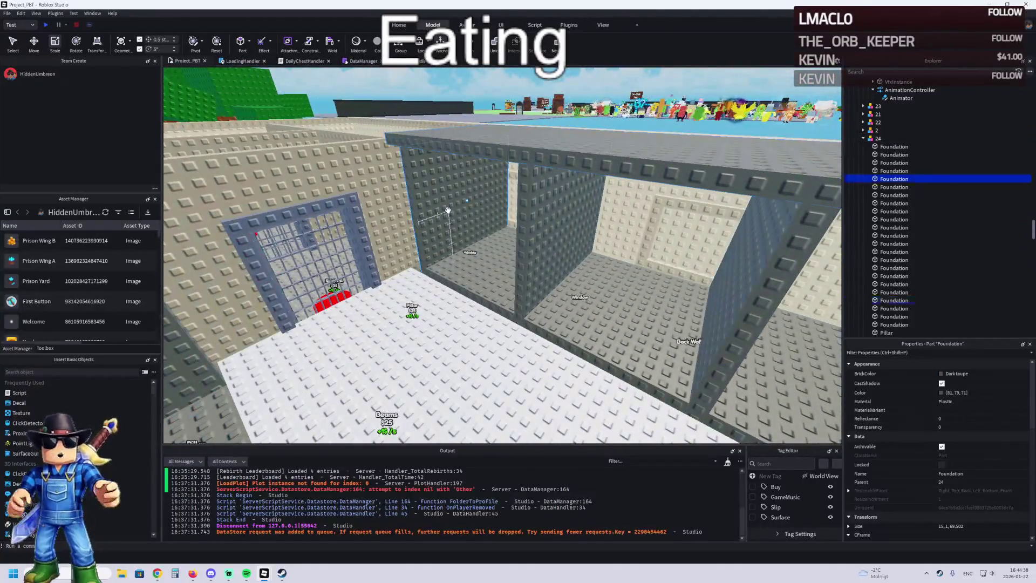
pyautogui.click(448, 211)
pyautogui.press('w')
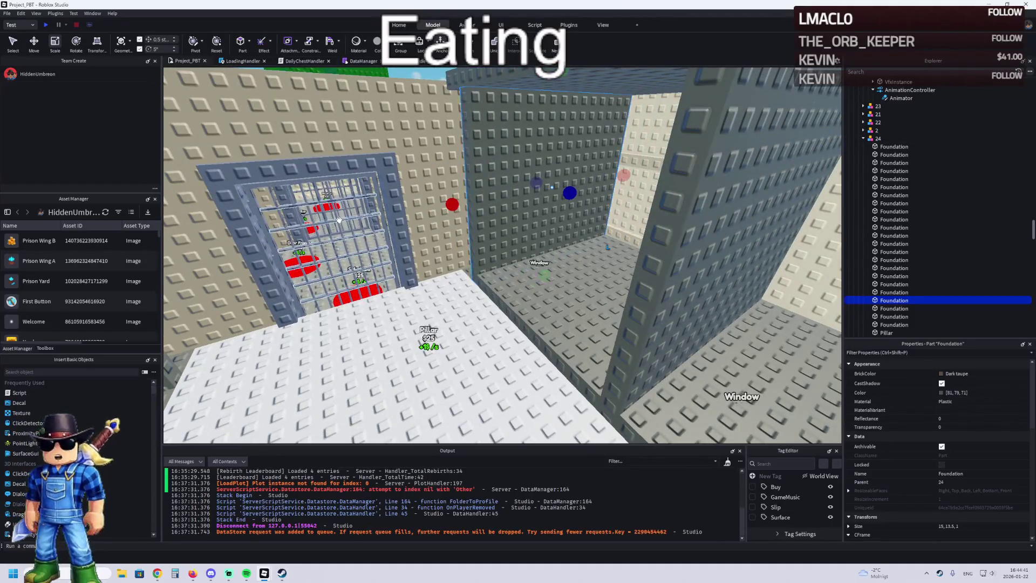
# - Duplicate the gate's Metal bar grid, pull it out of MetalDoor, and move it toward the first cell
pyautogui.click(339, 219)
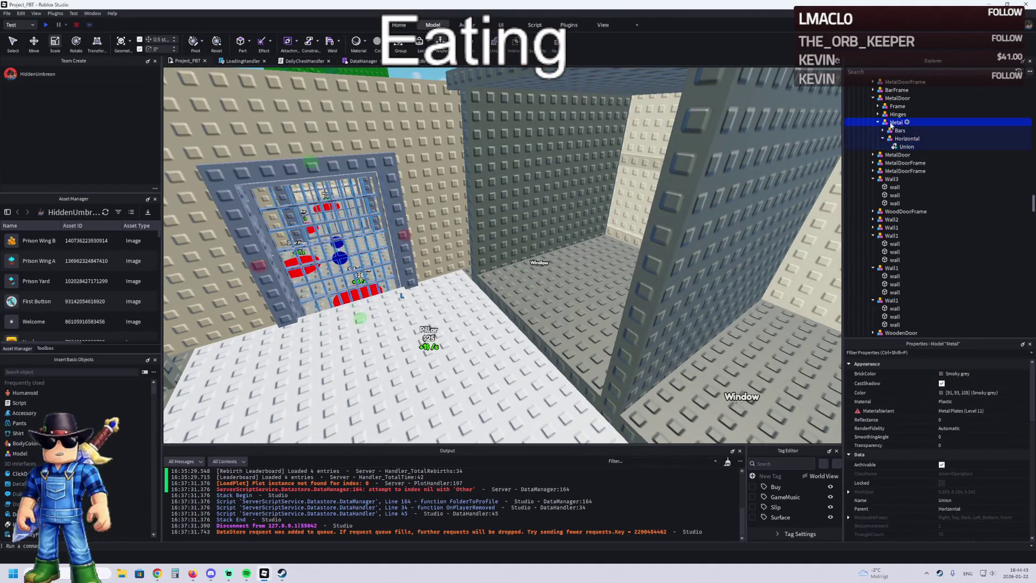
pyautogui.hotkey('ctrl', 'd')
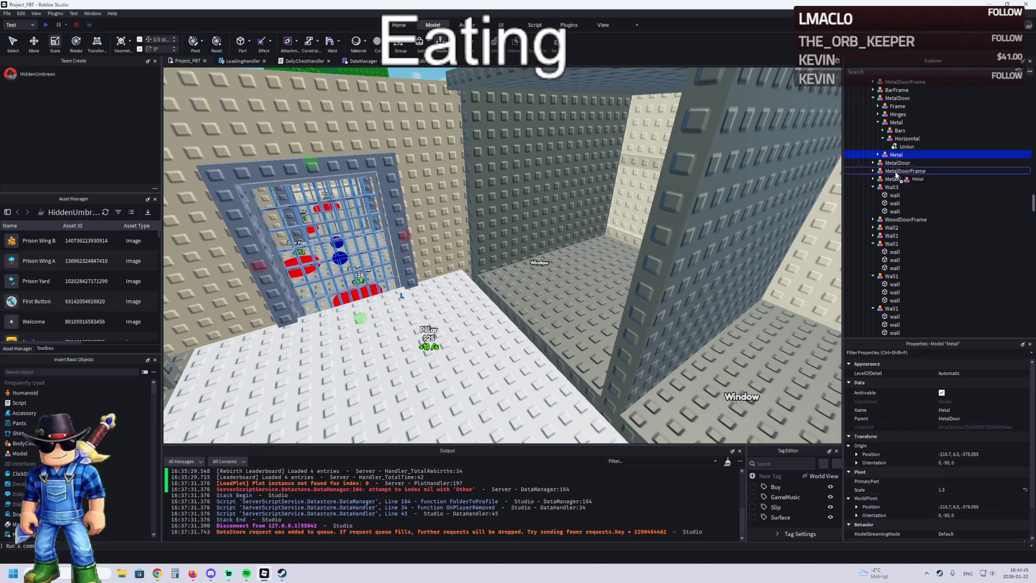
pyautogui.moveTo(893, 187); pyautogui.dragTo(892, 188)
pyautogui.hotkey('ctrl', '2')
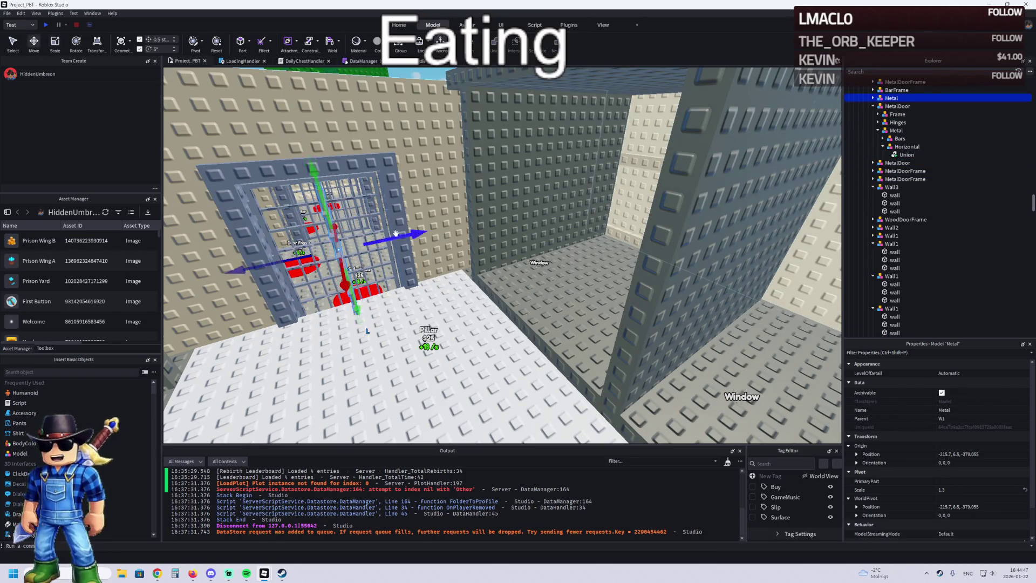
pyautogui.moveTo(400, 234); pyautogui.dragTo(516, 219)
pyautogui.moveTo(480, 297)
pyautogui.mouseDown()
pyautogui.moveTo(521, 283)
pyautogui.moveTo(572, 303)
pyautogui.moveTo(628, 306)
pyautogui.mouseUp()
pyautogui.scroll(3, 528, 264)
# - Scale the bar grid to 1.886, stand it upright and lower it into the cell opening
pyautogui.hotkey('ctrl', '3')
pyautogui.hotkey('ctrl', '2')
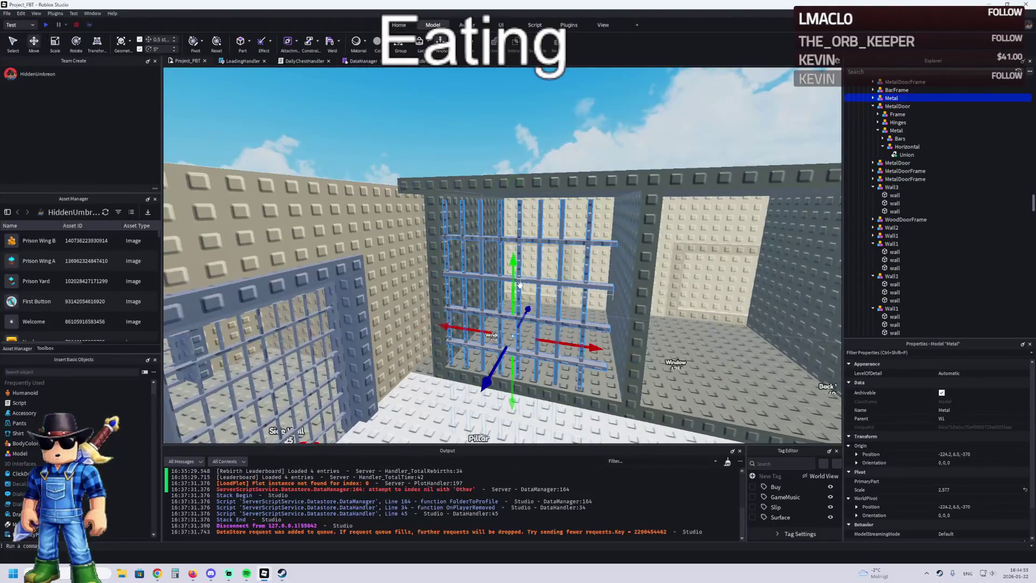
pyautogui.moveTo(512, 285); pyautogui.dragTo(517, 195)
pyautogui.hotkey('ctrl', '4')
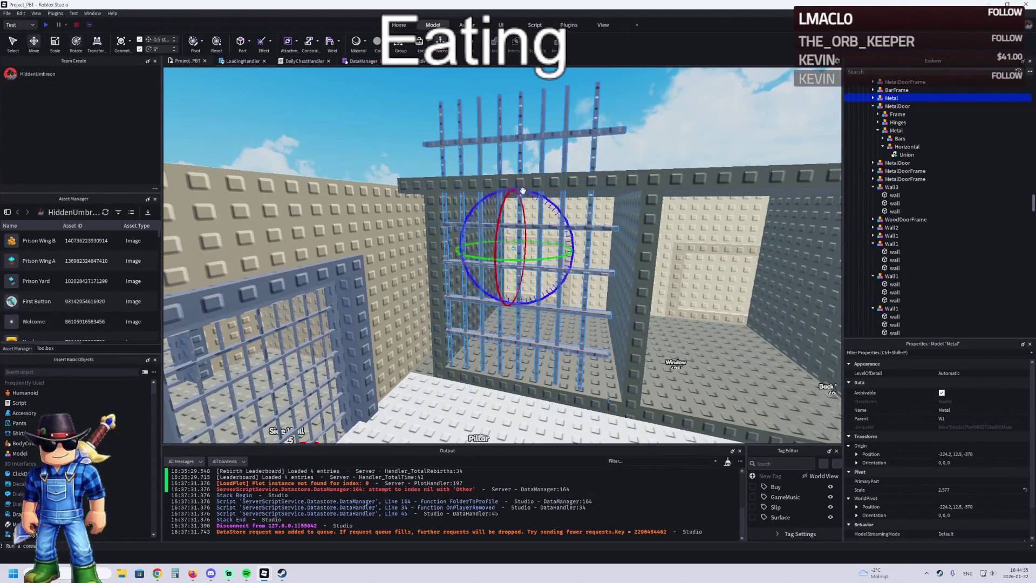
pyautogui.hotkey('ctrl', '3')
pyautogui.moveTo(514, 74)
pyautogui.mouseDown()
pyautogui.moveTo(513, 195)
pyautogui.moveTo(509, 182)
pyautogui.mouseUp()
pyautogui.hotkey('ctrl', 't')
pyautogui.hotkey('ctrl', 't')
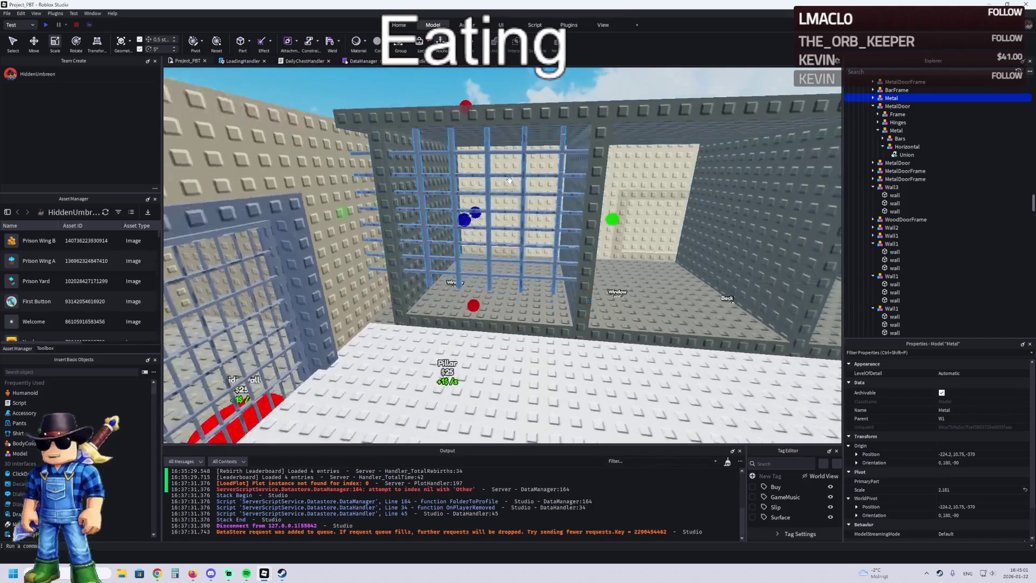
pyautogui.moveTo(624, 212); pyautogui.dragTo(567, 215)
pyautogui.hotkey('ctrl', 't')
pyautogui.hotkey('ctrl', 't')
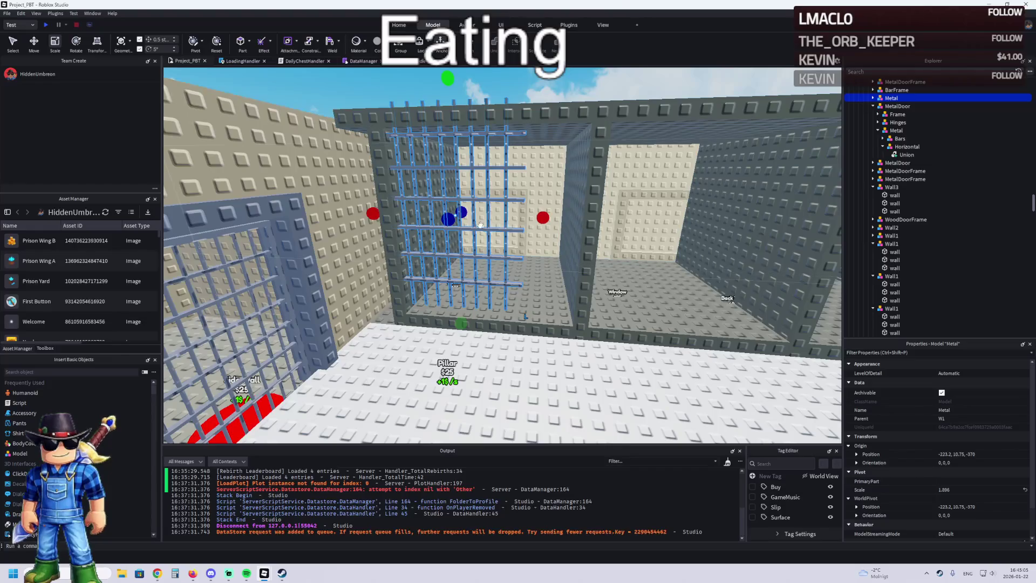
pyautogui.hotkey('ctrl', '2')
pyautogui.moveTo(456, 206); pyautogui.dragTo(457, 216)
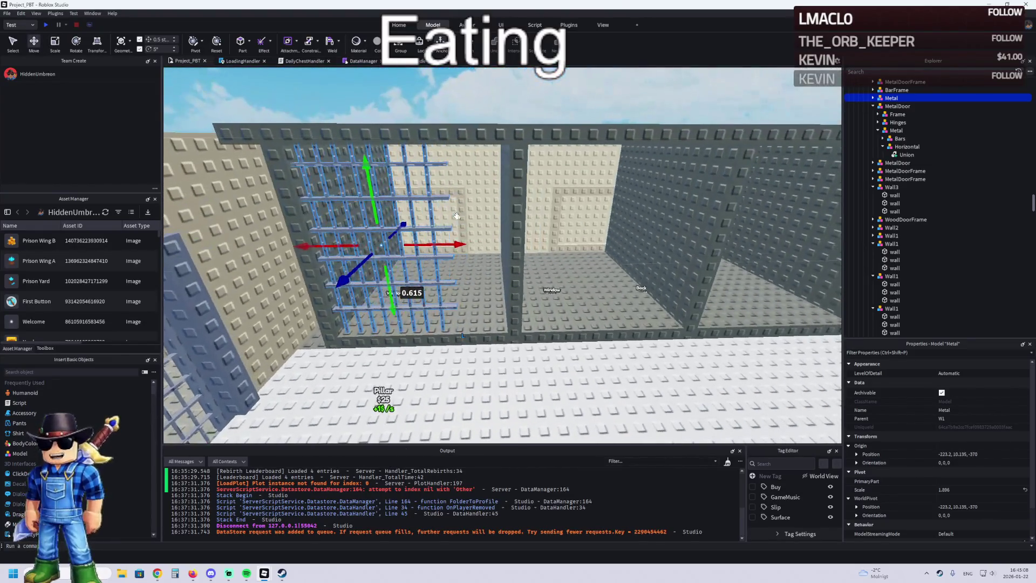
pyautogui.click(499, 228)
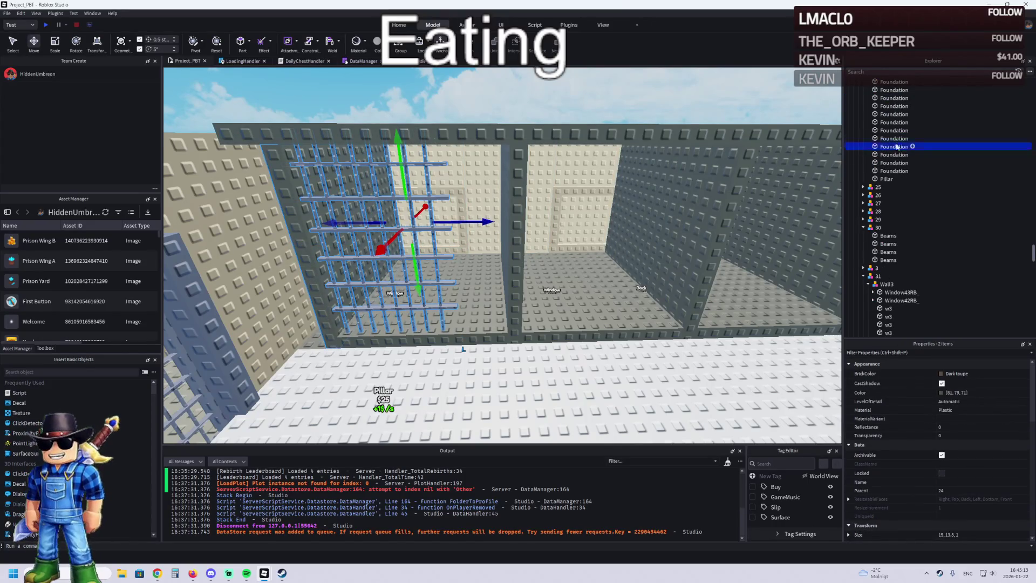
# - Duplicate the bar grid repeatedly, sliding each copy along to front the next cells
pyautogui.click(471, 228)
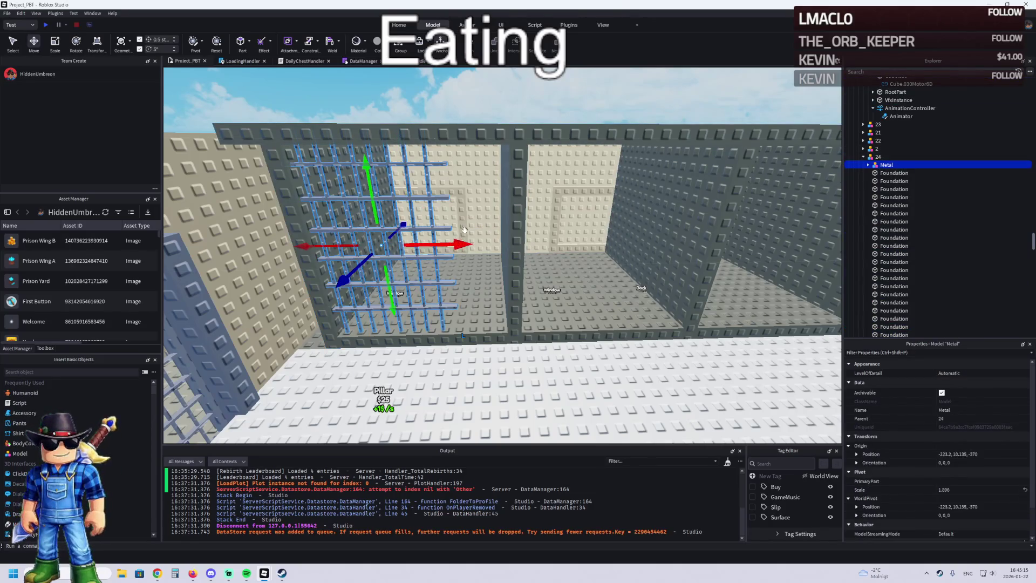
pyautogui.hotkey('ctrl', 'd')
pyautogui.moveTo(456, 244)
pyautogui.mouseDown()
pyautogui.moveTo(579, 239)
pyautogui.moveTo(498, 240)
pyautogui.moveTo(489, 252)
pyautogui.moveTo(662, 233)
pyautogui.mouseUp()
pyautogui.keyDown('shift'); pyautogui.click(886, 165); pyautogui.keyUp('shift')
pyautogui.hotkey('ctrl', 'd')
pyautogui.hotkey('ctrl', 'd')
pyautogui.moveTo(451, 240)
pyautogui.mouseDown()
pyautogui.moveTo(659, 237)
pyautogui.moveTo(442, 241)
pyautogui.mouseUp()
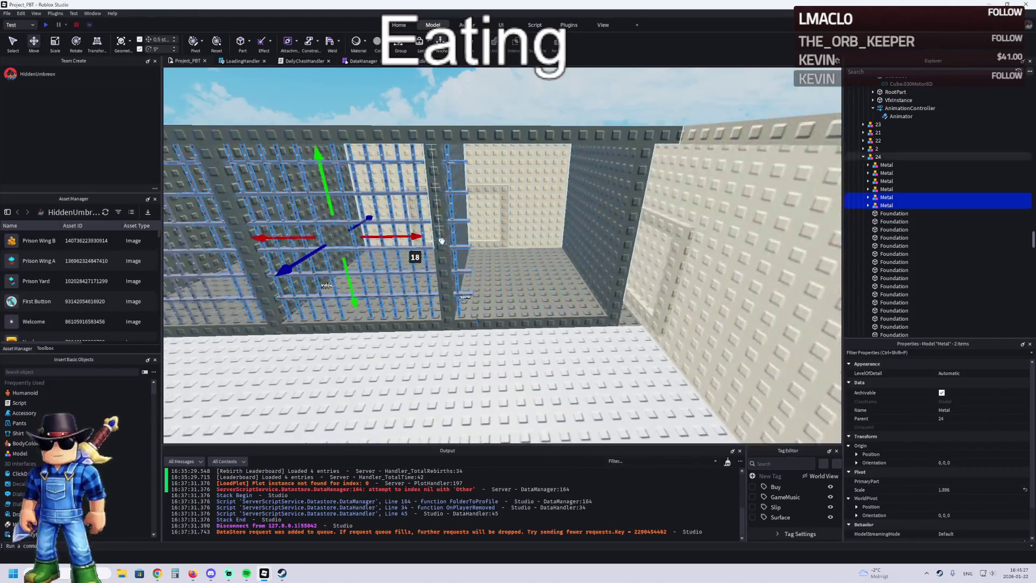
pyautogui.click(884, 205)
pyautogui.moveTo(413, 236)
pyautogui.mouseDown()
pyautogui.moveTo(634, 234)
pyautogui.moveTo(621, 223)
pyautogui.moveTo(359, 246)
pyautogui.moveTo(319, 260)
pyautogui.mouseUp()
# - Duplicate all seven bar grids and slide the copies about -20 studs along
pyautogui.press('a')
pyautogui.hotkey('ctrl', 'd')
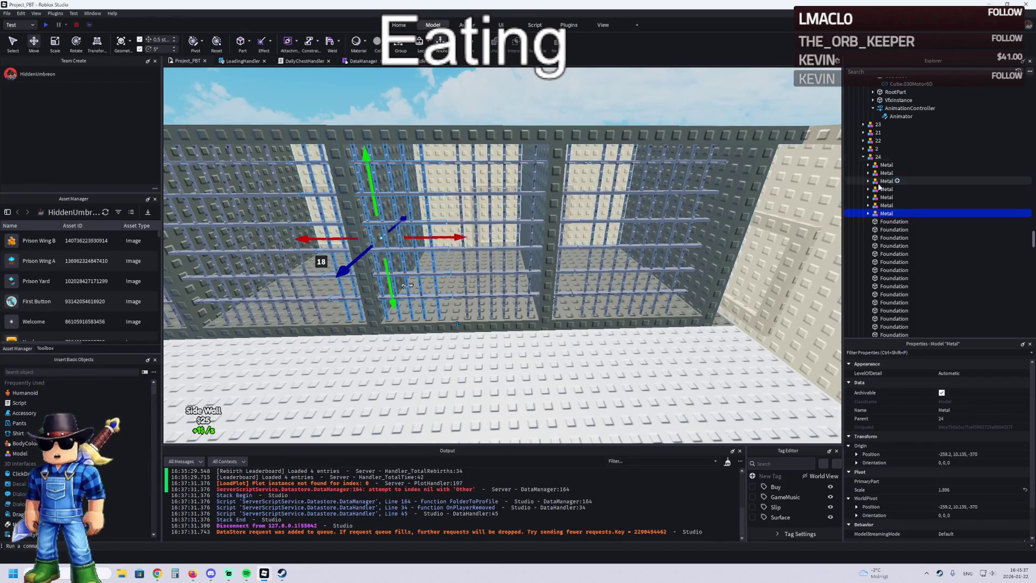
pyautogui.keyDown('shift'); pyautogui.click(886, 165); pyautogui.keyUp('shift')
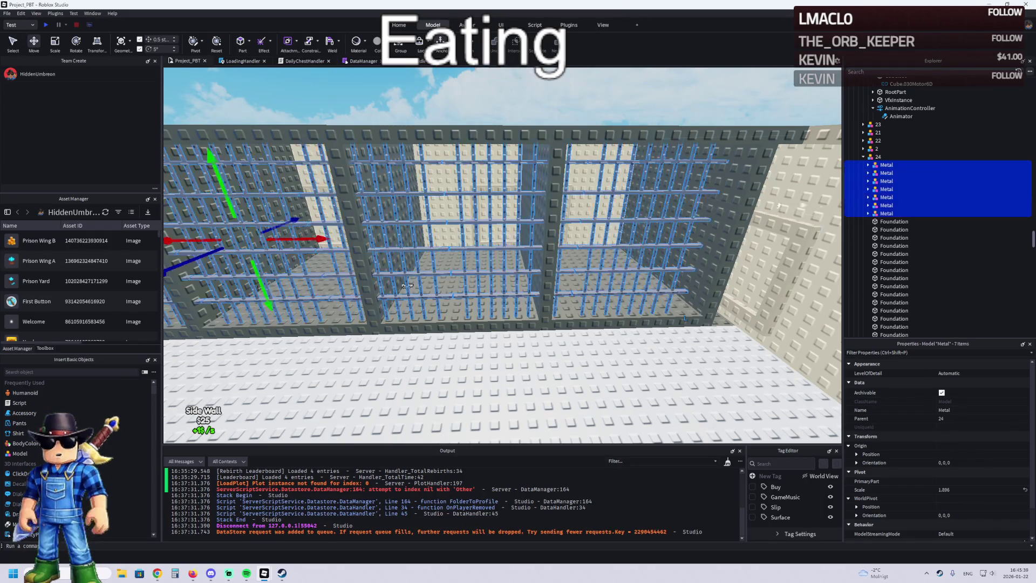
pyautogui.hotkey('ctrl', 'd')
pyautogui.moveTo(556, 189)
pyautogui.mouseDown()
pyautogui.moveTo(596, 184)
pyautogui.moveTo(615, 157)
pyautogui.moveTo(603, 180)
pyautogui.mouseUp()
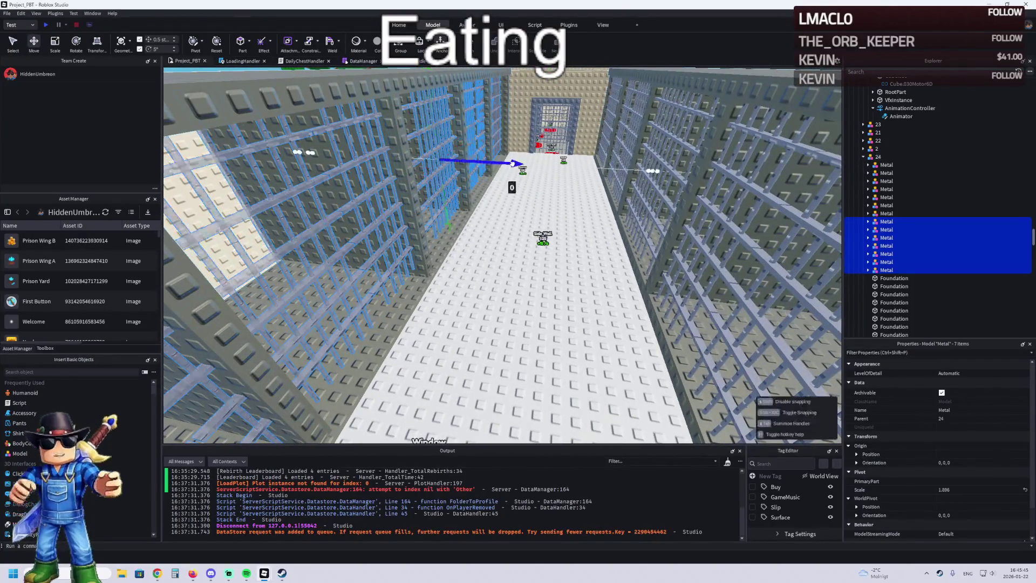
# - Nudge the copied bar grids into line, collapse the hierarchy, and frame the Prison Model
pyautogui.moveTo(518, 162); pyautogui.dragTo(525, 163)
pyautogui.click(869, 155)
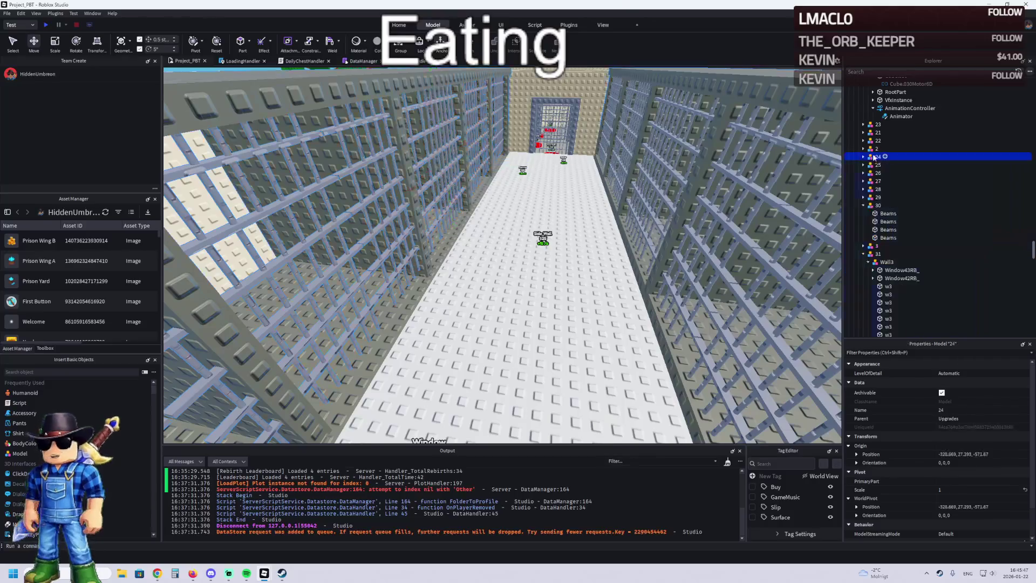
pyautogui.press('Left')
pyautogui.press('Left')
pyautogui.click(873, 180)
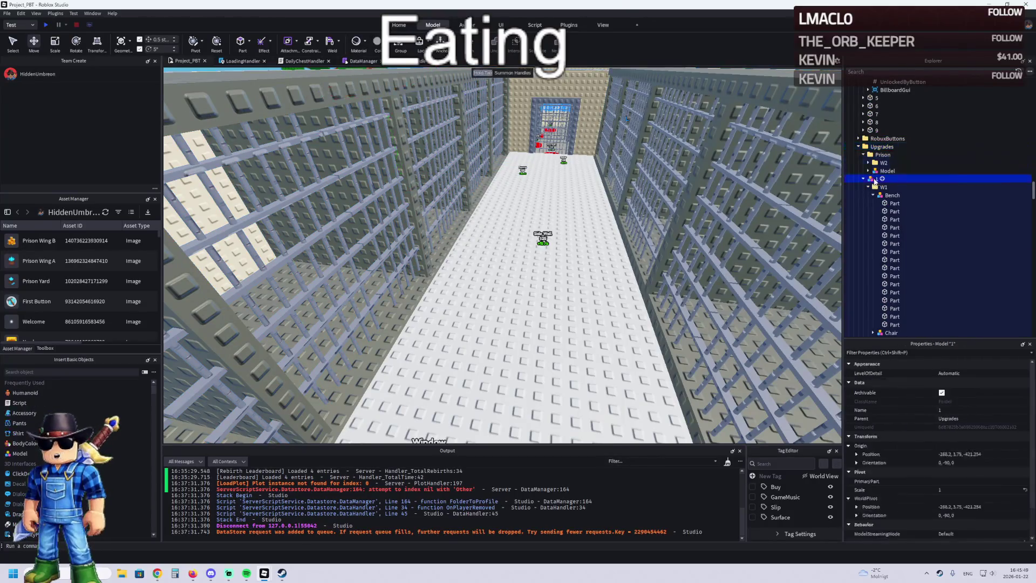
pyautogui.press('Left')
pyautogui.click(886, 171)
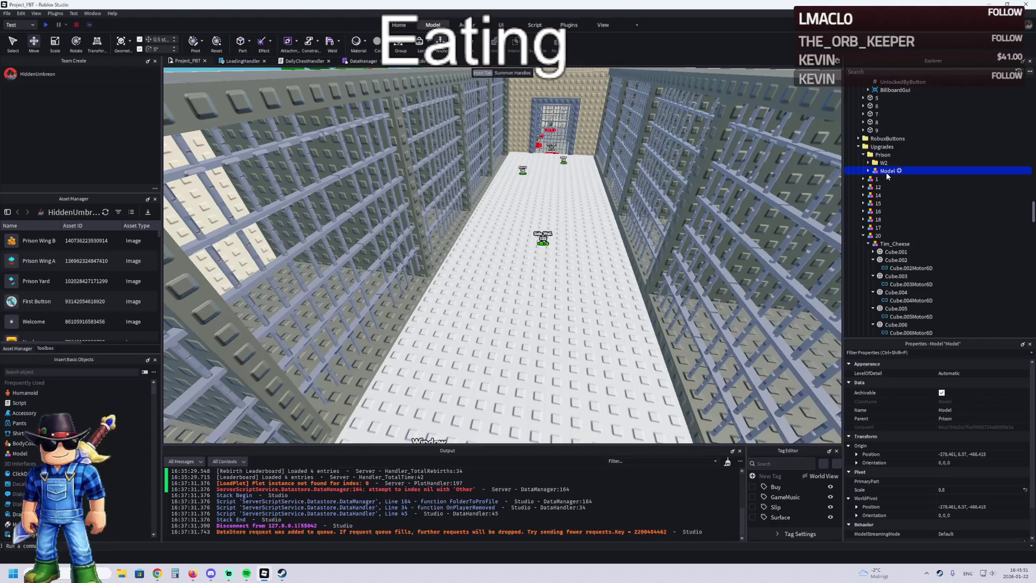
pyautogui.press('f')
# - Move the TemplatePlot folder into ReplicatedStorage and start a play test with F5
pyautogui.click(880, 147)
pyautogui.press('Left')
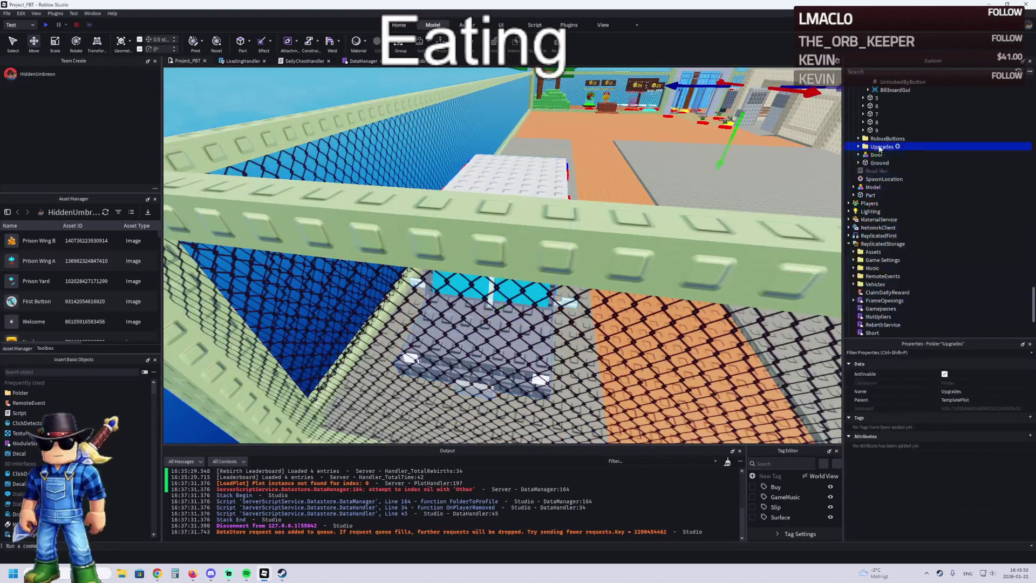
pyautogui.press('Left')
pyautogui.press('Left')
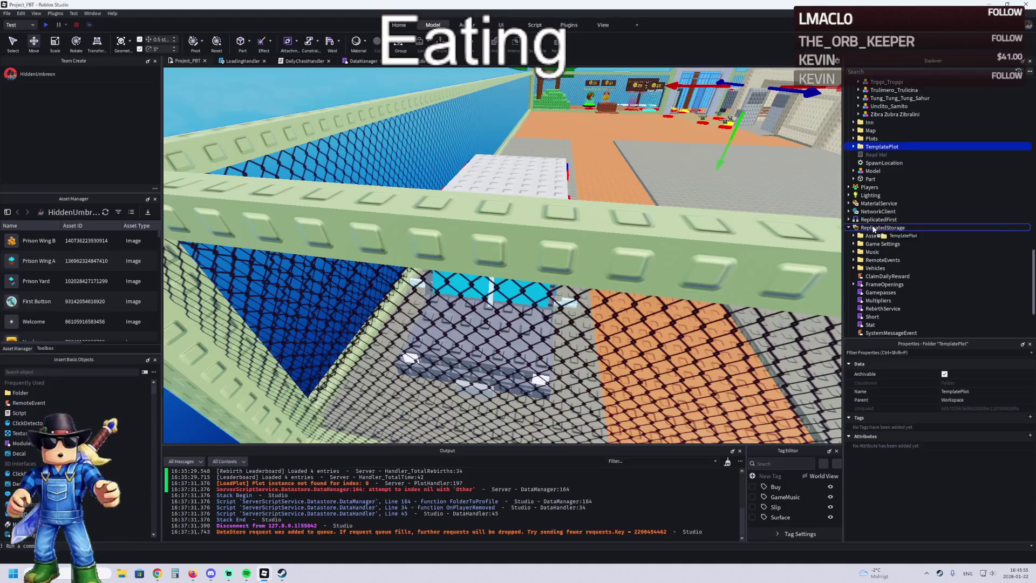
pyautogui.moveTo(874, 229); pyautogui.dragTo(875, 229)
pyautogui.press('F5')
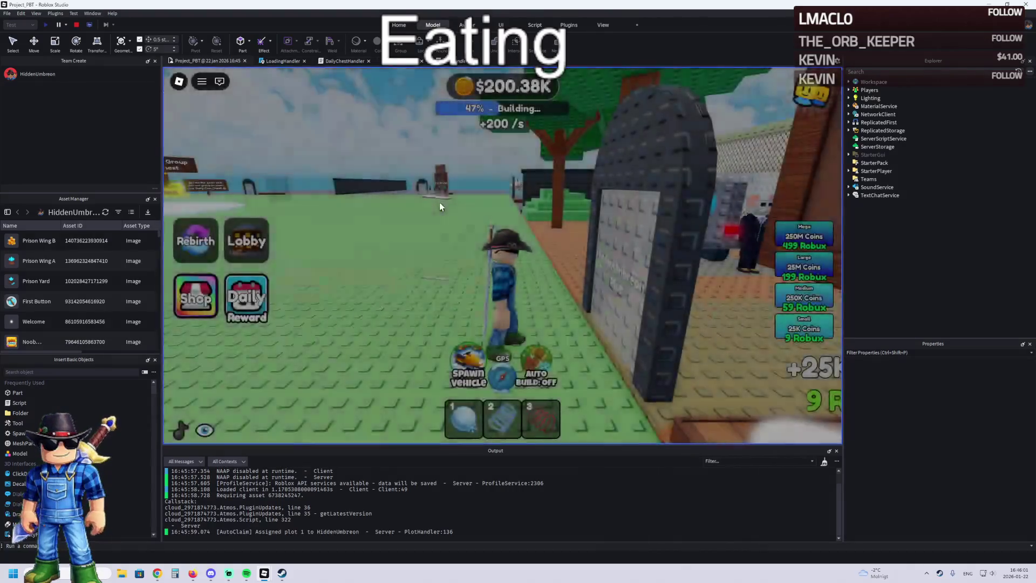
# - Walk the test character from the yard into the prison and through the doorway into a cell
pyautogui.press('w')
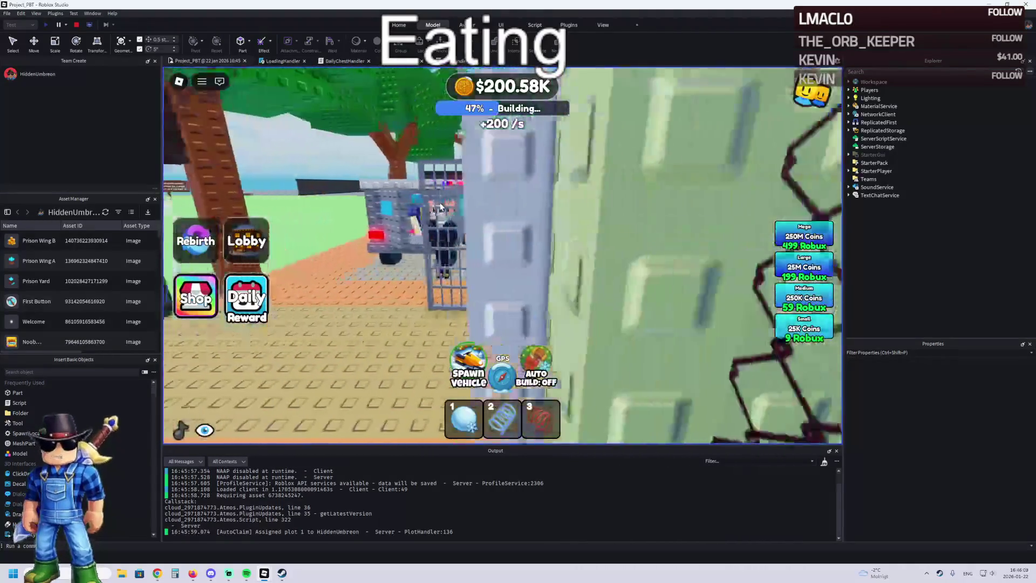
pyautogui.press('w')
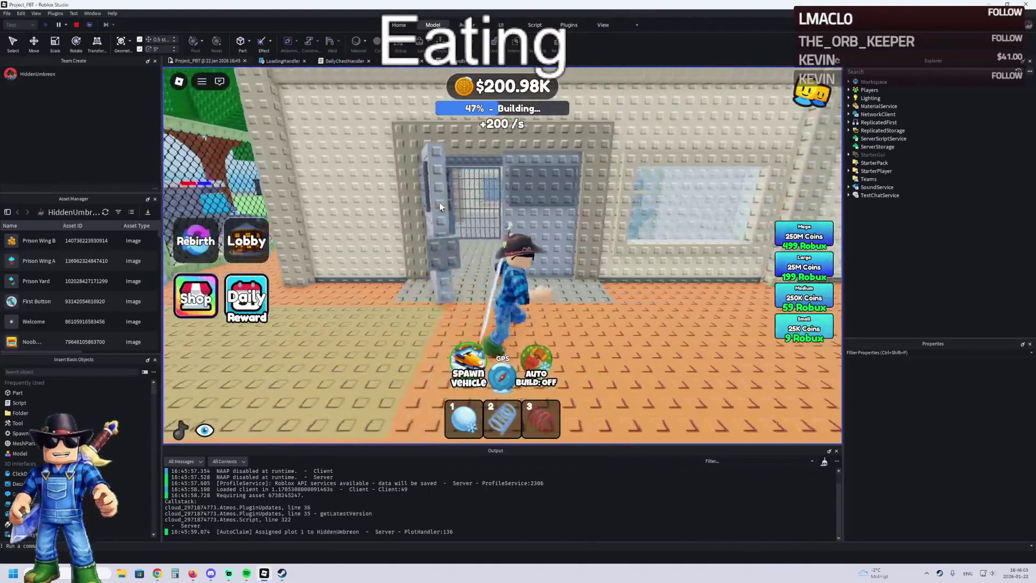
pyautogui.press('w')
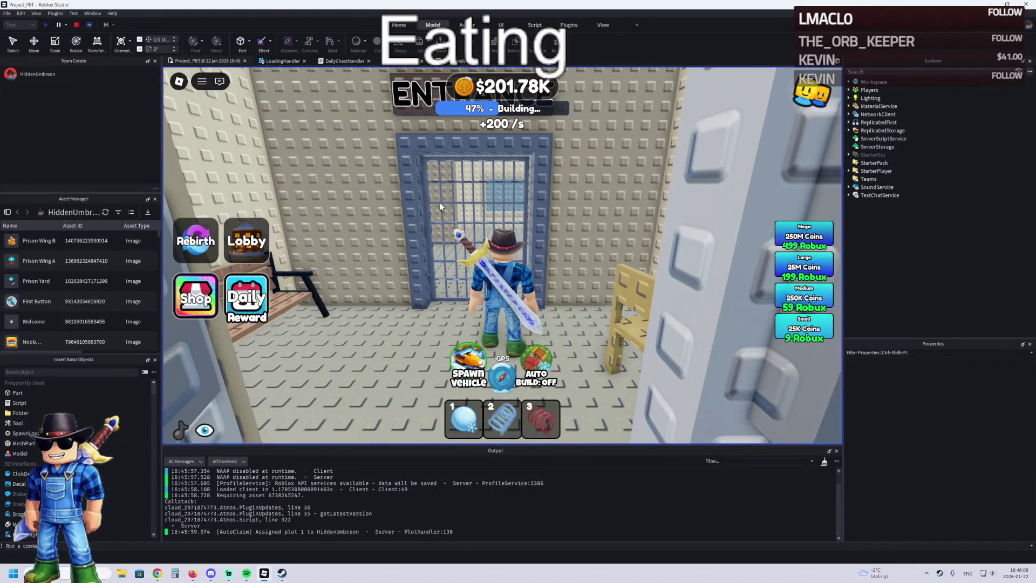
pyautogui.press('w')
pyautogui.press('s')
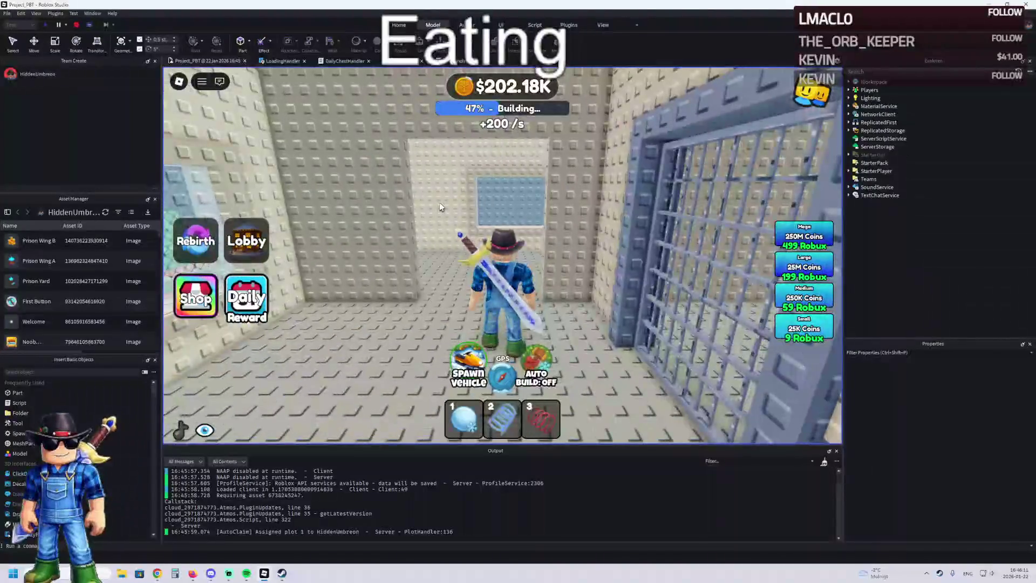
pyautogui.press('w')
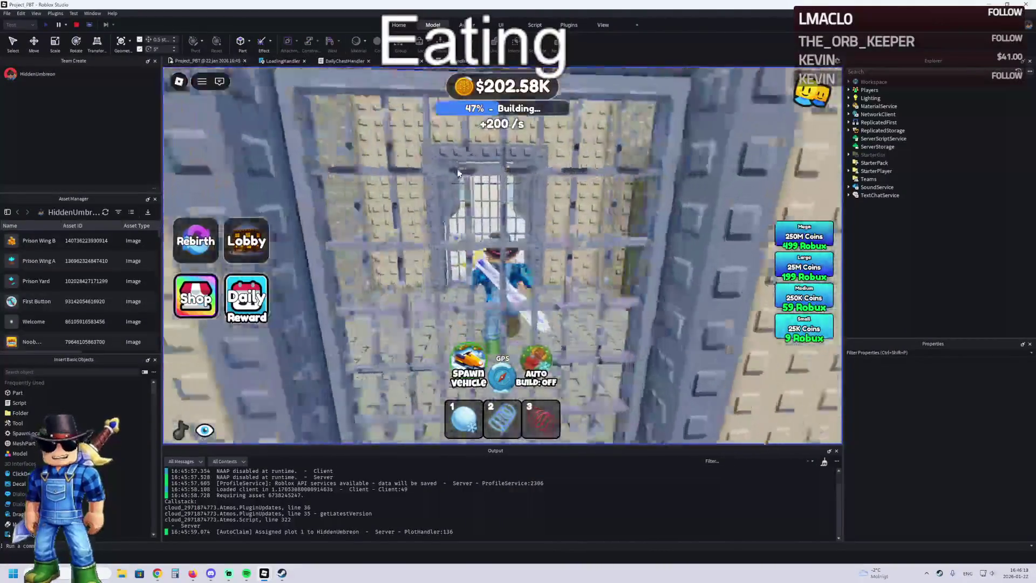
pyautogui.press('a')
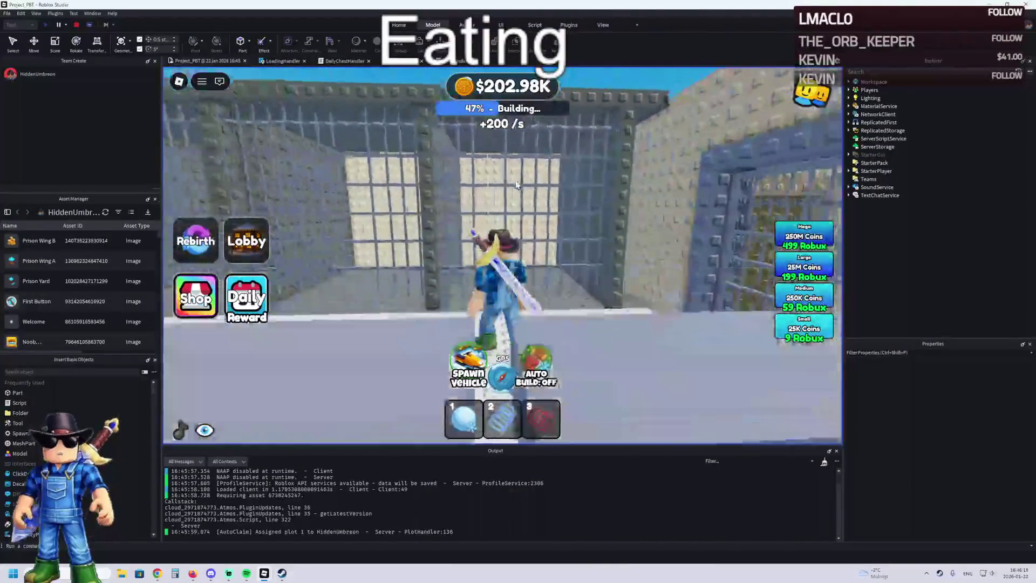
pyautogui.press('w')
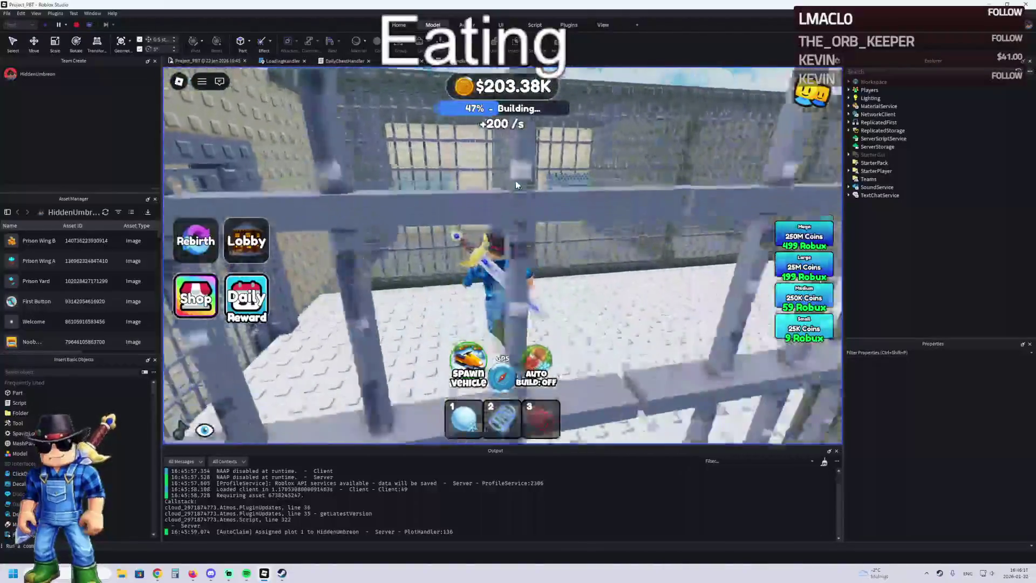
# - Move around inside the cell, checking its bars and walls
pyautogui.press('w')
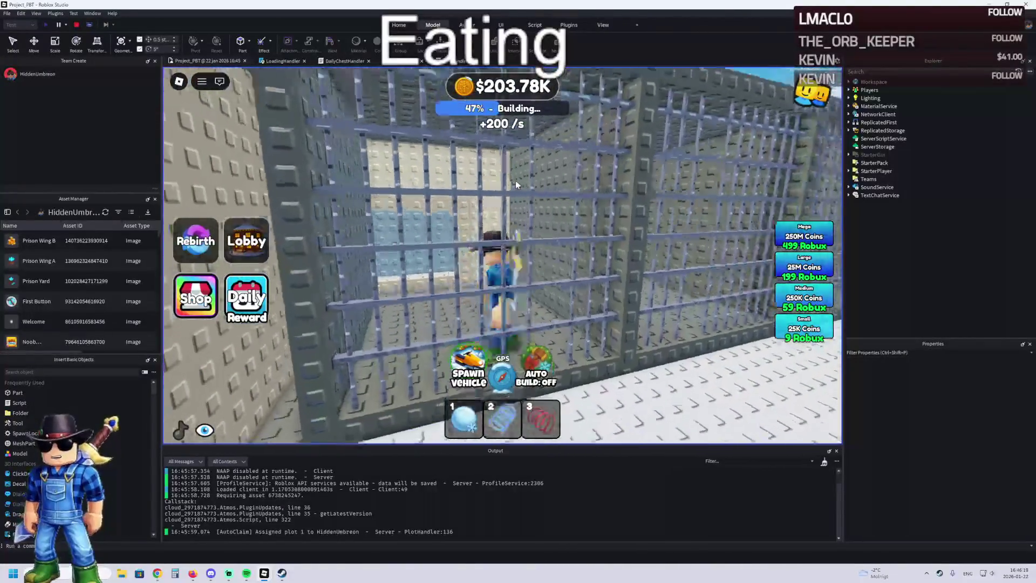
pyautogui.press('w')
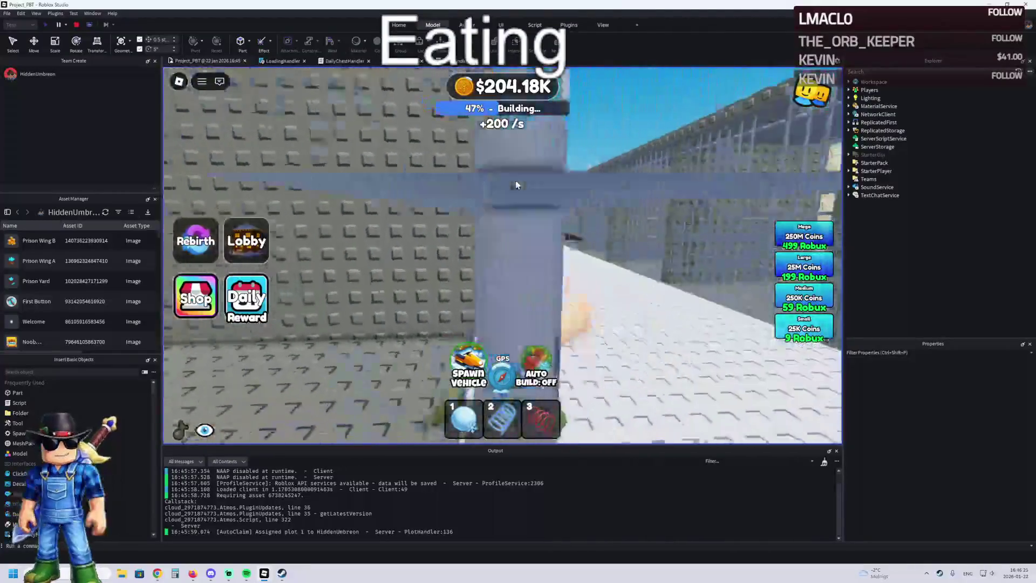
pyautogui.press('w')
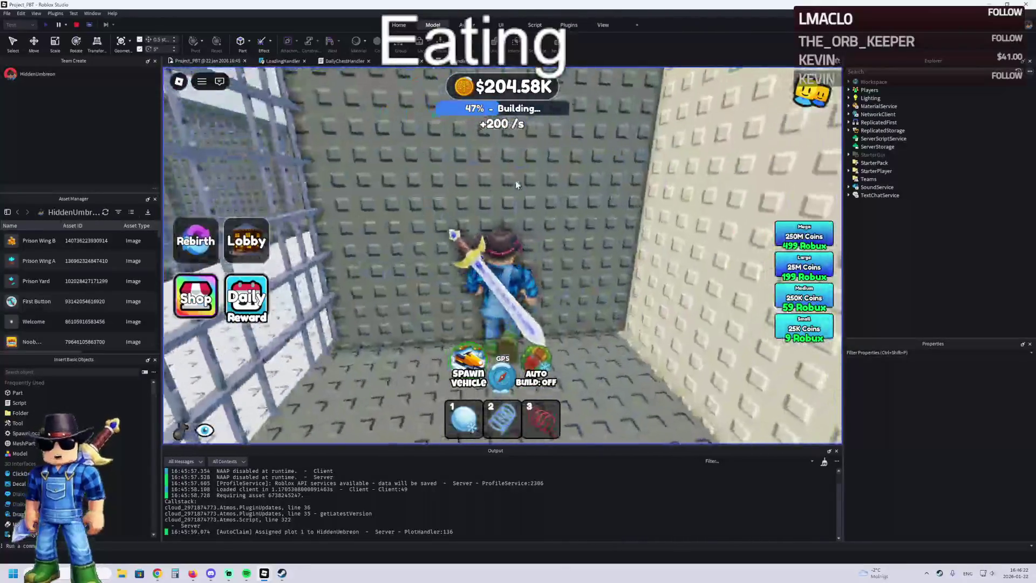
pyautogui.press('w')
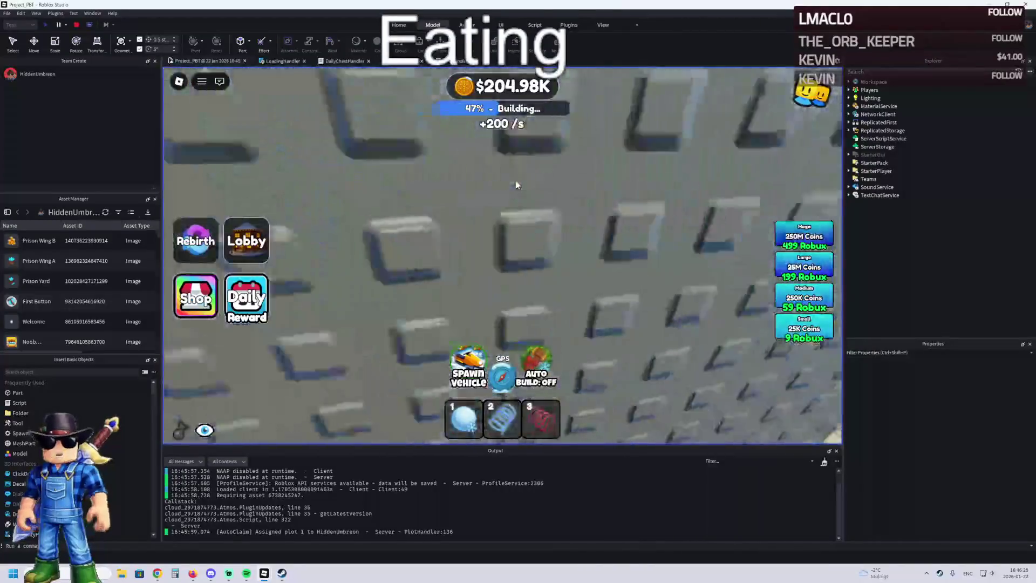
pyautogui.press('w')
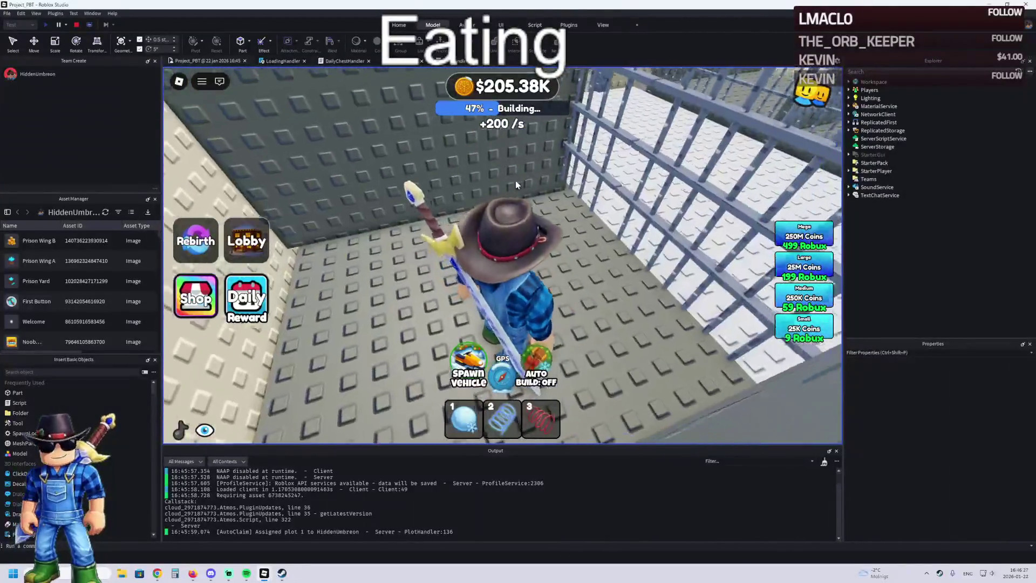
pyautogui.press('w')
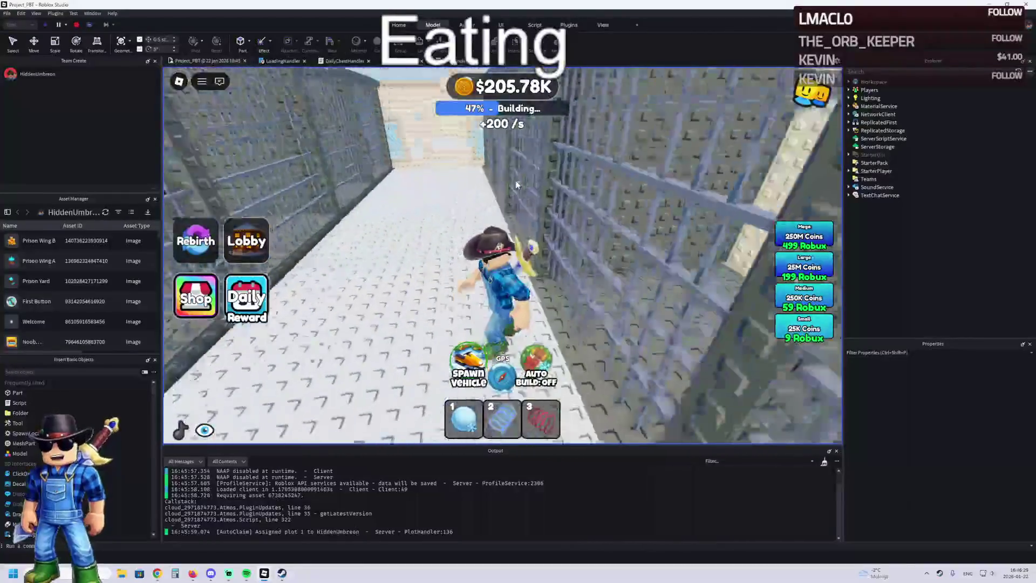
pyautogui.press('w')
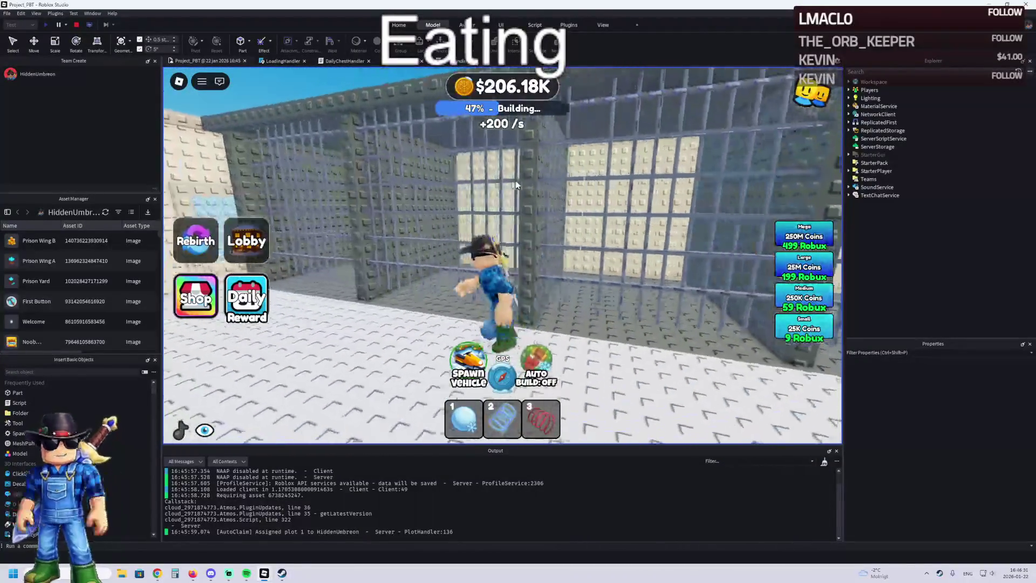
# - Walk out along the bars and down the corridor, looking into the row of cells
pyautogui.press('w')
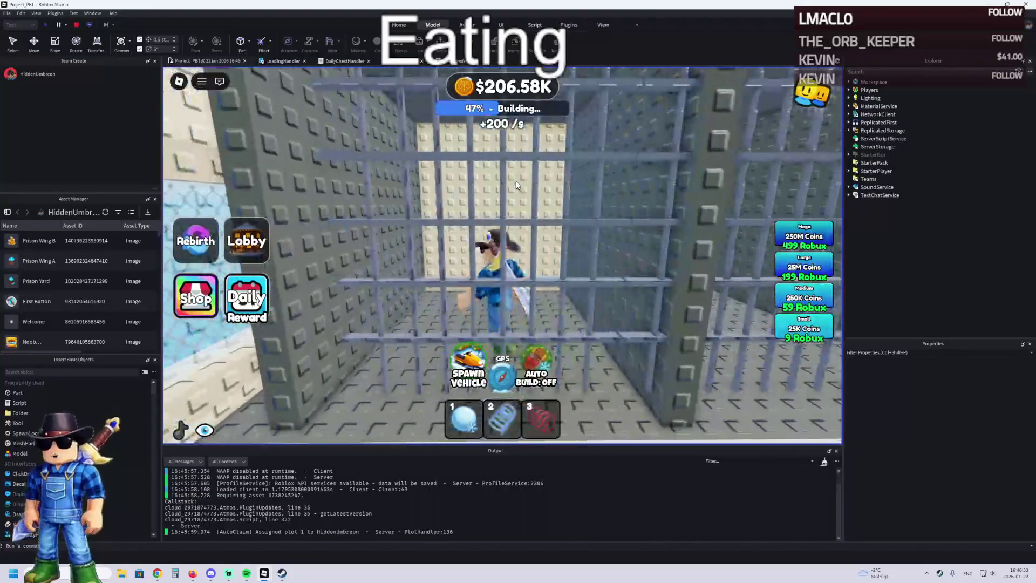
pyautogui.press('w')
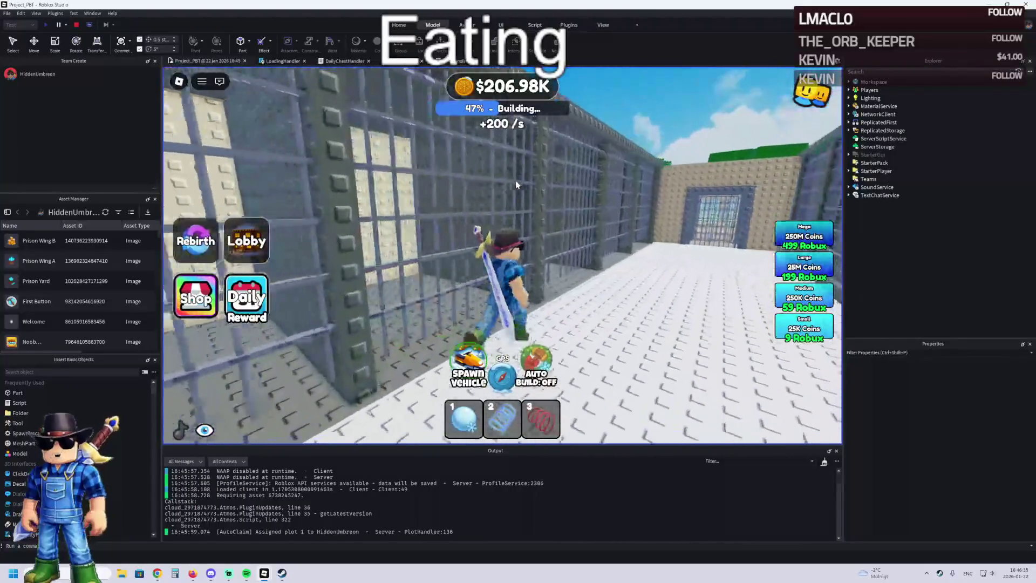
pyautogui.press('w')
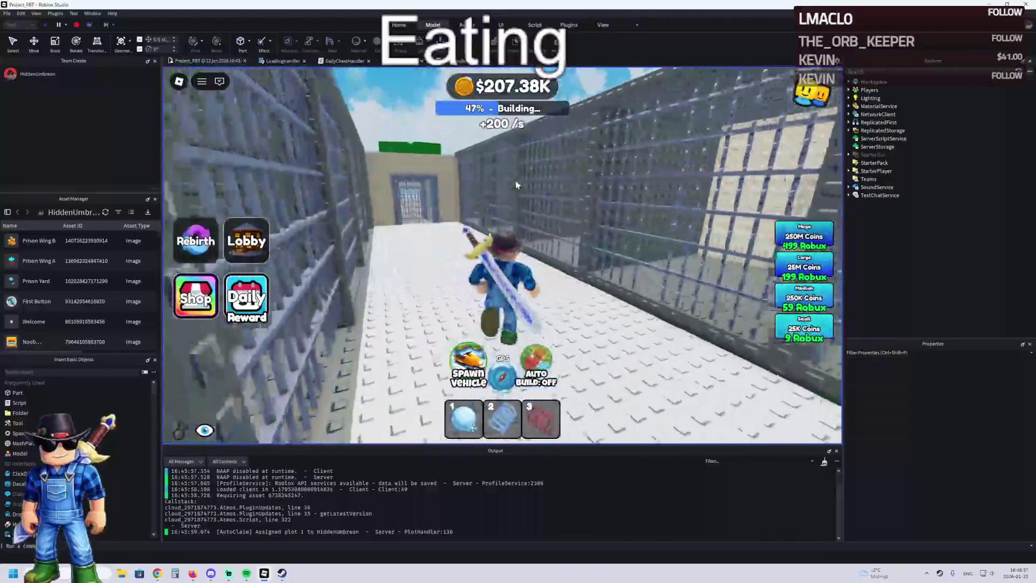
pyautogui.press('w')
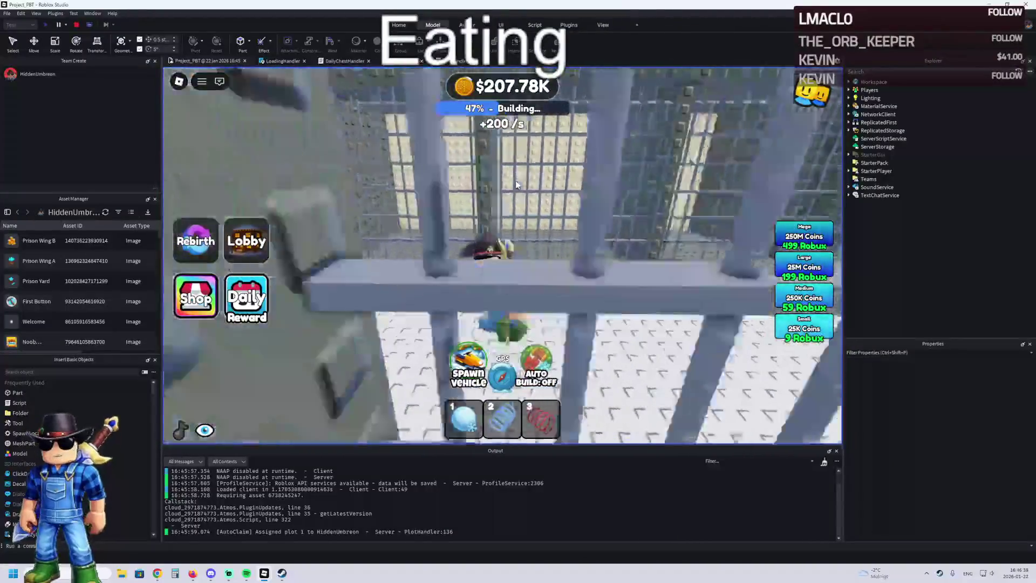
pyautogui.press('w')
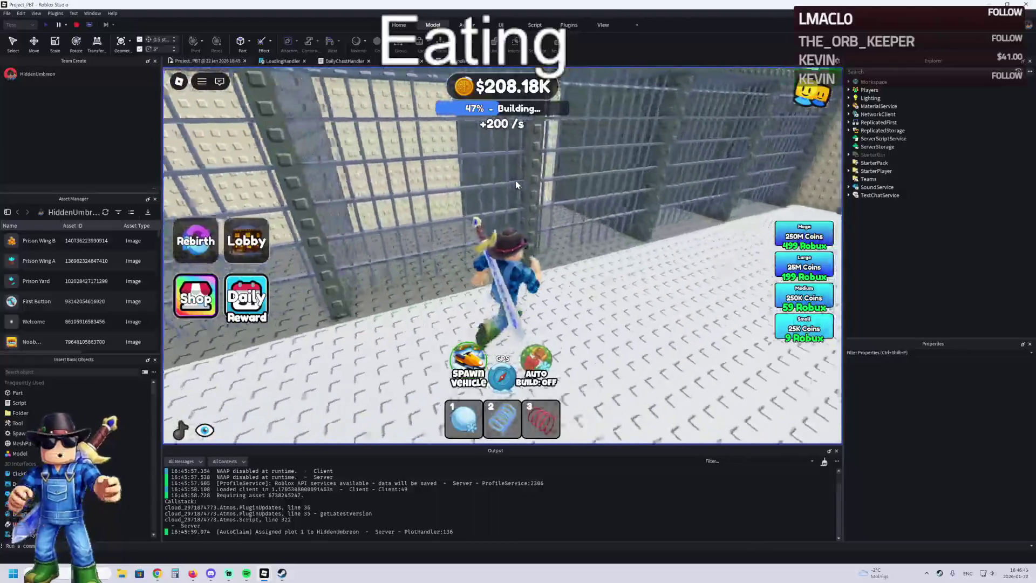
pyautogui.press('w')
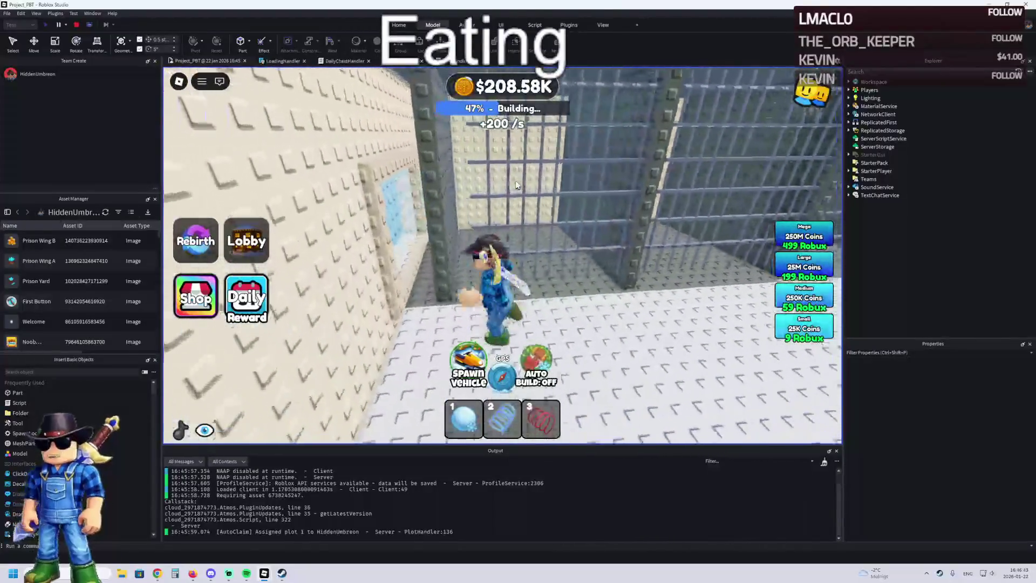
pyautogui.press('s')
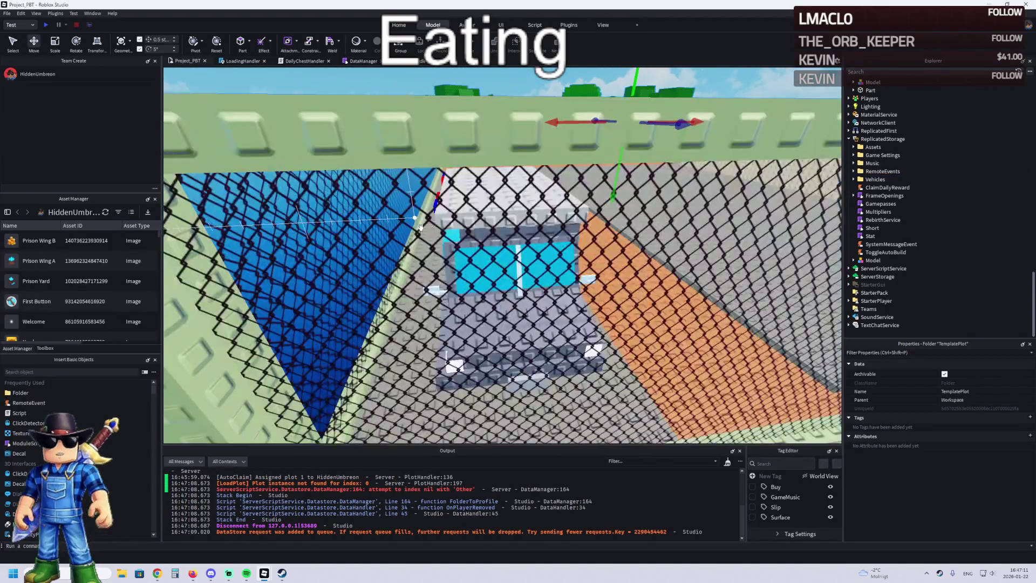
# - Delete the seven selected Metal bar grids, undoing once and deleting them again
pyautogui.scroll(-10, 437, 224)
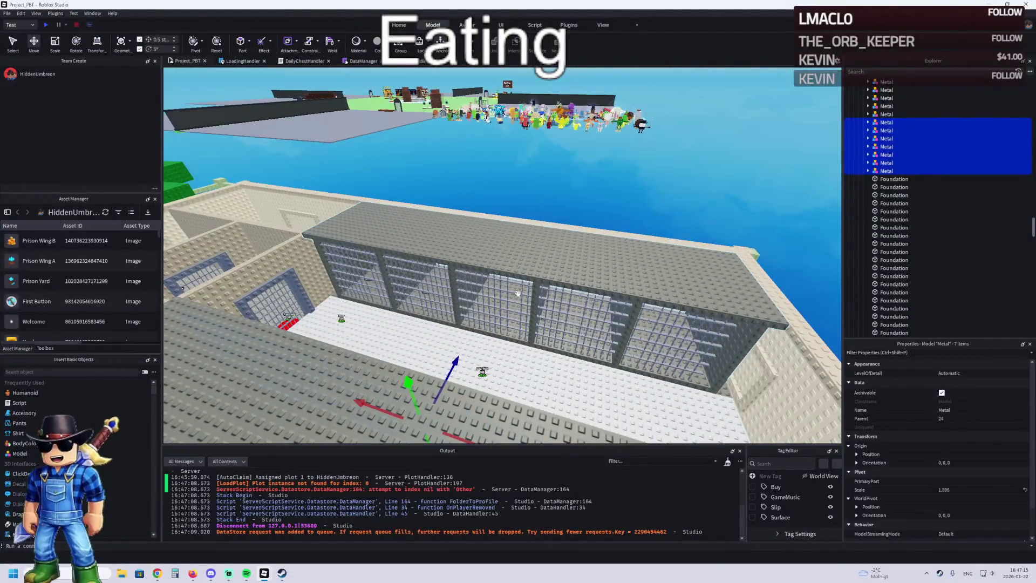
pyautogui.press('Delete')
pyautogui.hotkey('ctrl', 'z')
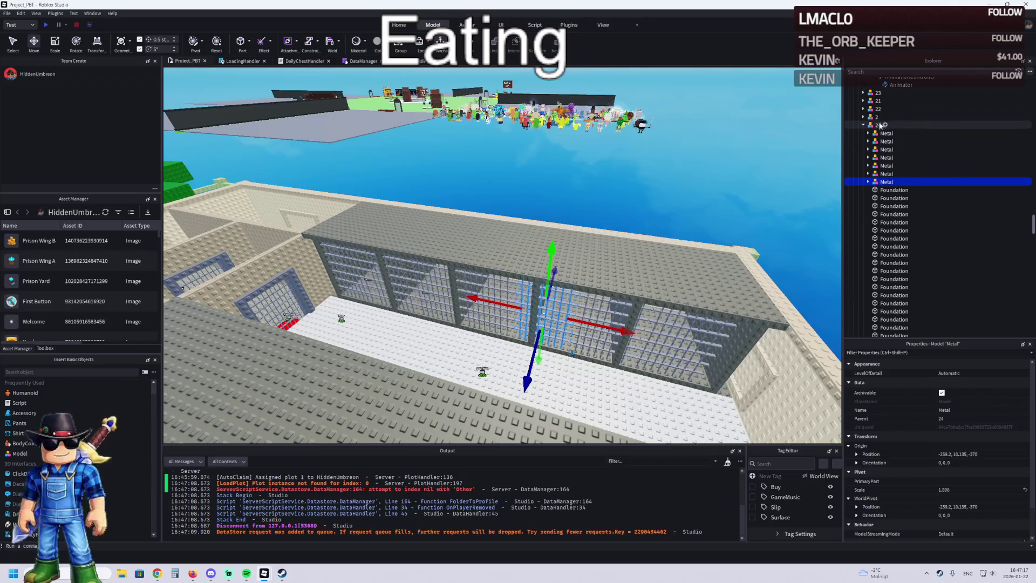
pyautogui.press('Delete')
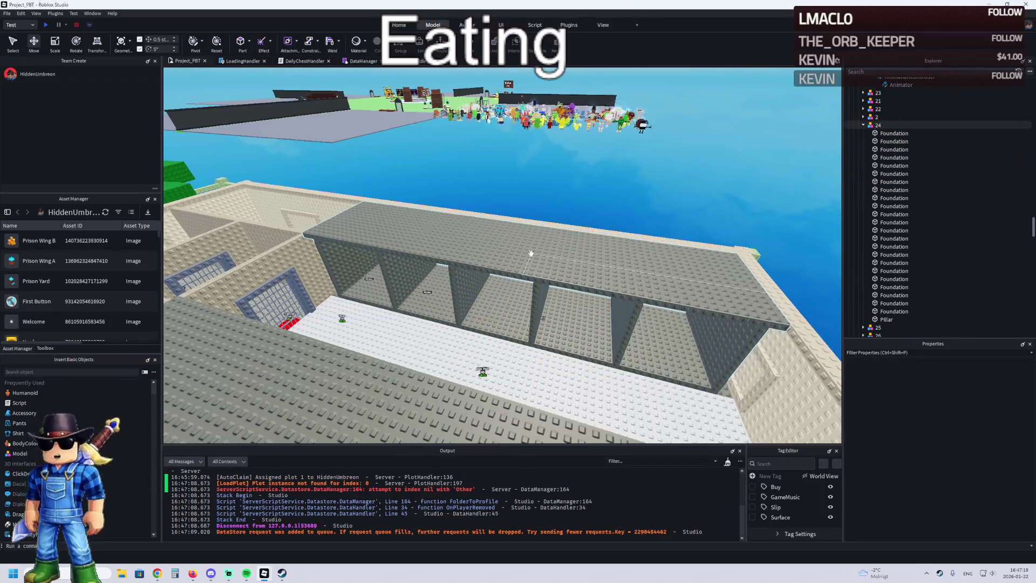
pyautogui.scroll(5, 498, 271)
# - Select the 23 Foundation parts under plot 24, frame them, and drag them into Upgrades
pyautogui.click(498, 271)
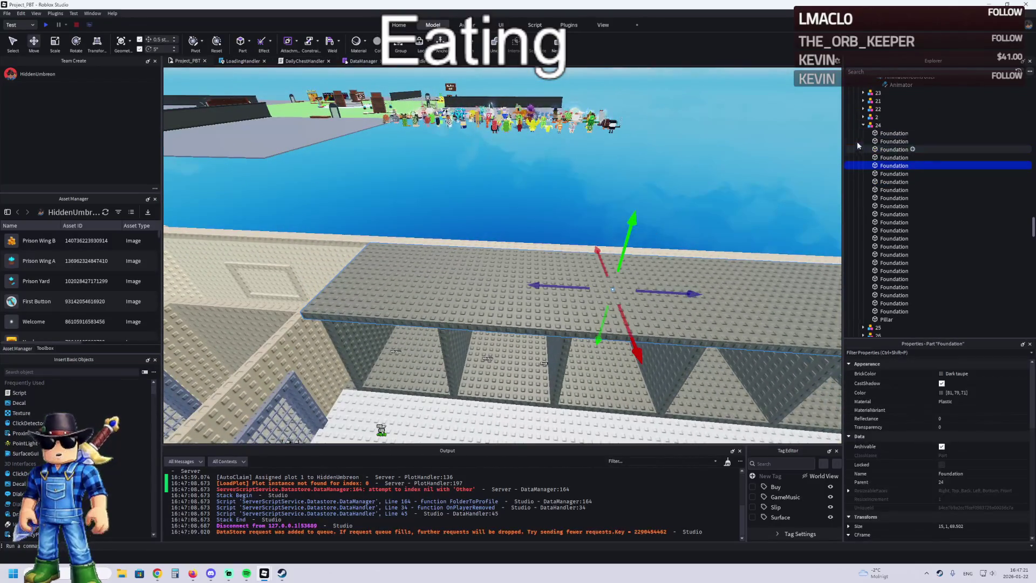
pyautogui.click(879, 135)
pyautogui.keyDown('shift'); pyautogui.click(895, 312); pyautogui.keyUp('shift')
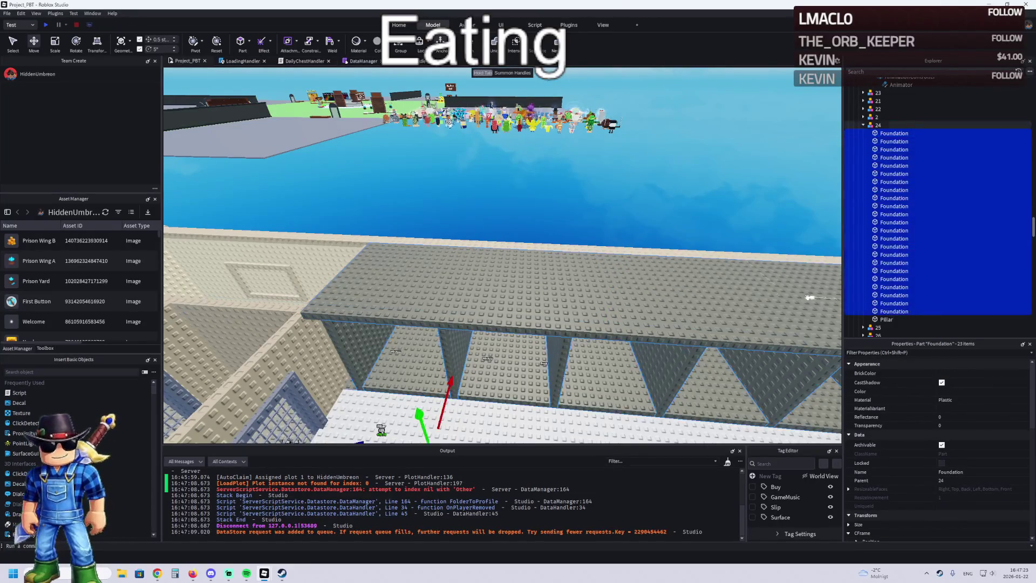
pyautogui.press('f')
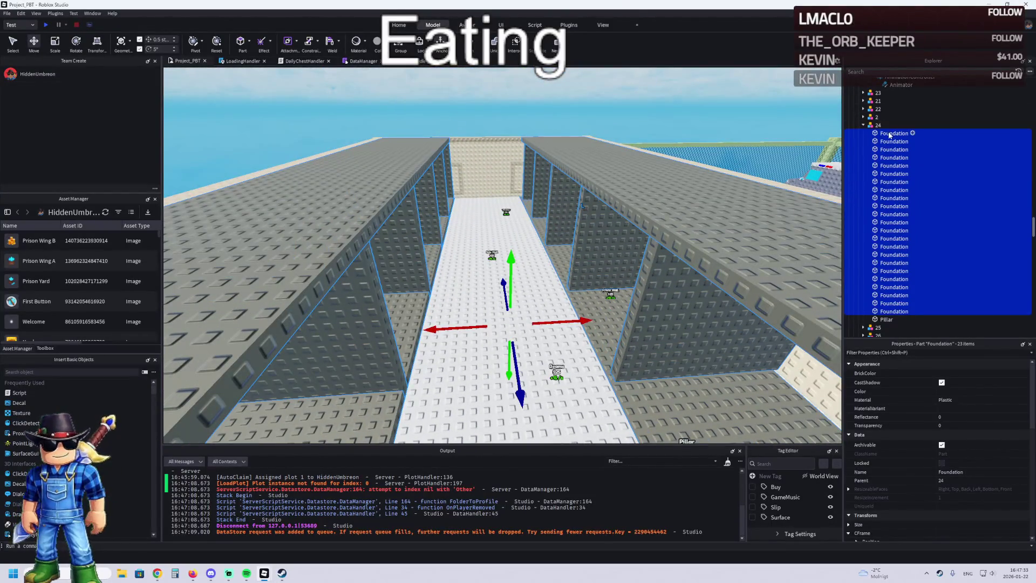
pyautogui.moveTo(874, 124); pyautogui.dragTo(873, 123)
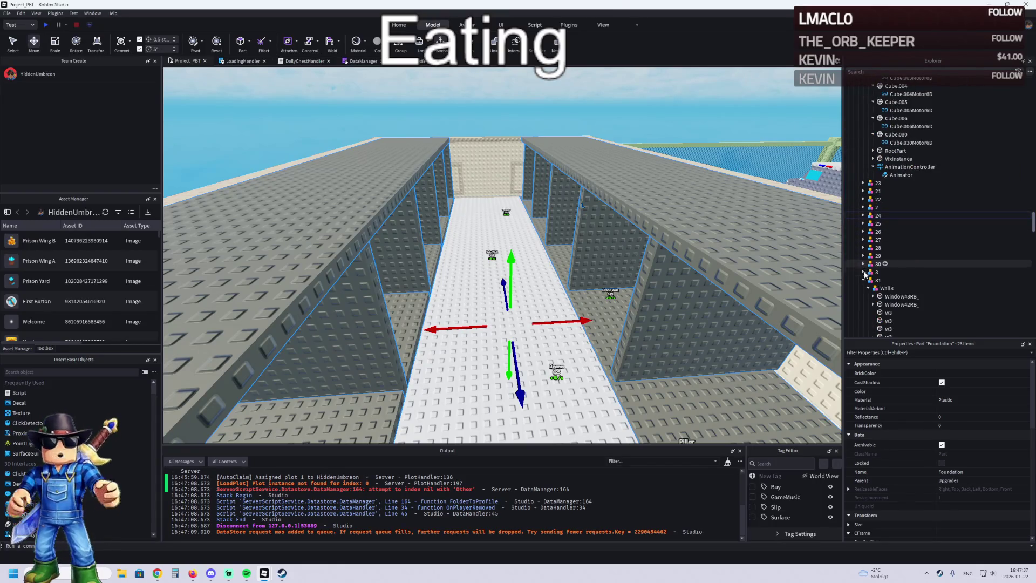
# - Locate the prison upgrade's wall Model by selecting the Bench, a wall and a corridor Foundation part
pyautogui.scroll(8, 902, 208)
pyautogui.scroll(3, 902, 208)
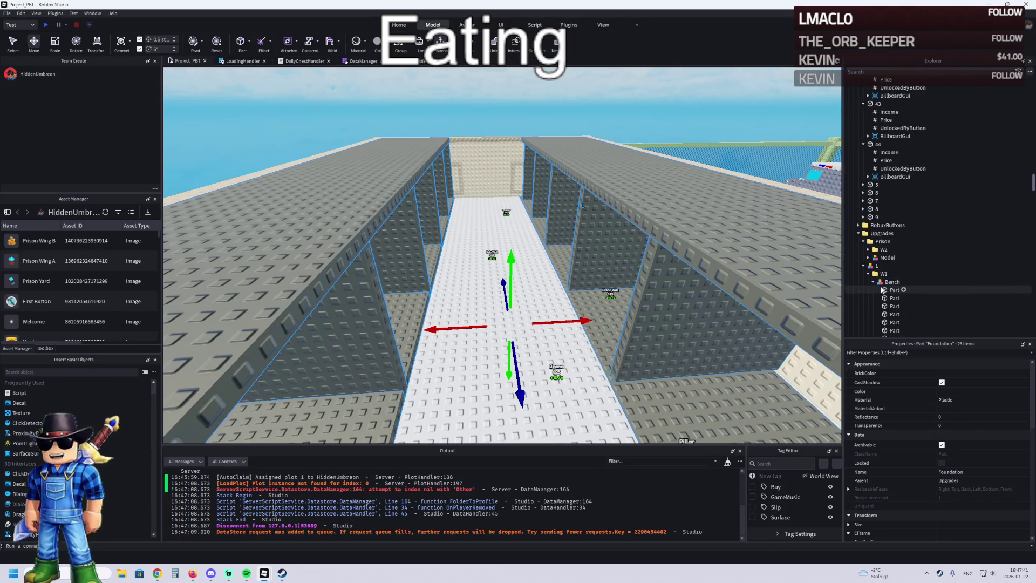
pyautogui.click(892, 282)
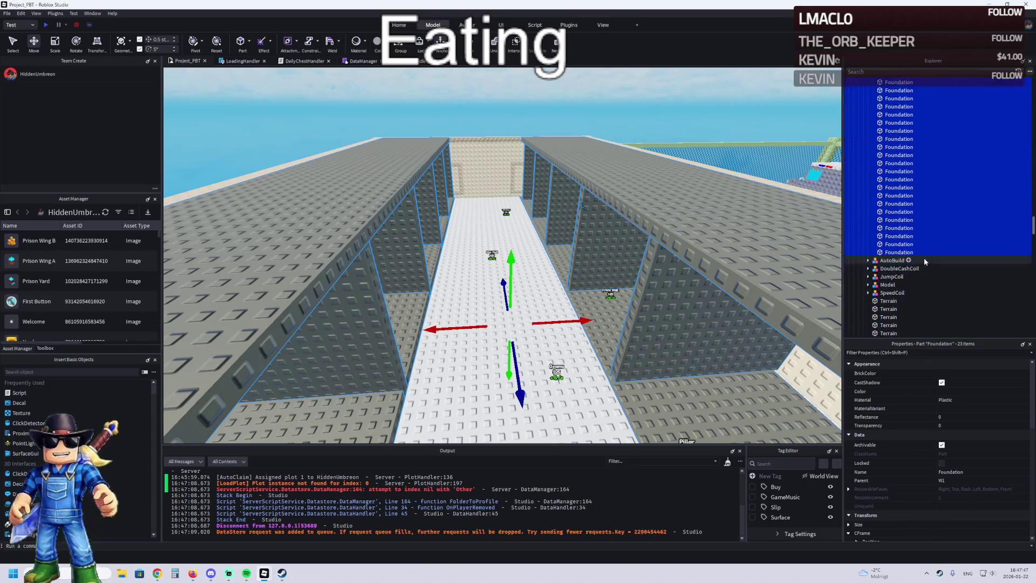
pyautogui.click(908, 258)
pyautogui.click(714, 199)
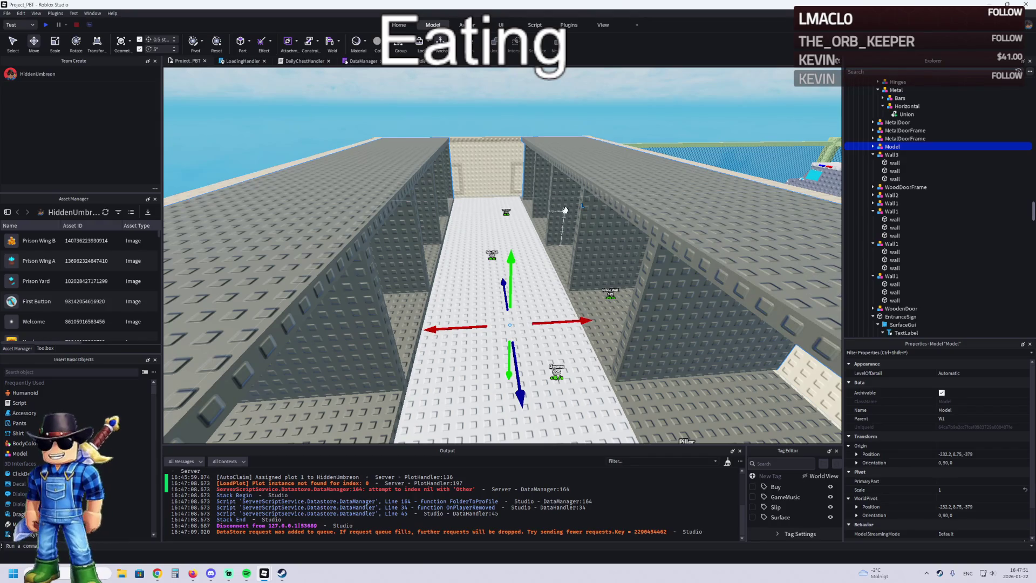
pyautogui.scroll(10, 565, 210)
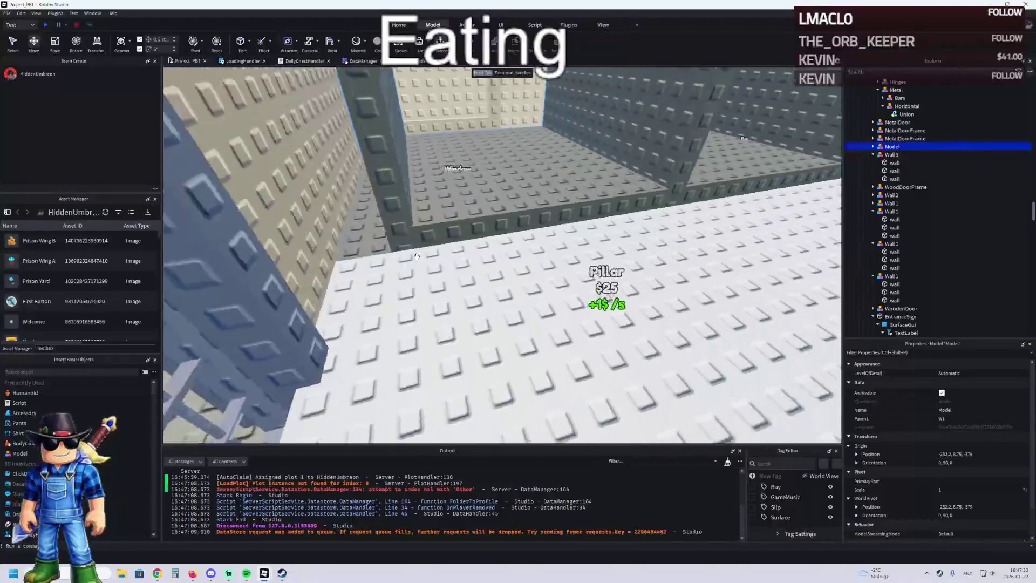
pyautogui.scroll(-5, 416, 256)
pyautogui.click(734, 168)
pyautogui.scroll(5, 664, 235)
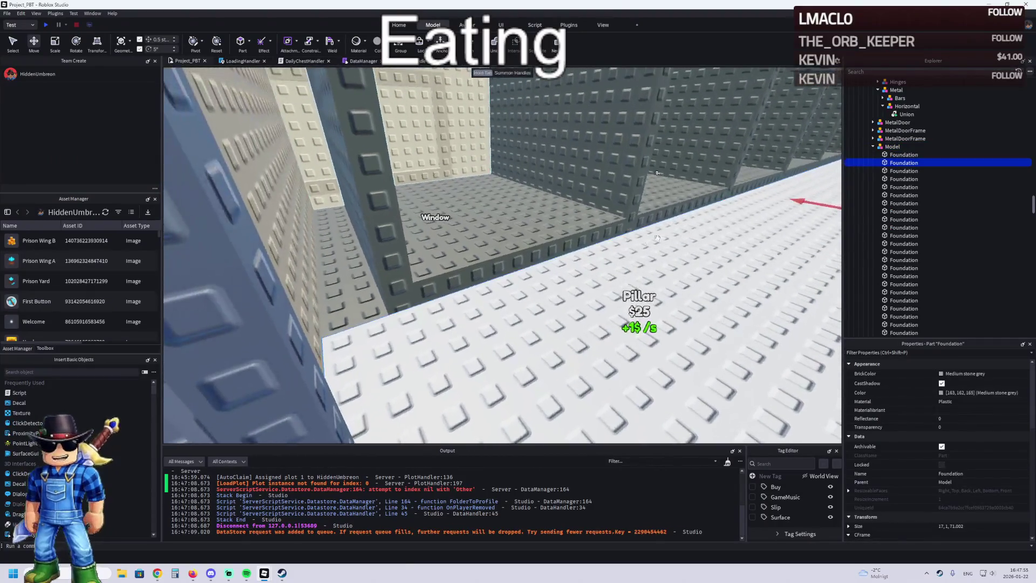
# - Delete the floor slab covering the red Pillar and Beams upgrade pads
pyautogui.click(397, 330)
pyautogui.click(366, 322)
pyautogui.scroll(-5, 366, 323)
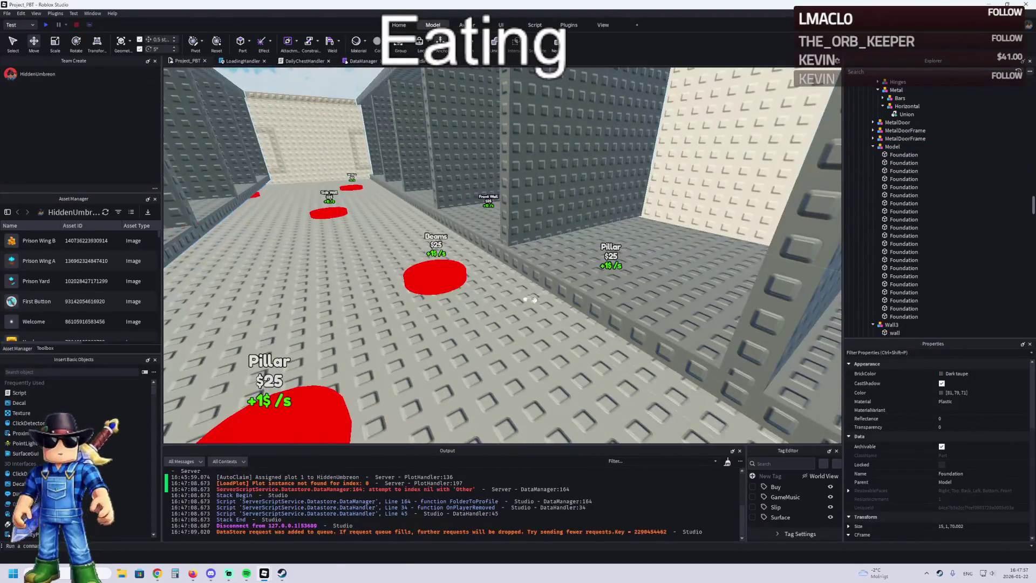
pyautogui.press('Delete')
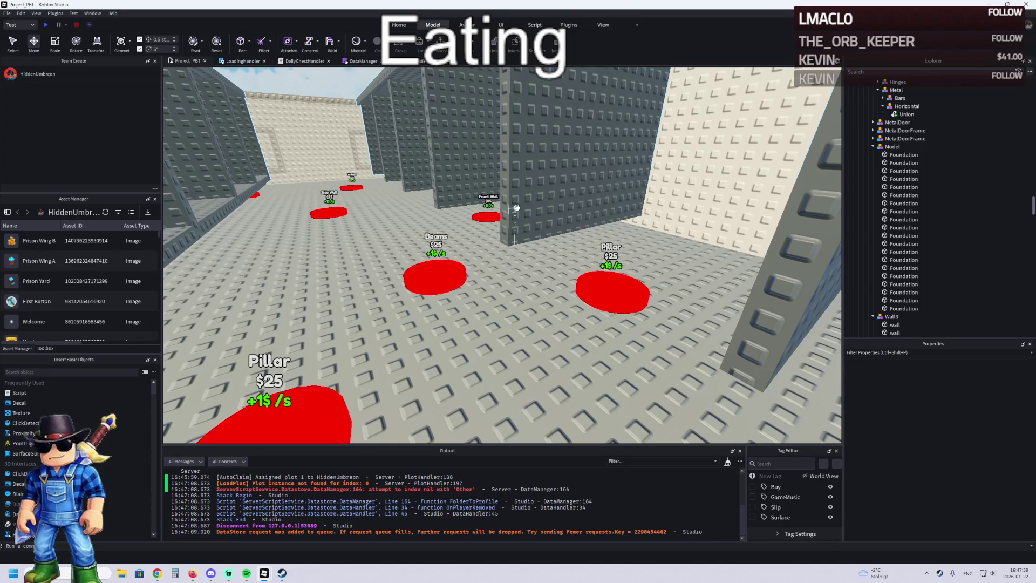
# - Expand the W1 prison folder and select the Model inside it
pyautogui.click(535, 197)
pyautogui.moveTo(880, 157); pyautogui.dragTo(880, 122)
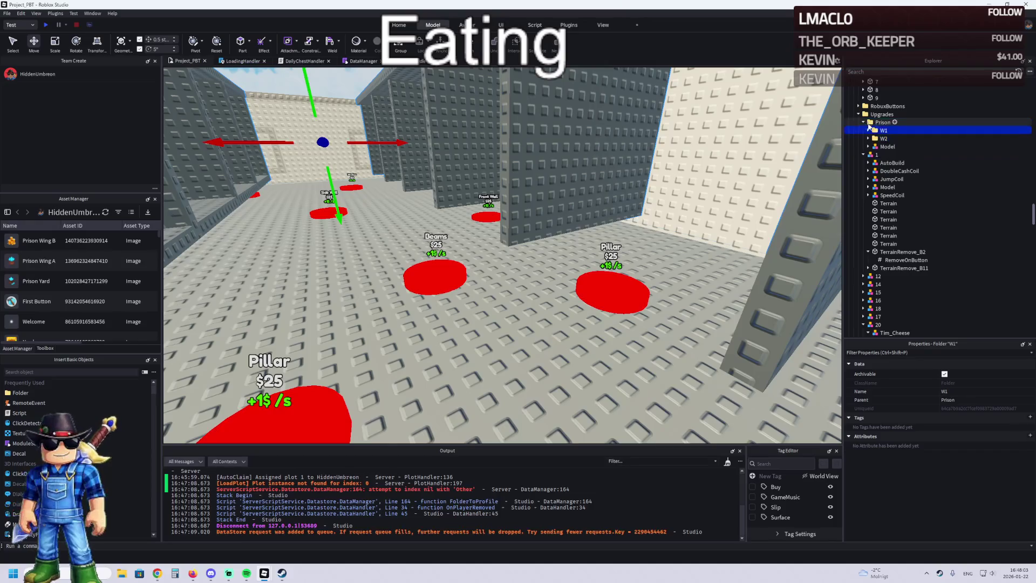
pyautogui.click(868, 130)
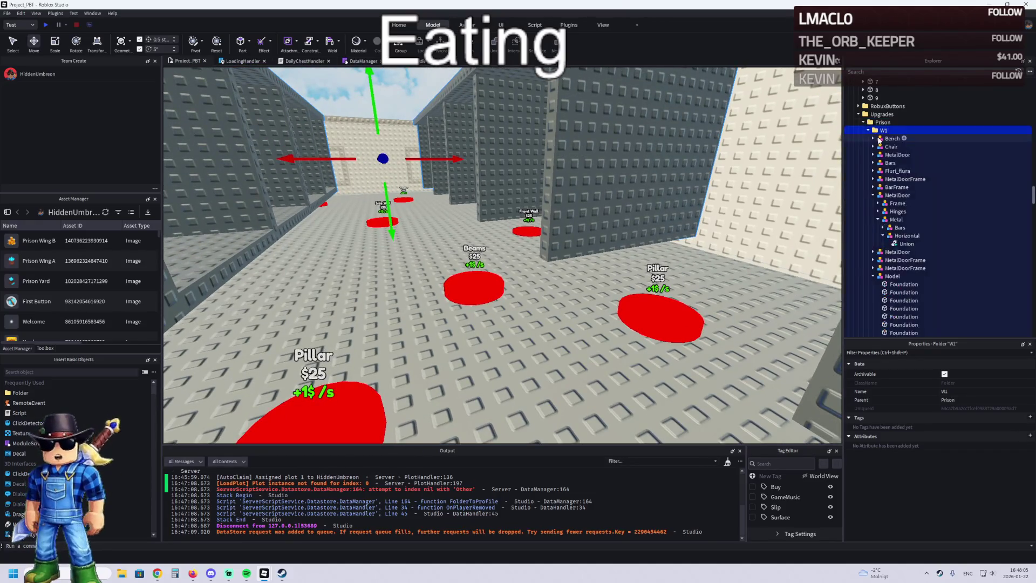
pyautogui.click(873, 195)
pyautogui.click(892, 227)
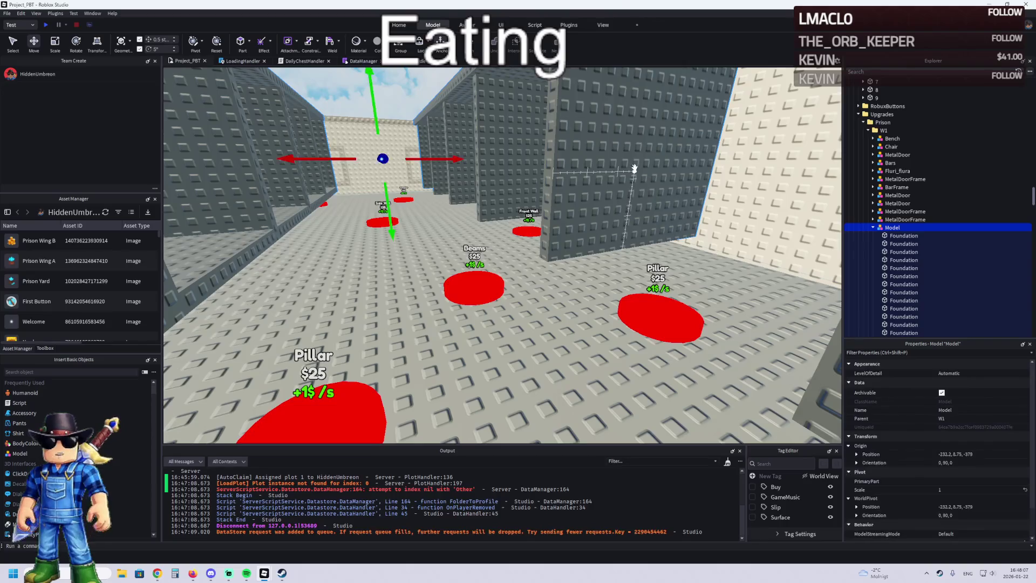
pyautogui.press('a')
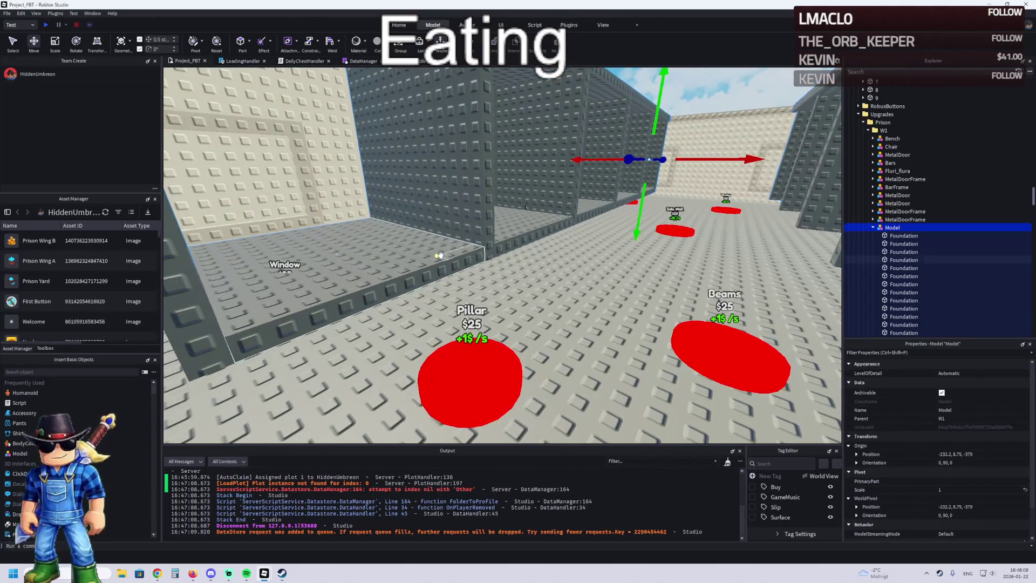
# - Select several cell floor slabs, then clear the selection
pyautogui.click(440, 256)
pyautogui.keyDown('ctrl'); pyautogui.click(518, 235); pyautogui.keyUp('ctrl')
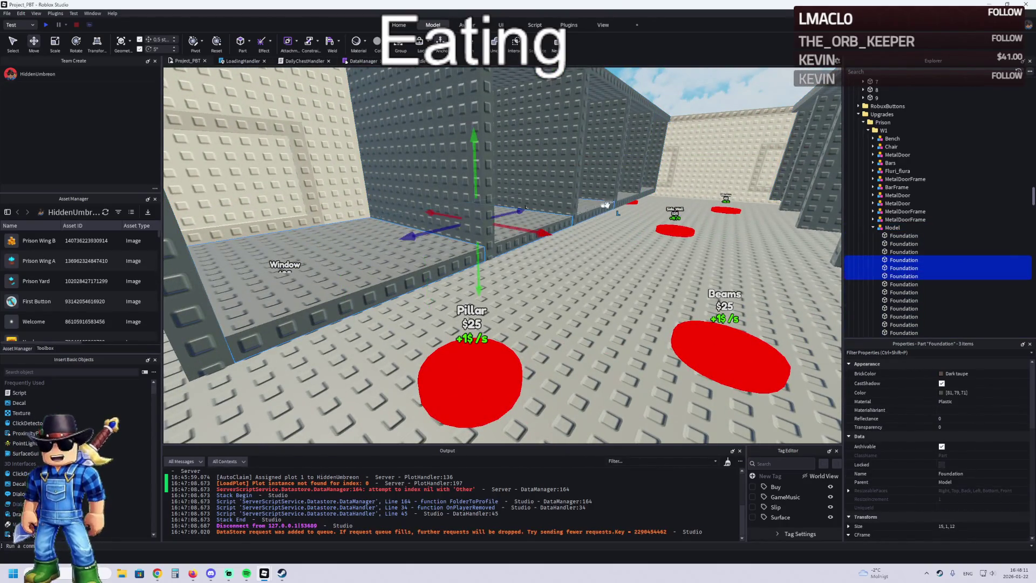
pyautogui.press('w')
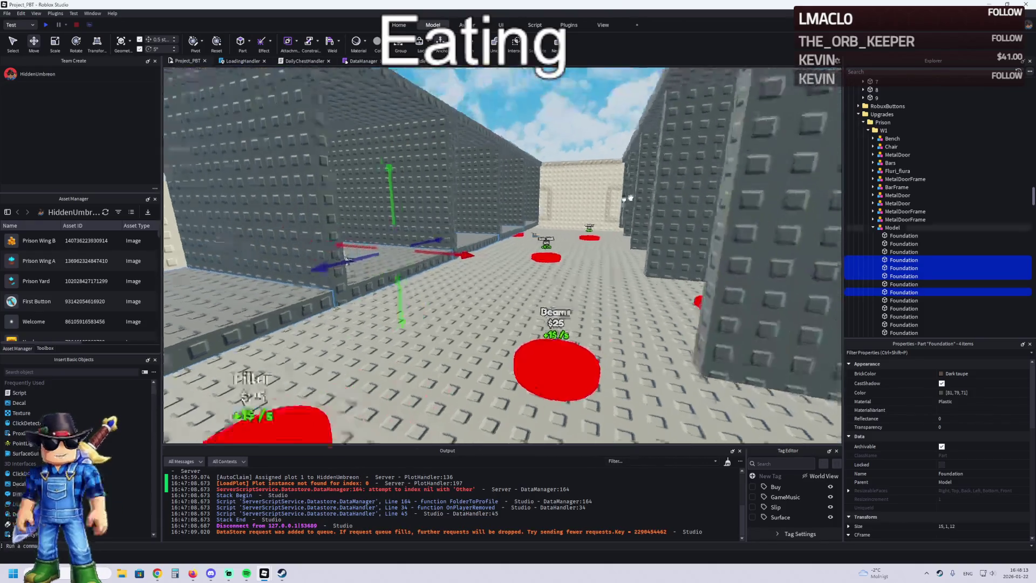
pyautogui.keyDown('ctrl'); pyautogui.click(584, 213); pyautogui.keyUp('ctrl')
pyautogui.keyDown('ctrl'); pyautogui.click(584, 214); pyautogui.keyUp('ctrl')
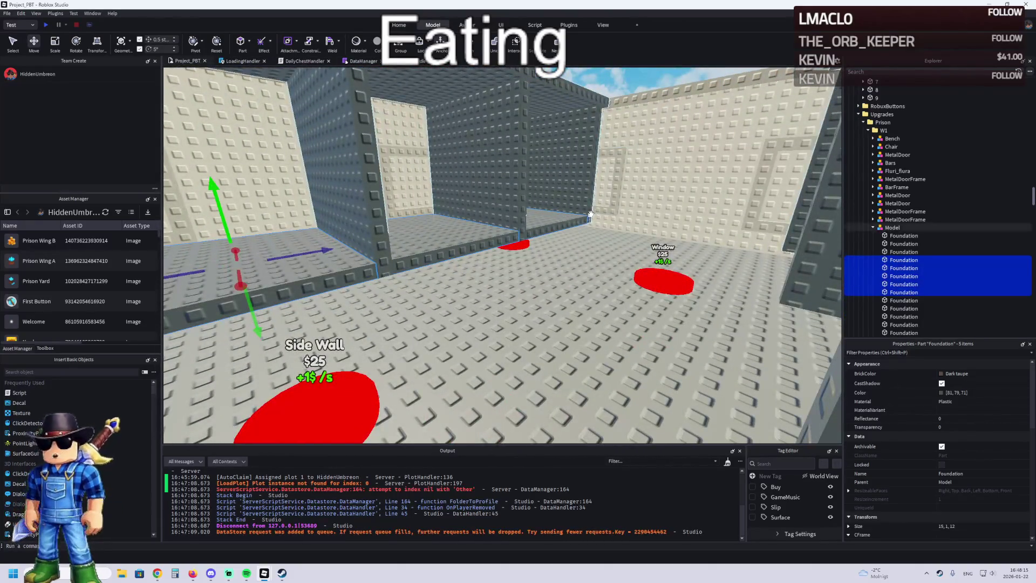
pyautogui.press('Escape')
pyautogui.press('d')
# - Inspect W1's Model and its Foundation parts, picking the large Foundation floor part
pyautogui.click(893, 227)
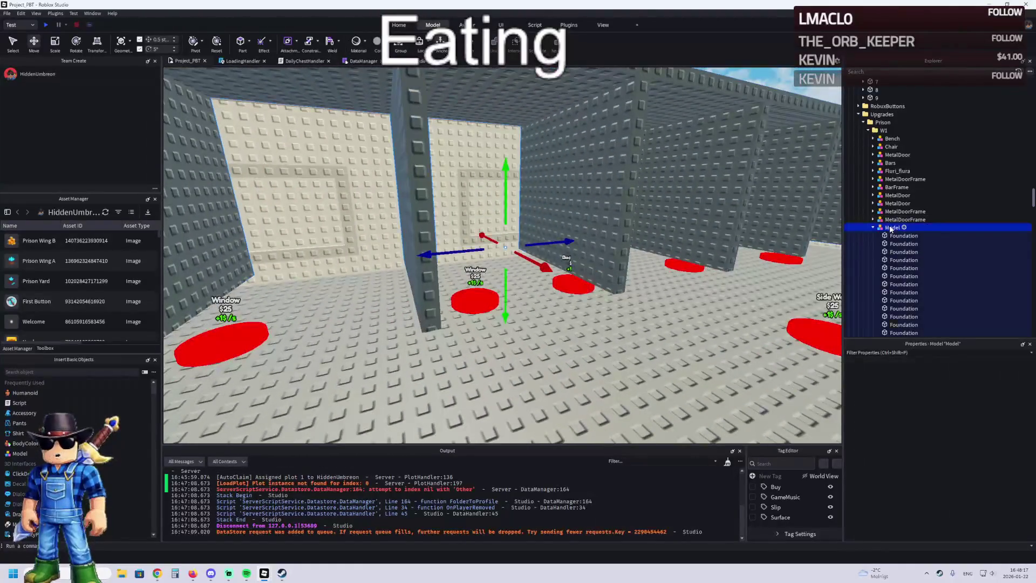
pyautogui.press('w')
pyautogui.press('a')
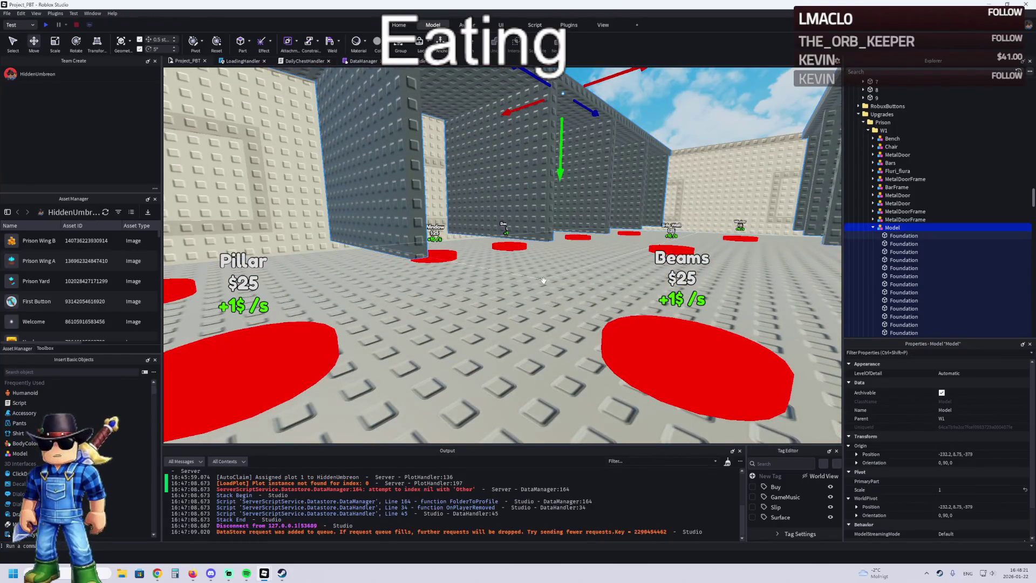
pyautogui.keyDown('ctrl'); pyautogui.click(697, 264); pyautogui.keyUp('ctrl')
pyautogui.keyDown('ctrl'); pyautogui.click(892, 238); pyautogui.keyUp('ctrl')
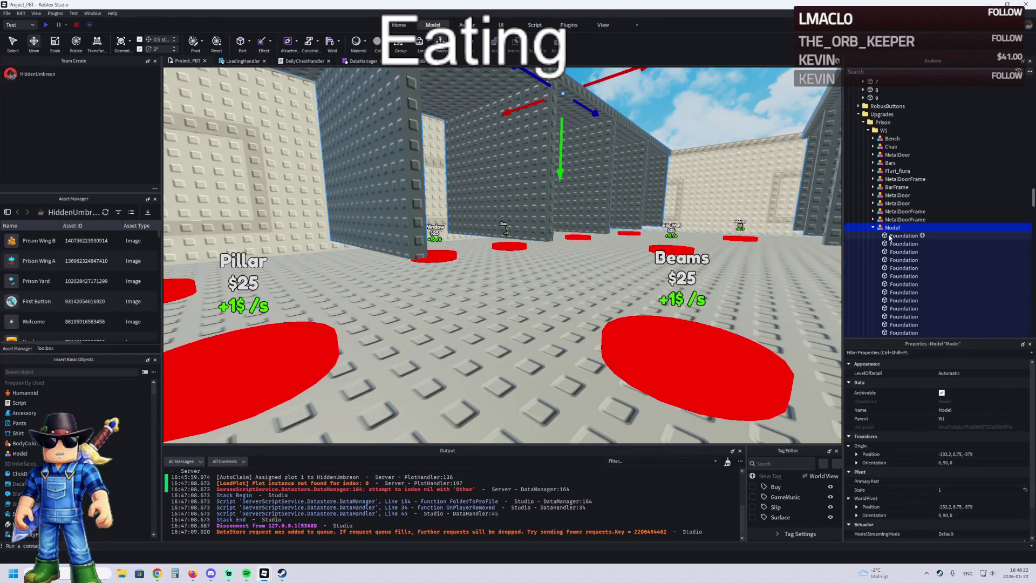
pyautogui.click(556, 292)
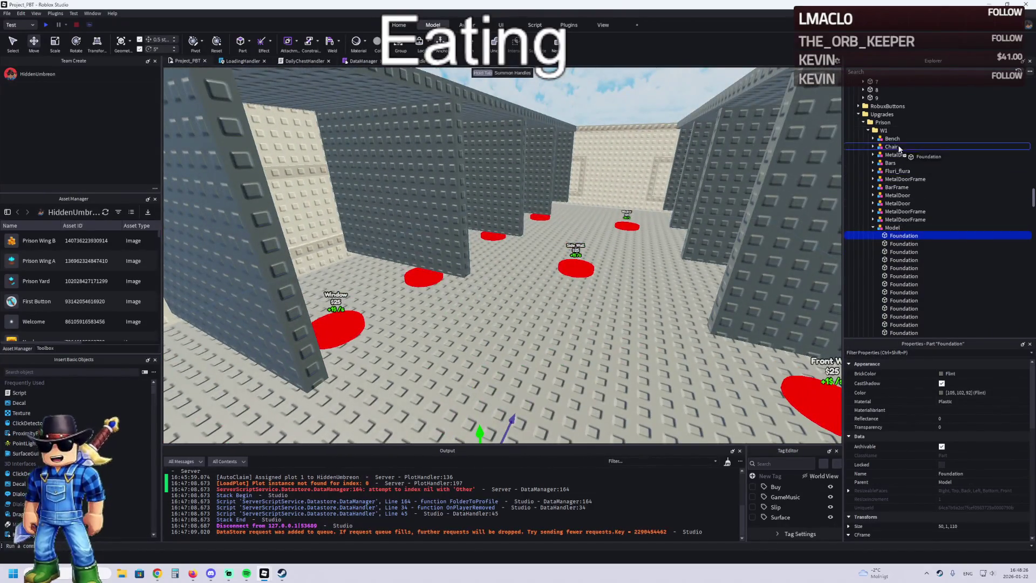
pyautogui.moveTo(900, 148)
pyautogui.mouseDown()
pyautogui.moveTo(899, 212)
pyautogui.moveTo(910, 198)
pyautogui.moveTo(911, 220)
pyautogui.mouseUp()
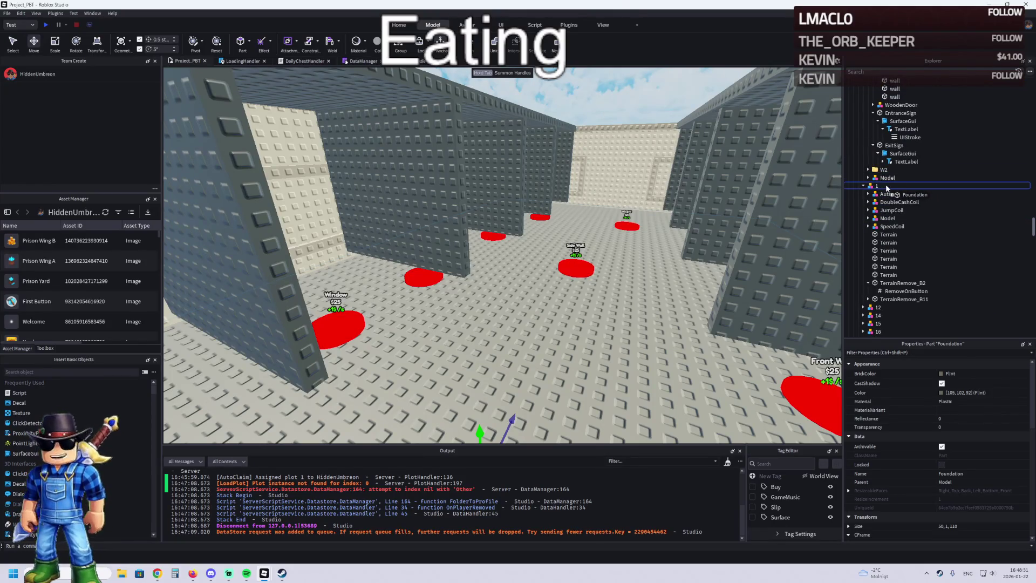
# - Drag the Foundation parts back under plot 24 and select the last one
pyautogui.moveTo(886, 187)
pyautogui.mouseDown()
pyautogui.moveTo(904, 288)
pyautogui.moveTo(903, 198)
pyautogui.mouseUp()
pyautogui.moveTo(891, 143); pyautogui.dragTo(892, 144)
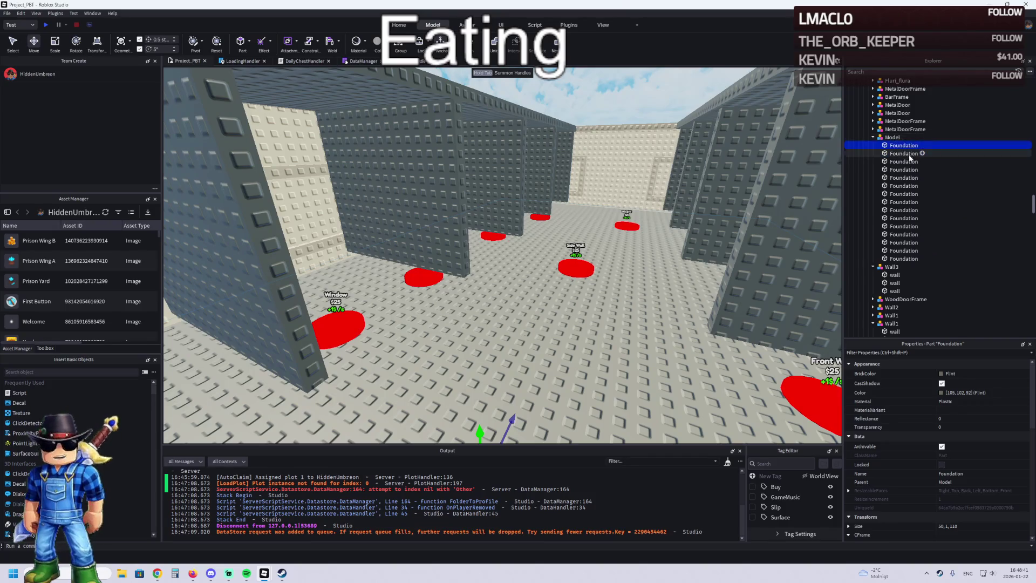
pyautogui.click(881, 146)
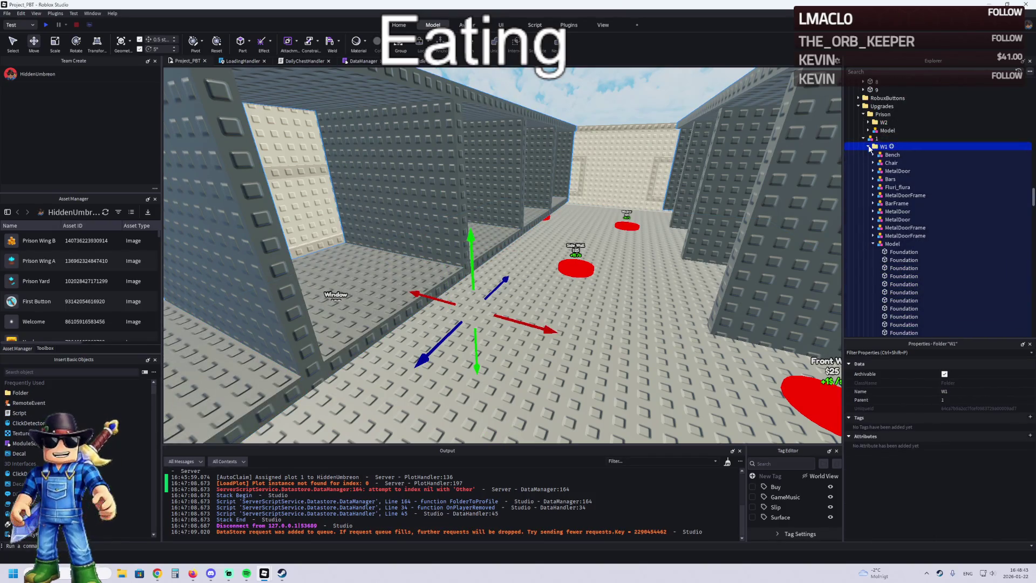
pyautogui.scroll(-10, 885, 156)
pyautogui.click(898, 157)
pyautogui.scroll(3, 899, 175)
# - Check the grey Foundation part and W1's Bench, then box-select the seven metal bar grids
pyautogui.click(899, 176)
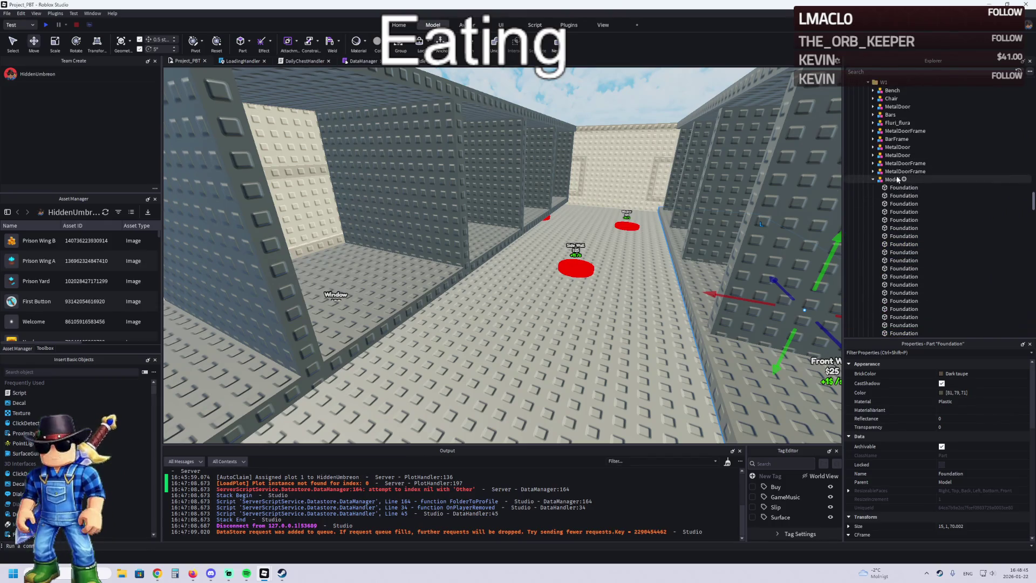
pyautogui.scroll(-4, 902, 176)
pyautogui.scroll(10, 910, 177)
pyautogui.scroll(10, 909, 184)
pyautogui.keyDown('shift'); pyautogui.click(909, 182); pyautogui.keyUp('shift')
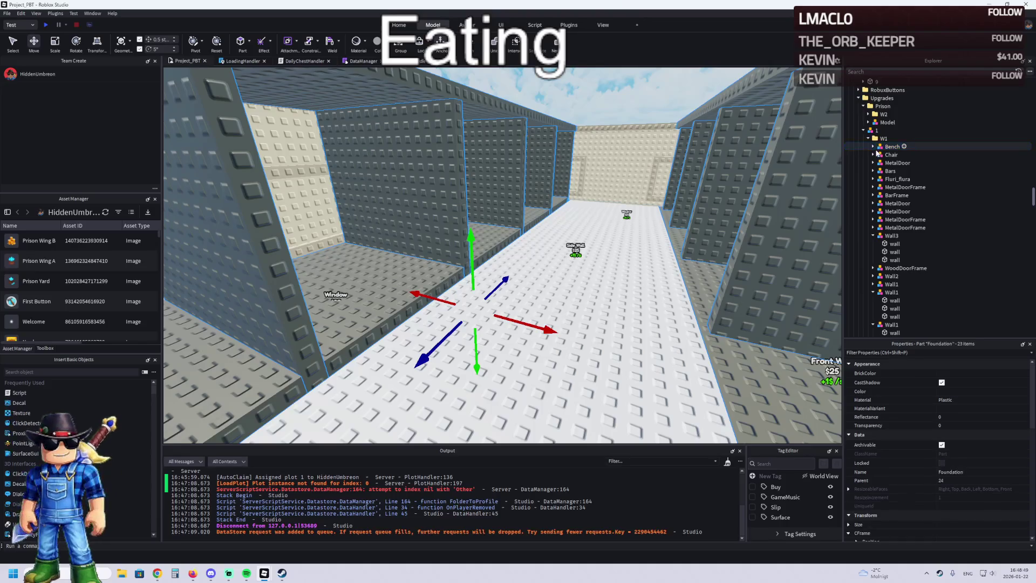
pyautogui.scroll(-5, 877, 156)
pyautogui.rightClick(870, 170)
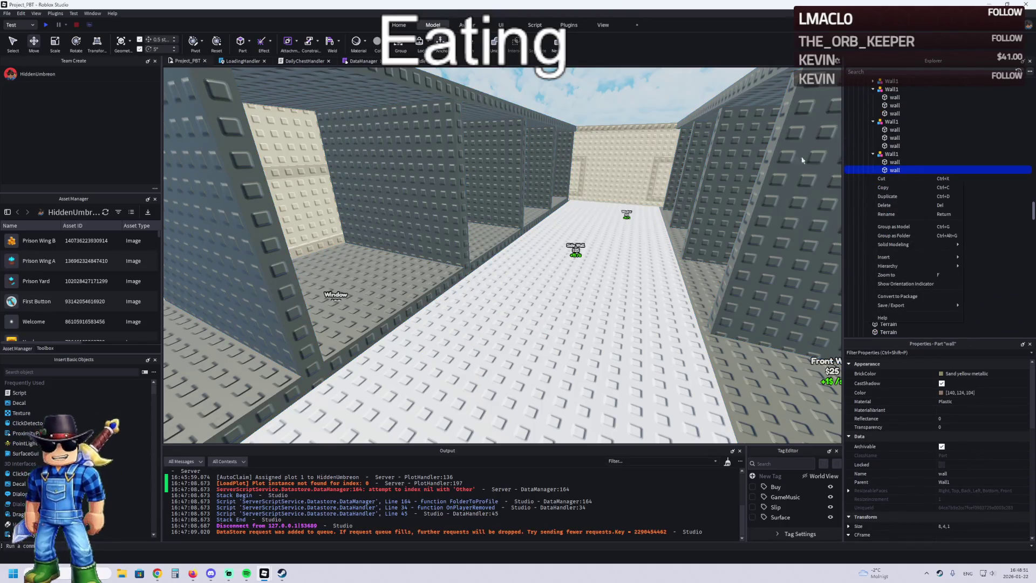
pyautogui.moveTo(637, 116); pyautogui.dragTo(672, 162)
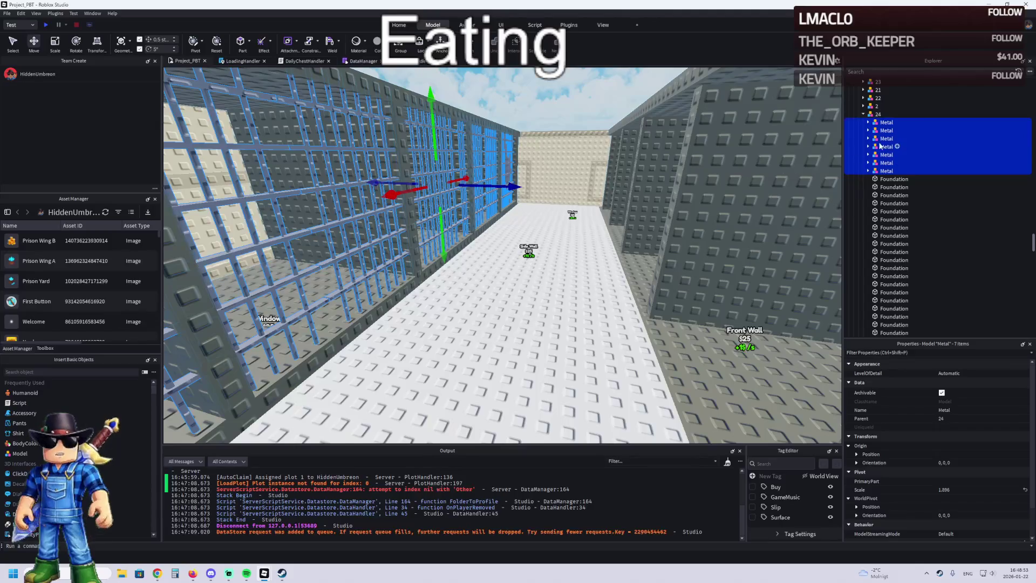
# - Delete the seven metal bar grids and select plot 24's floor lane part
pyautogui.press('Delete')
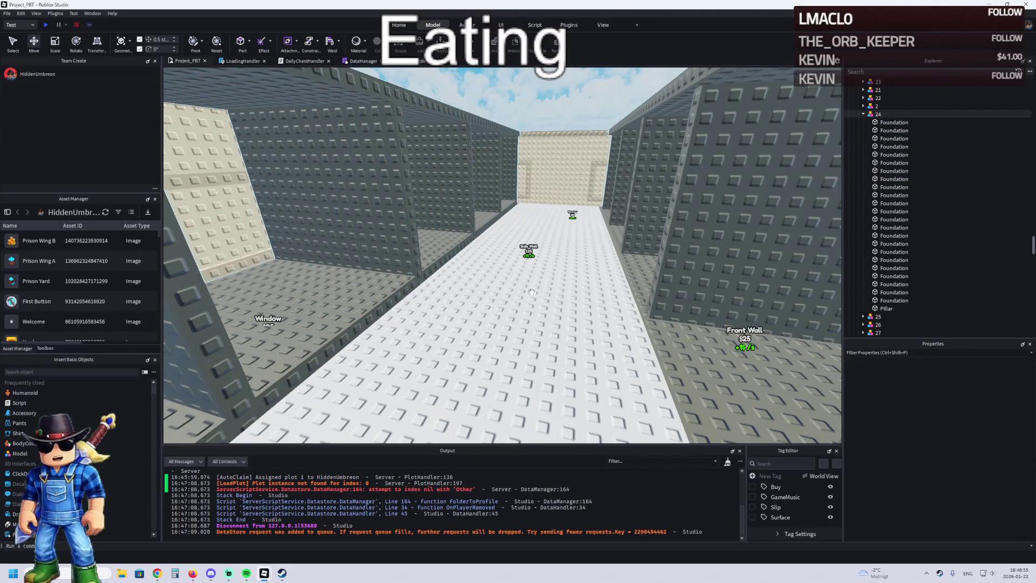
pyautogui.click(561, 294)
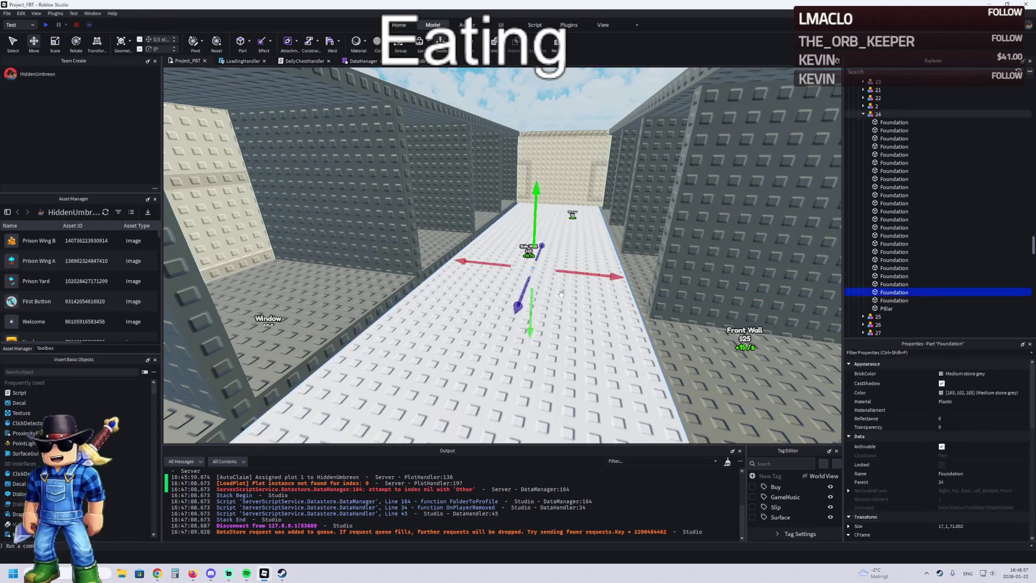
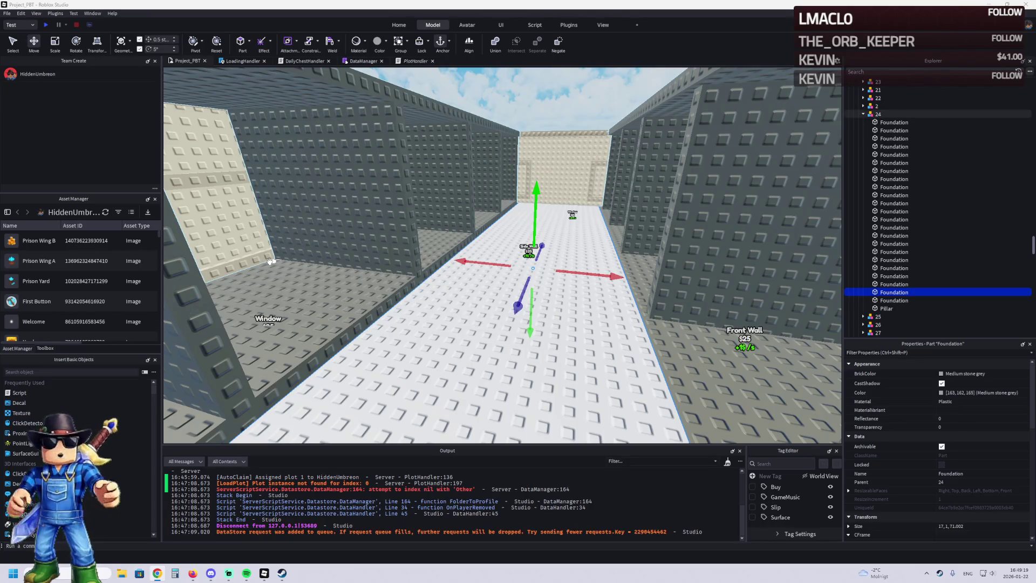
# - Delete the extra floor Foundation part from the plot
pyautogui.scroll(5, 311, 292)
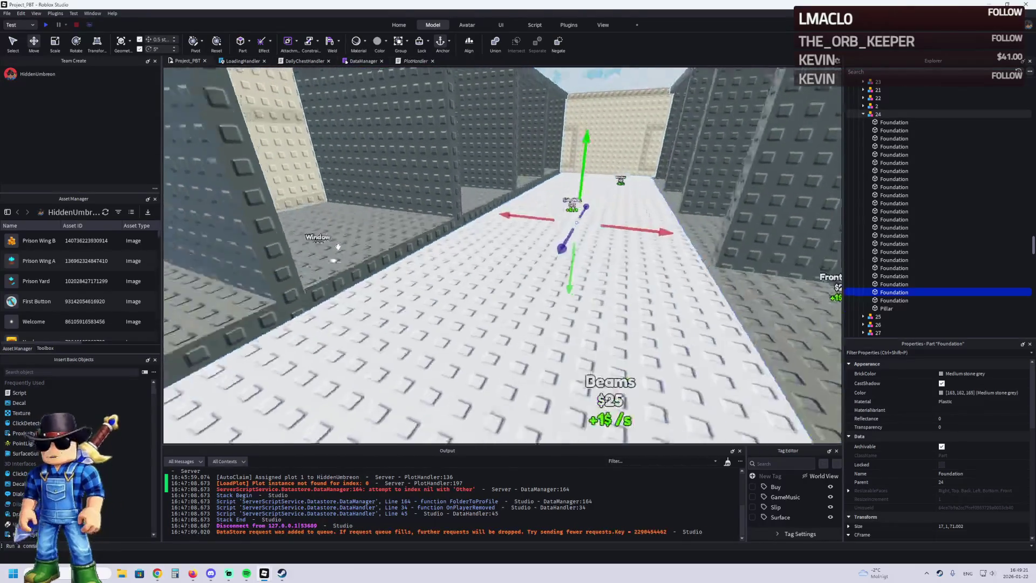
pyautogui.press('Delete')
pyautogui.click(512, 214)
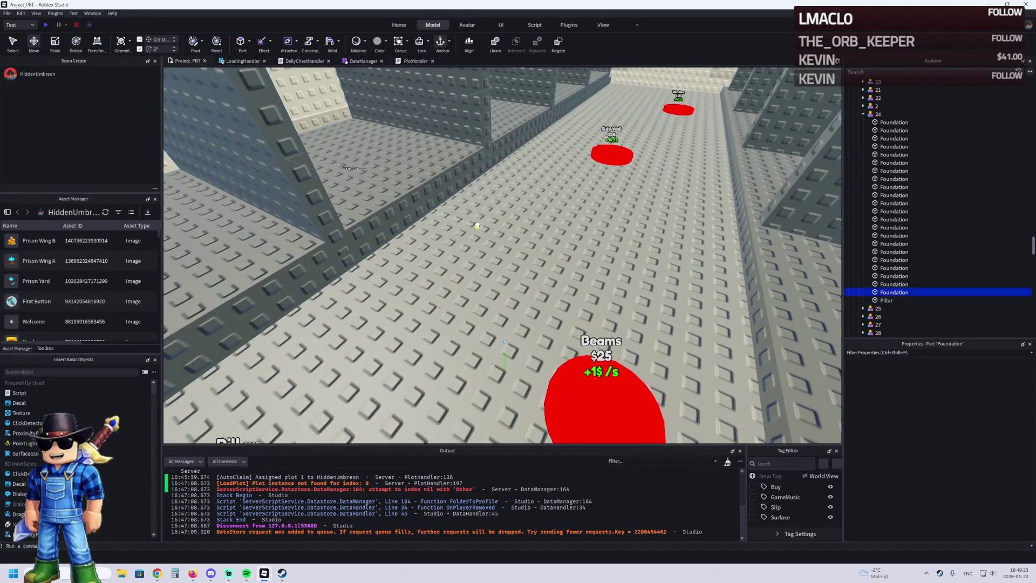
# - Select the 21 Foundation parts under plot 24, frame them, and group them into one Model
pyautogui.click(896, 124)
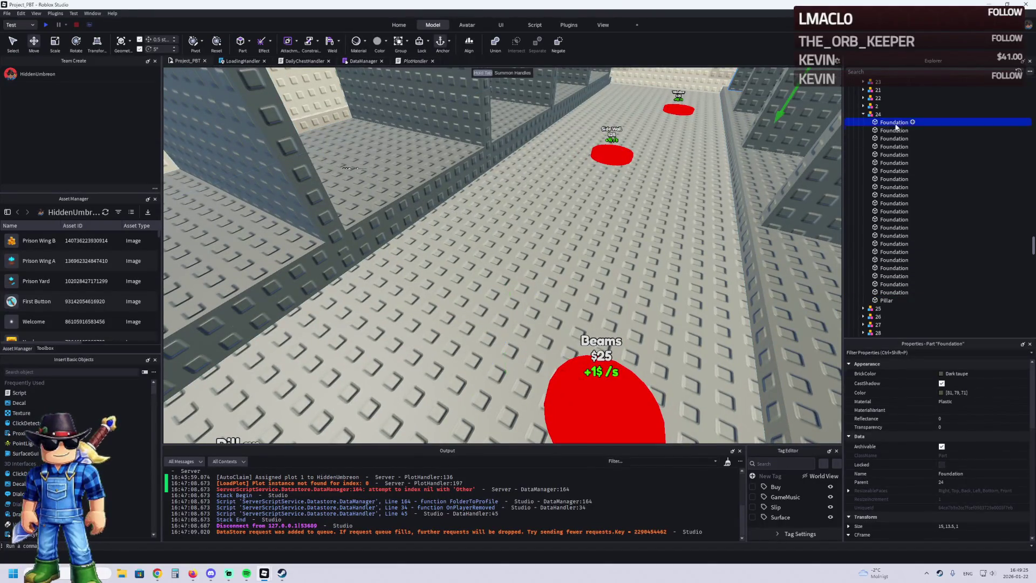
pyautogui.keyDown('shift'); pyautogui.click(885, 284); pyautogui.keyUp('shift')
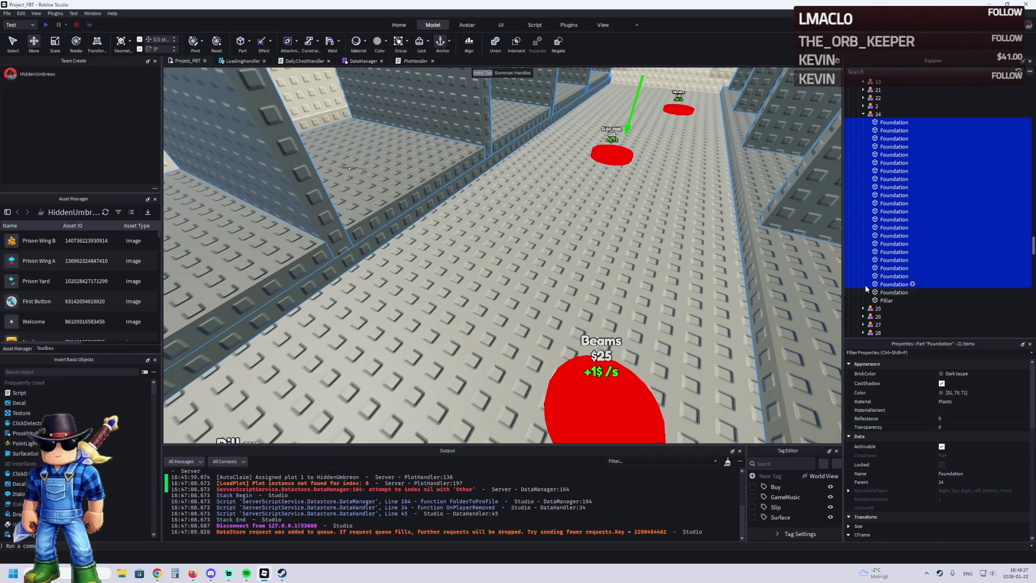
pyautogui.press('f')
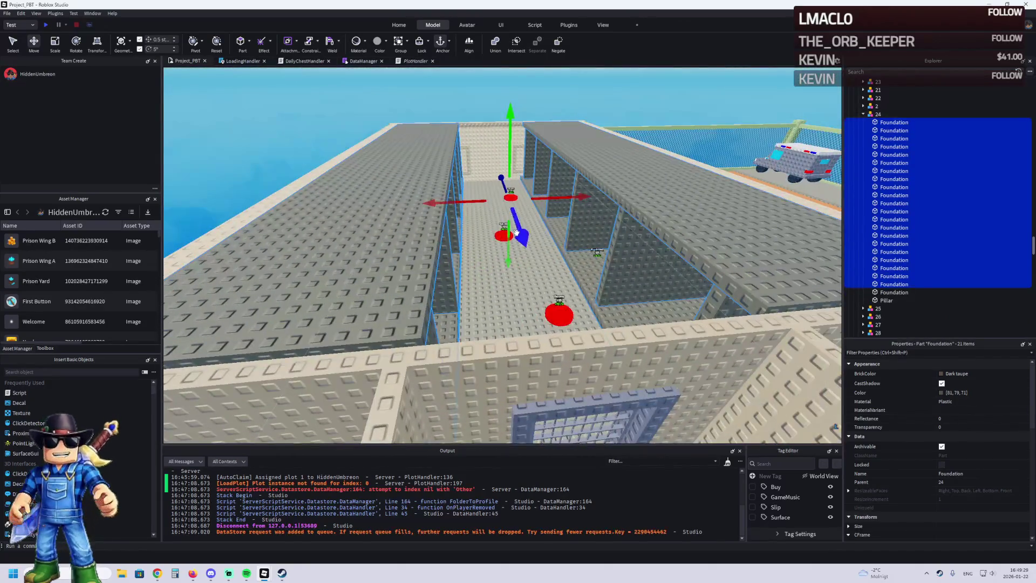
pyautogui.scroll(10, 511, 256)
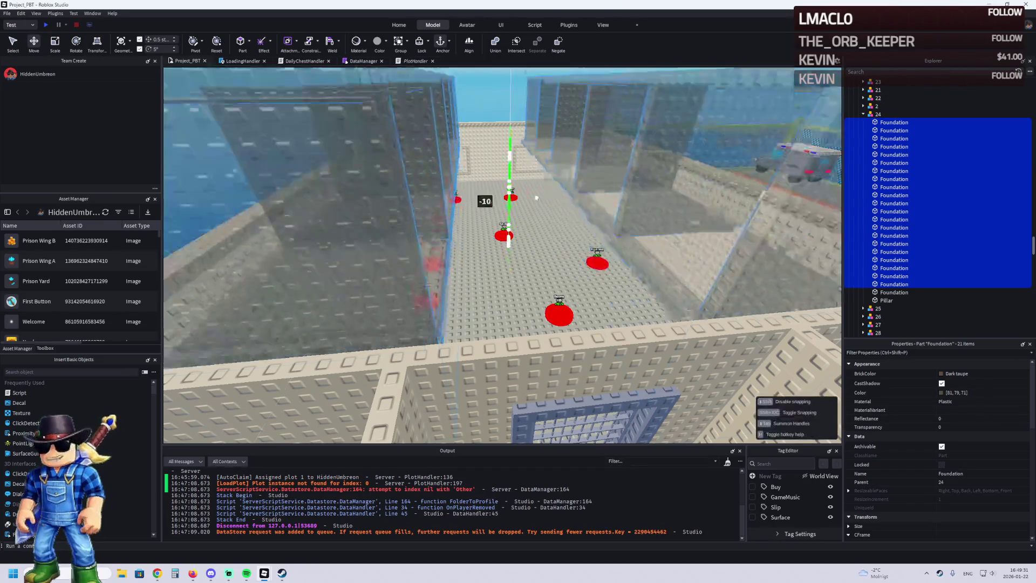
pyautogui.press('f')
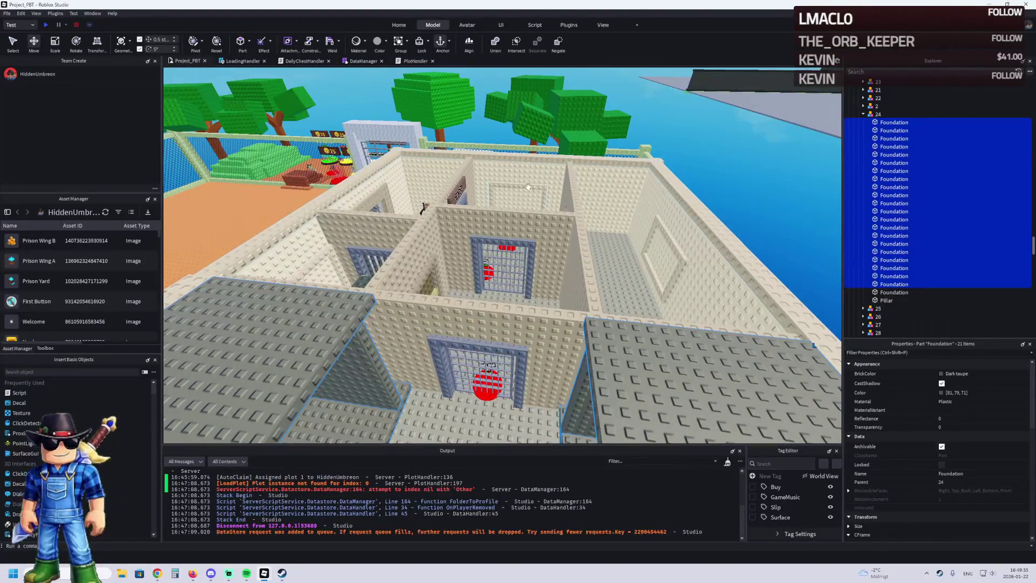
pyautogui.hotkey('ctrl', 'g')
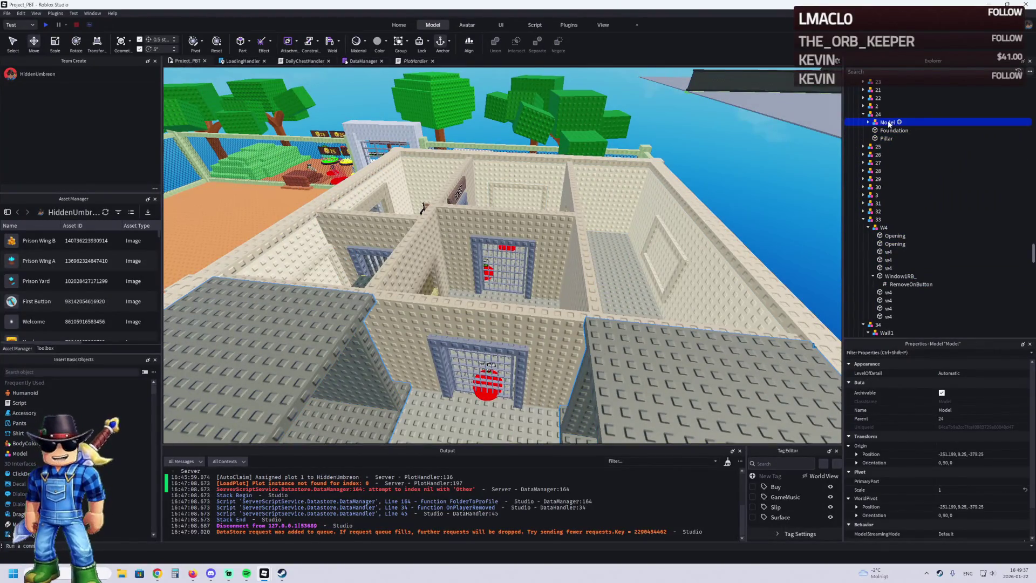
pyautogui.moveTo(889, 124)
pyautogui.mouseDown()
pyautogui.moveTo(898, 80)
pyautogui.moveTo(914, 139)
pyautogui.moveTo(889, 228)
pyautogui.mouseUp()
# - Drop the Foundation Model into the W1 folder under Upgrades › Prison
pyautogui.moveTo(884, 262)
pyautogui.mouseDown()
pyautogui.moveTo(893, 220)
pyautogui.moveTo(878, 231)
pyautogui.mouseUp()
pyautogui.click(863, 231)
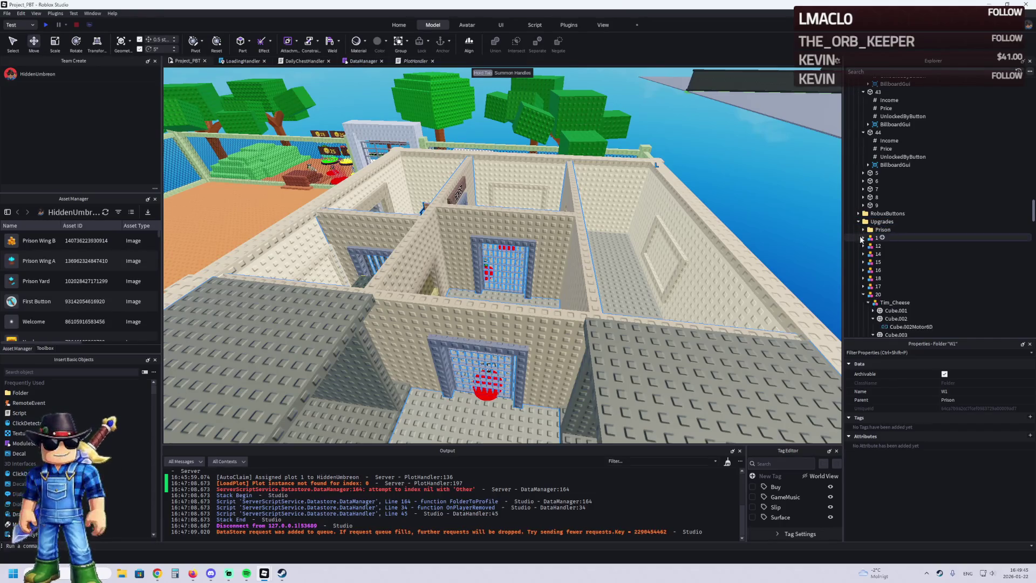
pyautogui.press('f')
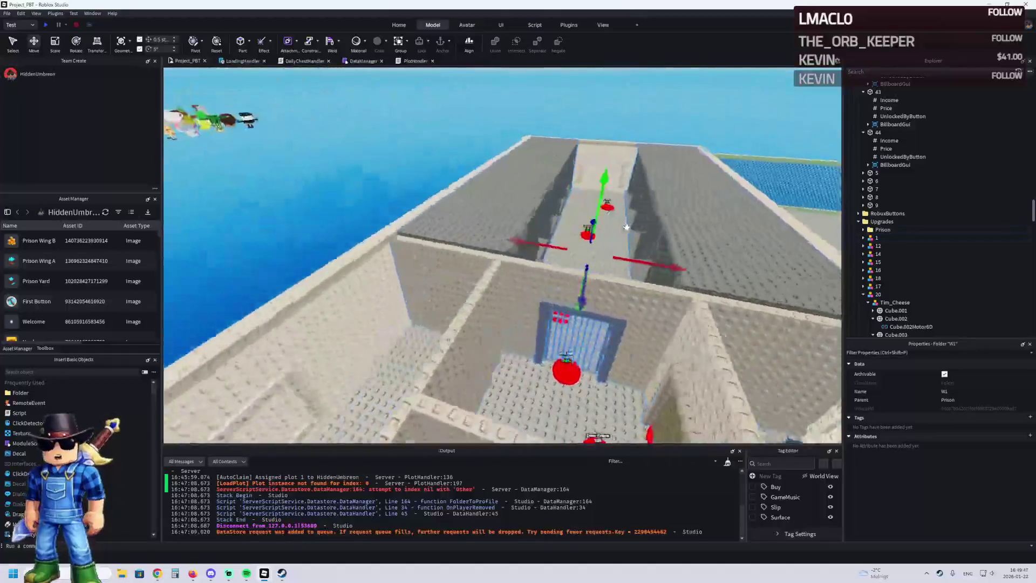
pyautogui.press('w')
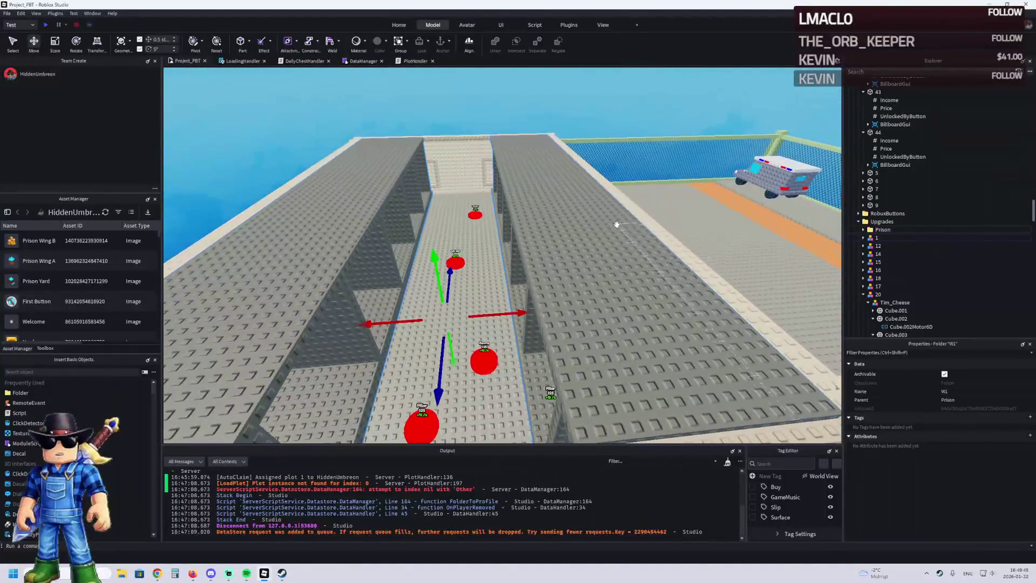
# - Inspect the Foundation Model's corridor and end-room parts up close
pyautogui.click(573, 232)
pyautogui.scroll(4, 902, 144)
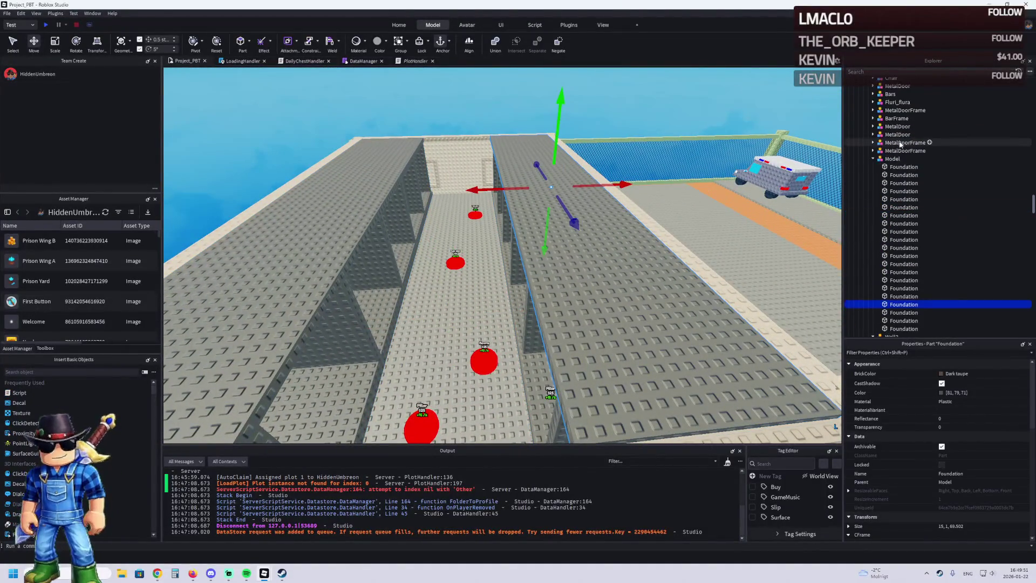
pyautogui.click(892, 158)
pyautogui.press('f')
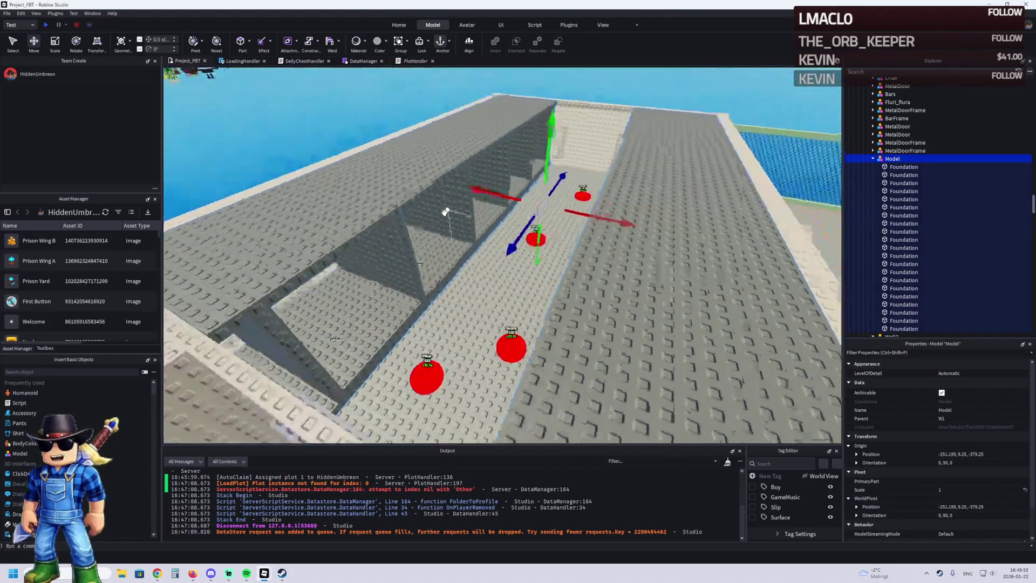
pyautogui.press('w')
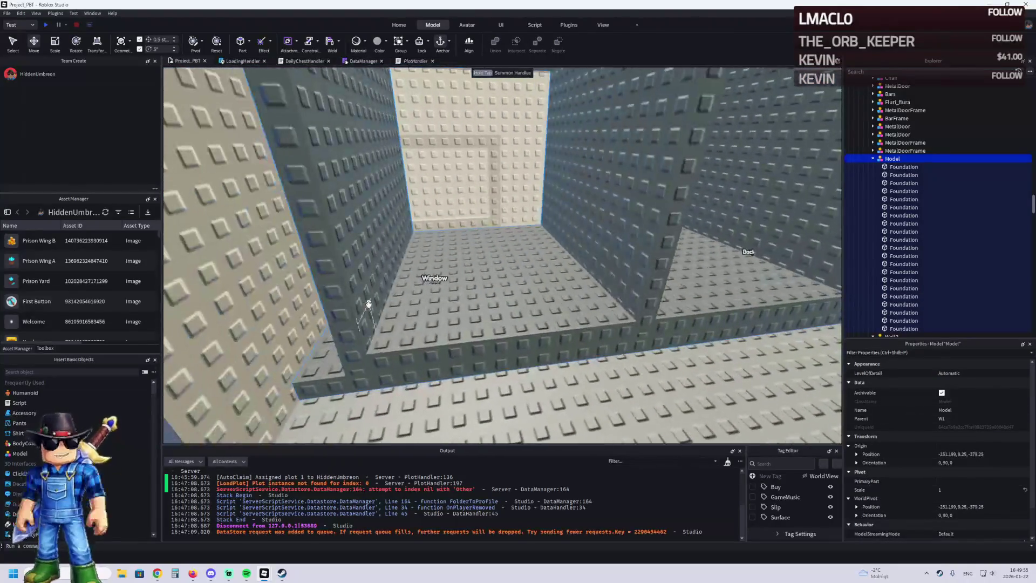
pyautogui.click(369, 304)
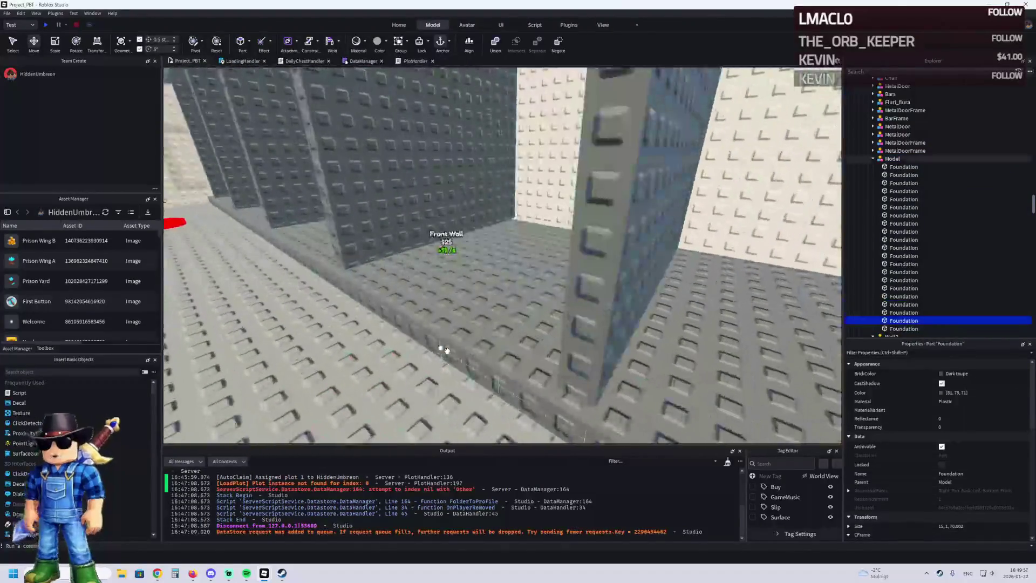
pyautogui.click(450, 313)
pyautogui.click(532, 324)
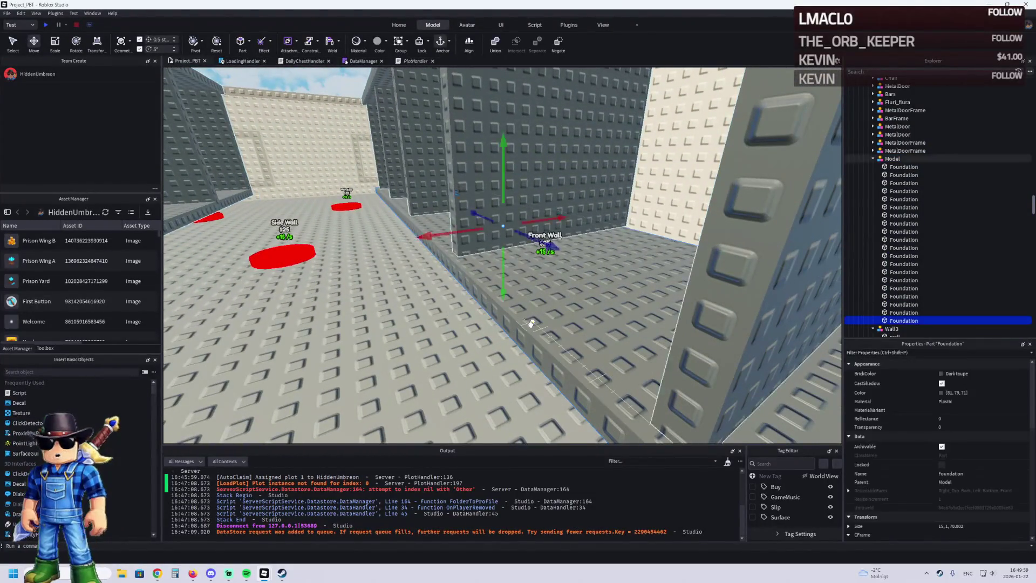
pyautogui.press('f')
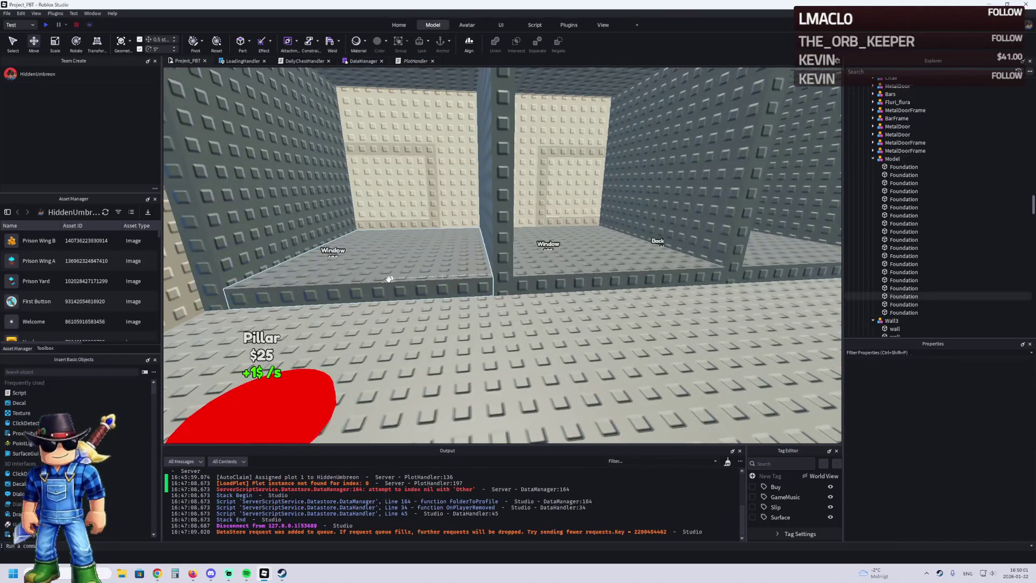
# - Pick several Foundation wall parts facing the windows, then reselect the whole Foundation Model
pyautogui.click(389, 279)
pyautogui.keyDown('ctrl'); pyautogui.click(567, 270); pyautogui.keyUp('ctrl')
pyautogui.keyDown('ctrl'); pyautogui.click(766, 255); pyautogui.keyUp('ctrl')
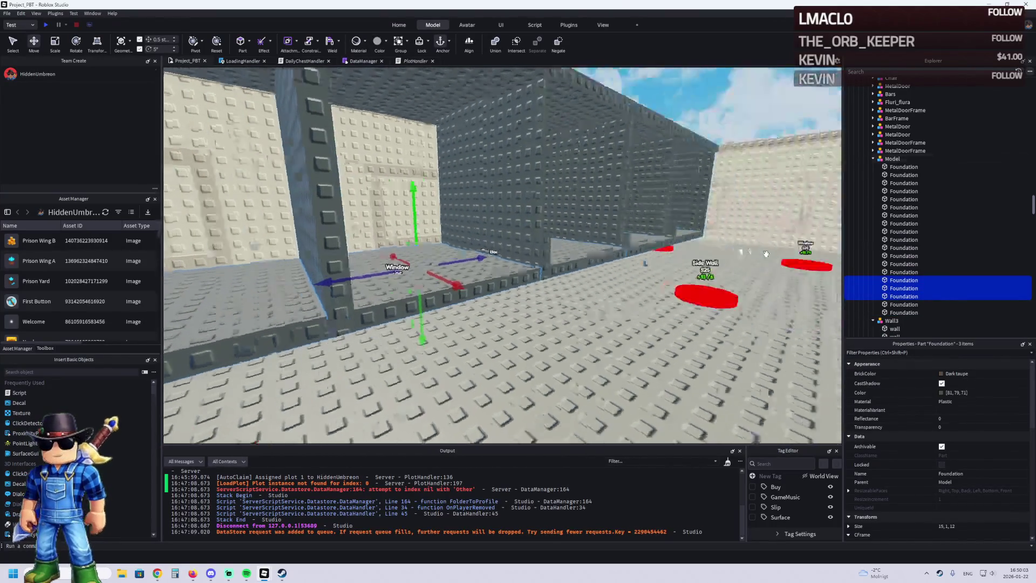
pyautogui.keyDown('ctrl'); pyautogui.click(703, 252); pyautogui.keyUp('ctrl')
pyautogui.keyDown('ctrl'); pyautogui.click(690, 216); pyautogui.keyUp('ctrl')
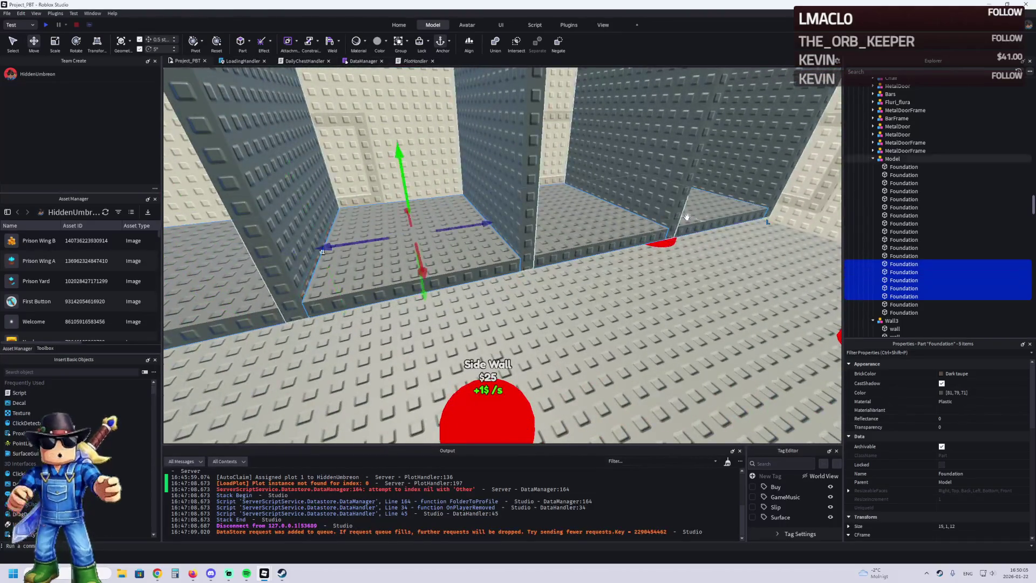
pyautogui.click(621, 226)
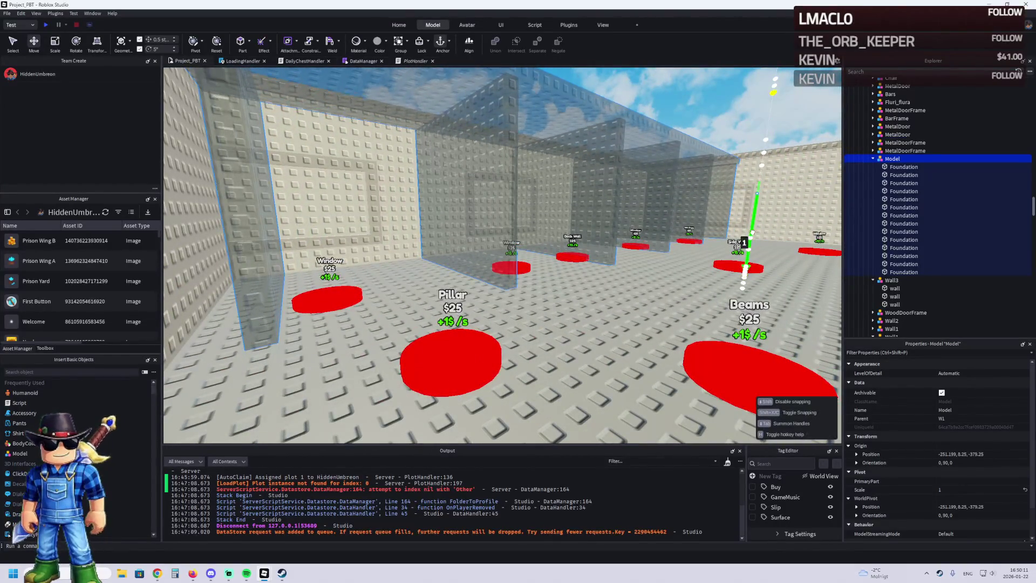
# - Delete the leftmost wall slab near the Window pad, then select the overhead beam for resizing
pyautogui.press('e')
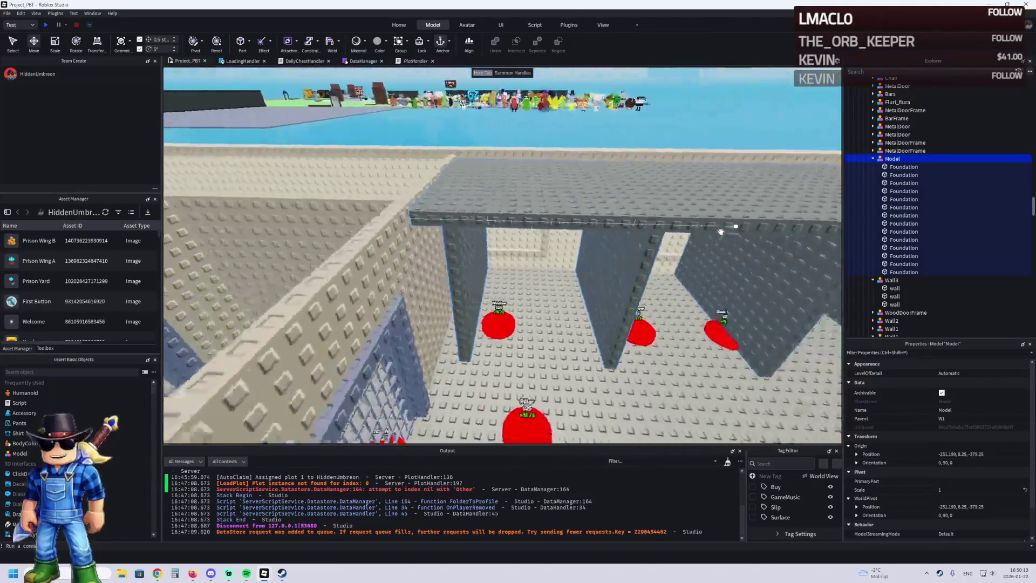
pyautogui.press('e')
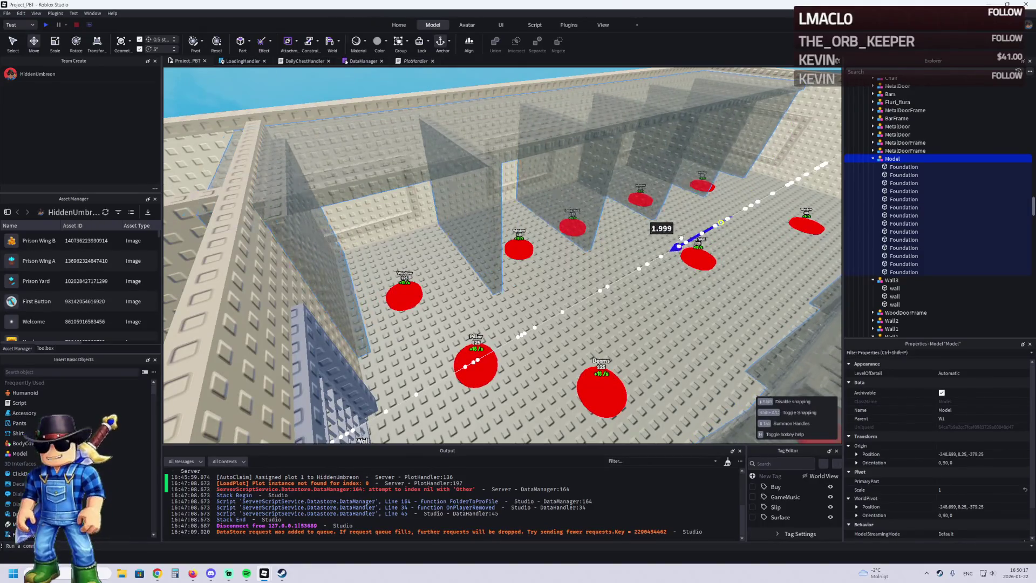
pyautogui.press('q')
pyautogui.press('w')
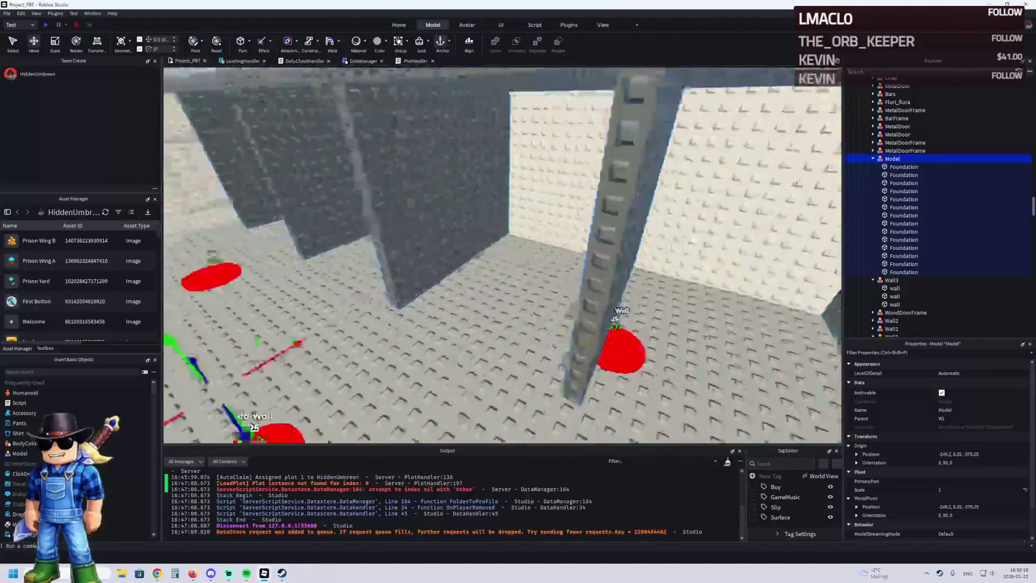
pyautogui.press('e')
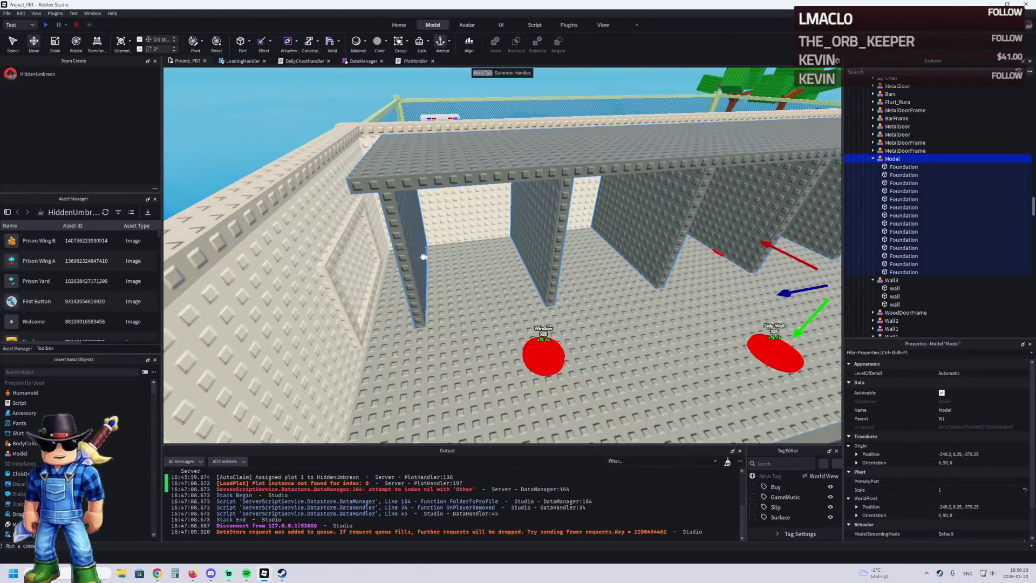
pyautogui.click(424, 256)
pyautogui.press('Delete')
pyautogui.click(476, 166)
pyautogui.hotkey('ctrl', '3')
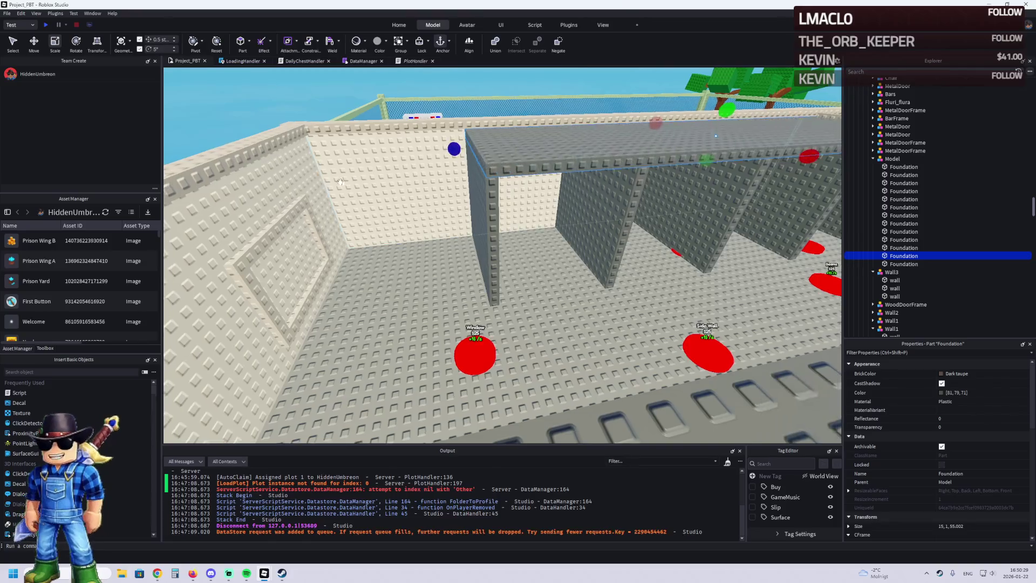
# - Select the thin vertical beam, then the thin top slab above the walls
pyautogui.press('s')
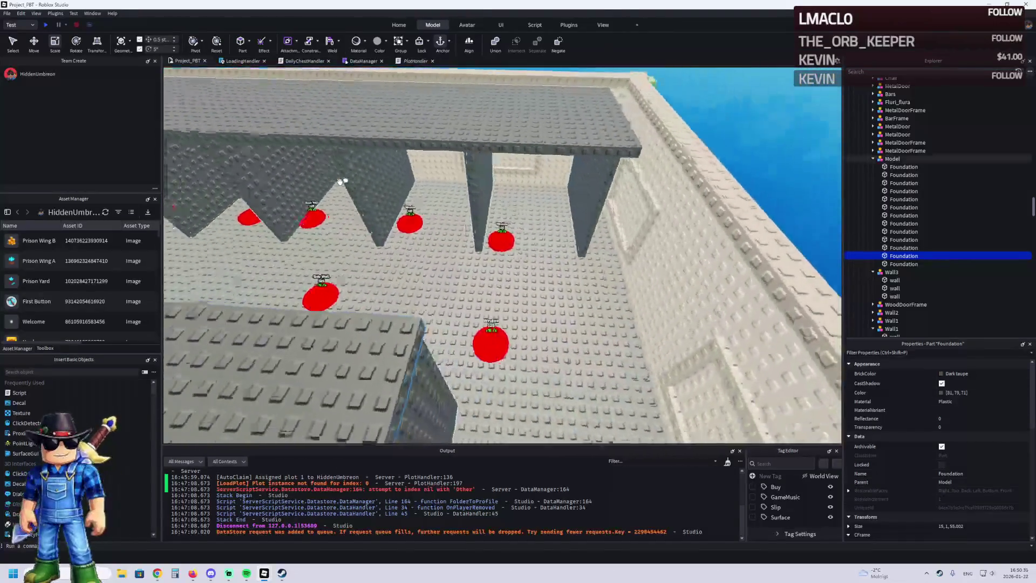
pyautogui.press('s')
pyautogui.press('w')
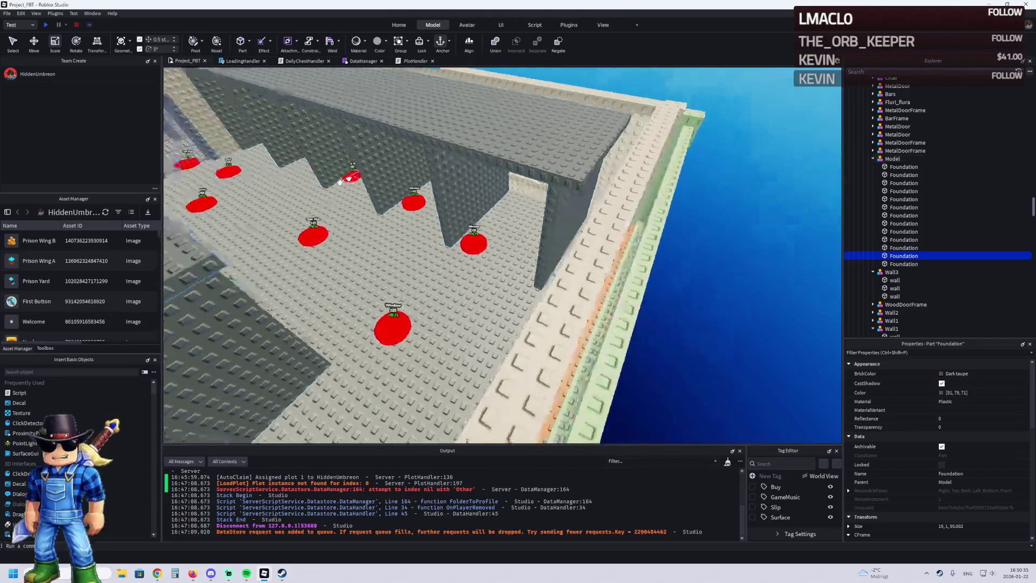
pyautogui.press('s')
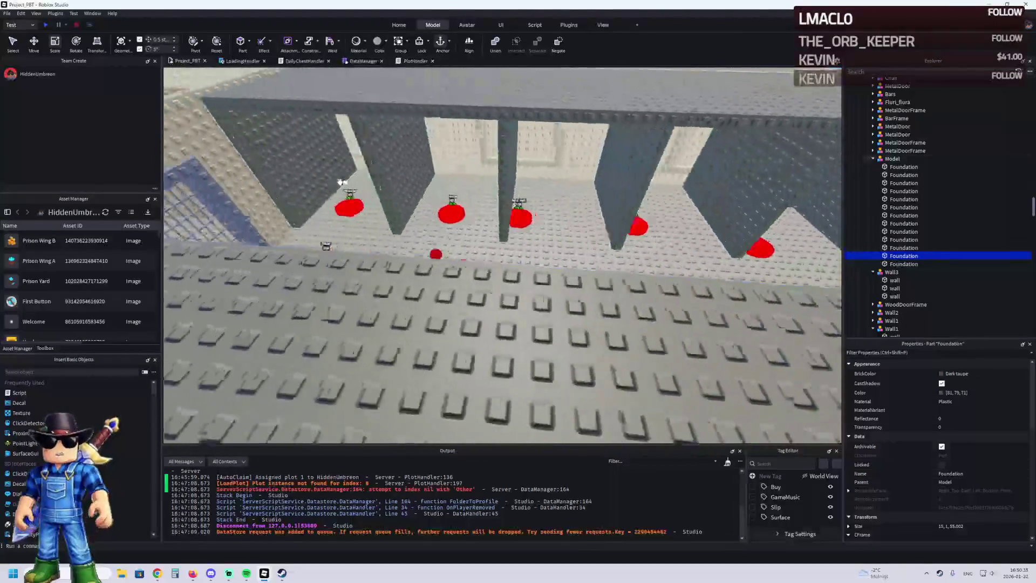
pyautogui.click(478, 178)
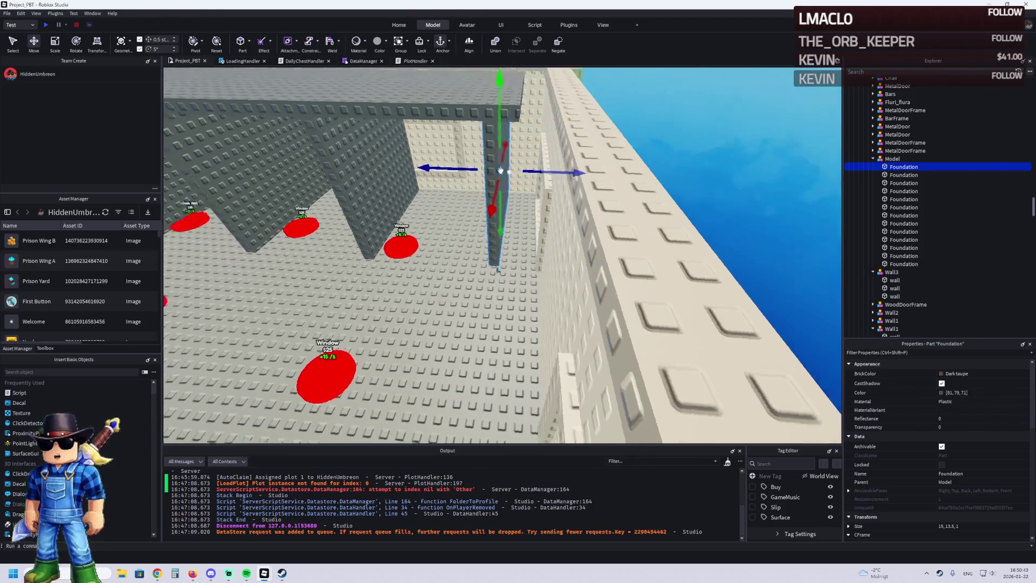
pyautogui.press('Left')
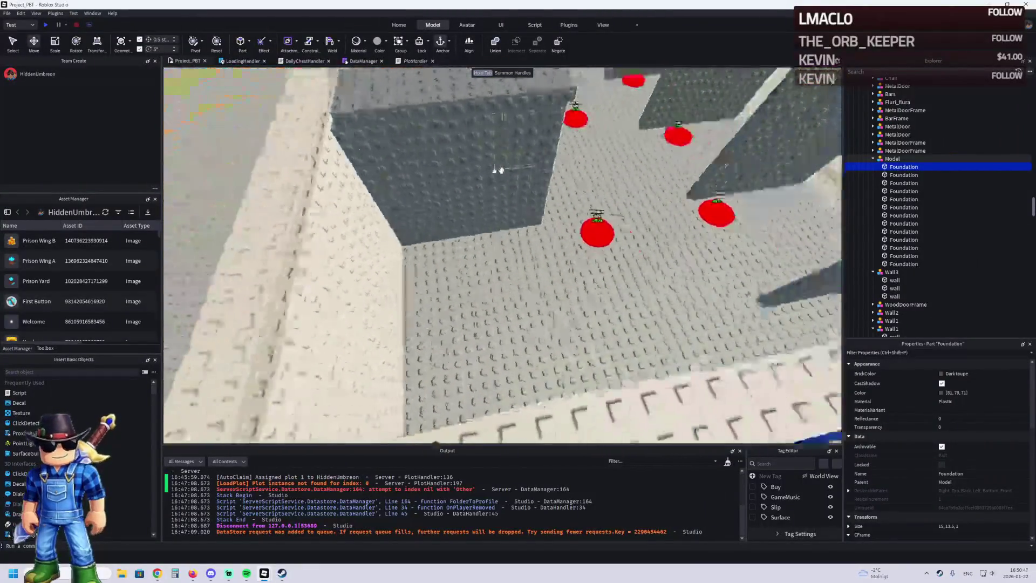
pyautogui.press('w')
pyautogui.press('s')
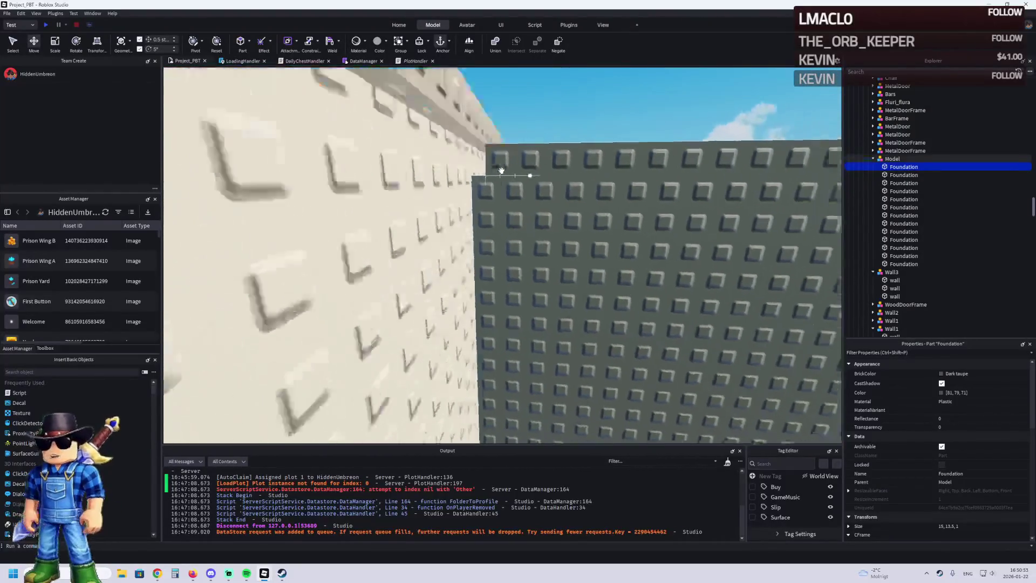
pyautogui.click(501, 171)
# - Select the grey studded column wall beside the barred cell door
pyautogui.press('s')
pyautogui.press('e')
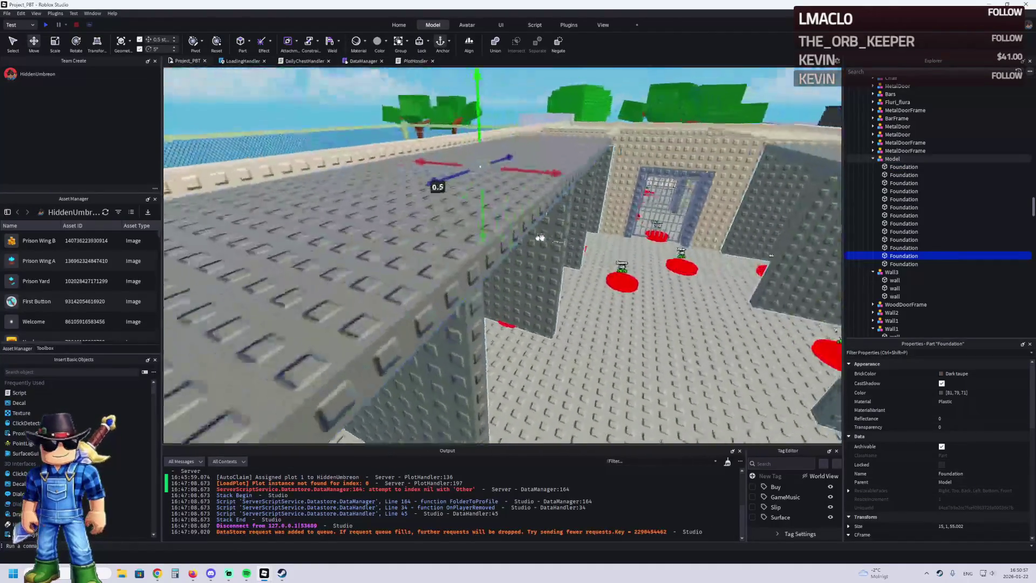
pyautogui.press('w')
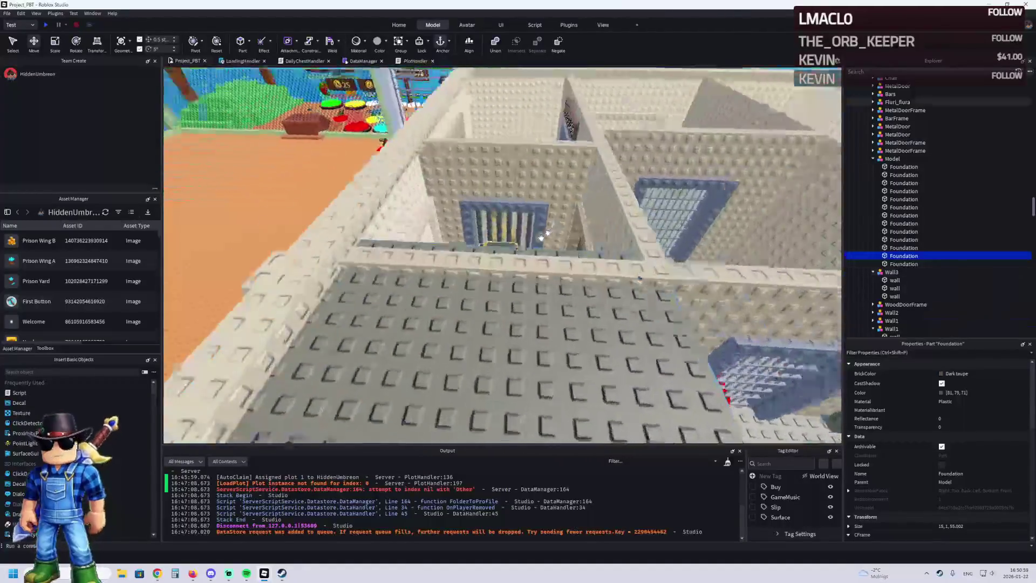
pyautogui.press('s')
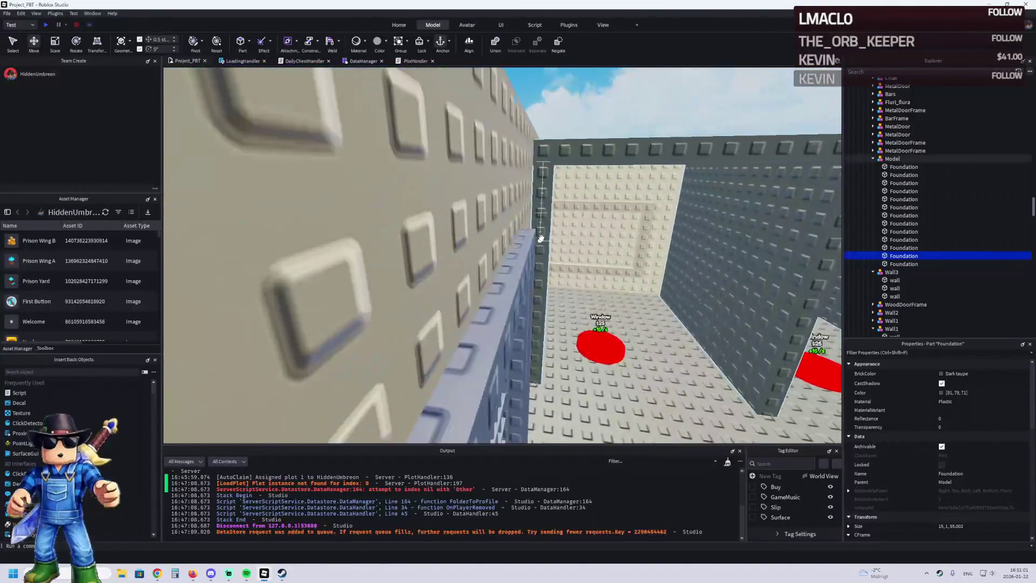
pyautogui.press('q')
pyautogui.press('d')
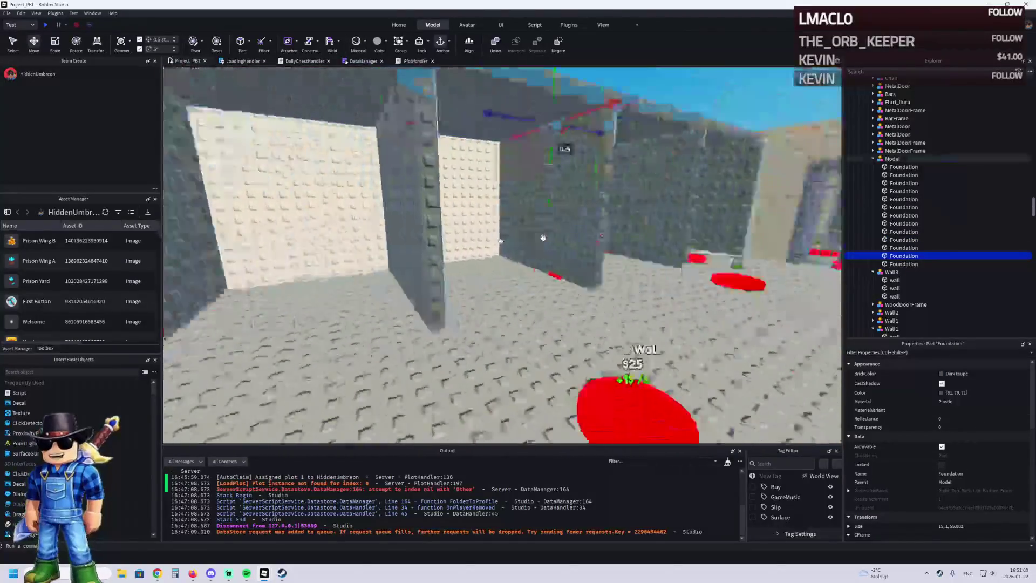
pyautogui.press('w')
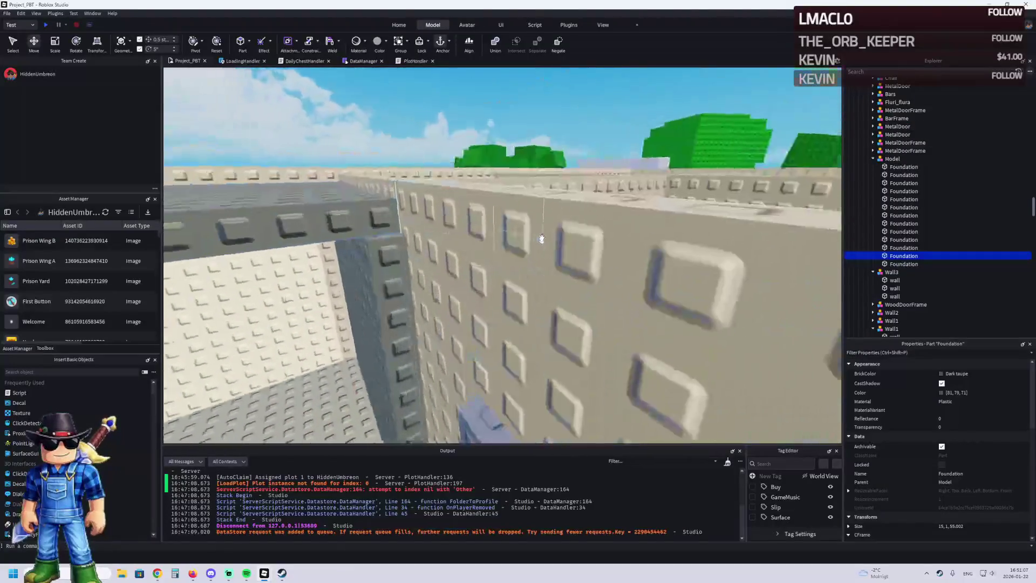
pyautogui.click(390, 244)
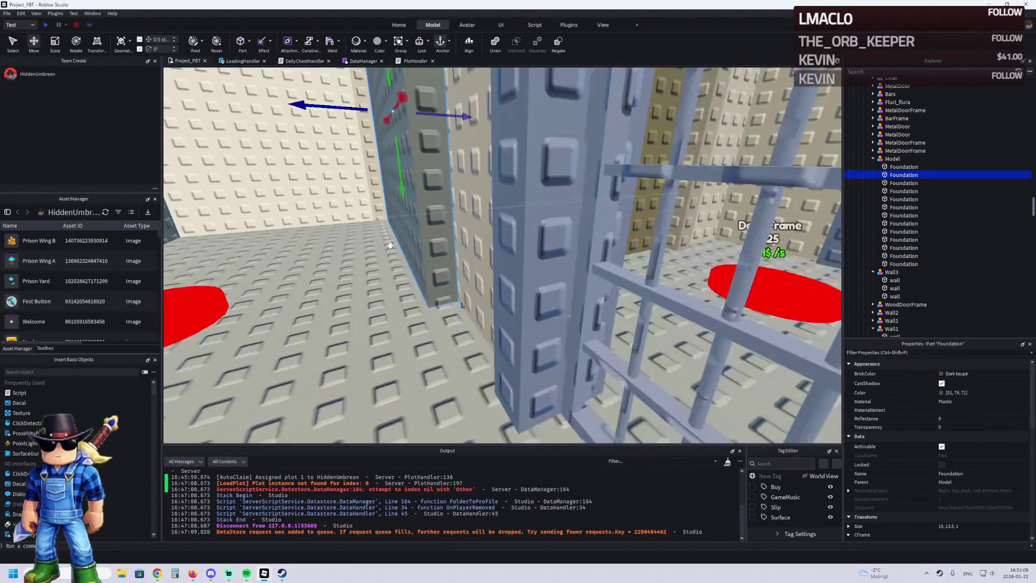
# - Ctrl-select the grey divider walls between the cells facing the red pads
pyautogui.press('s')
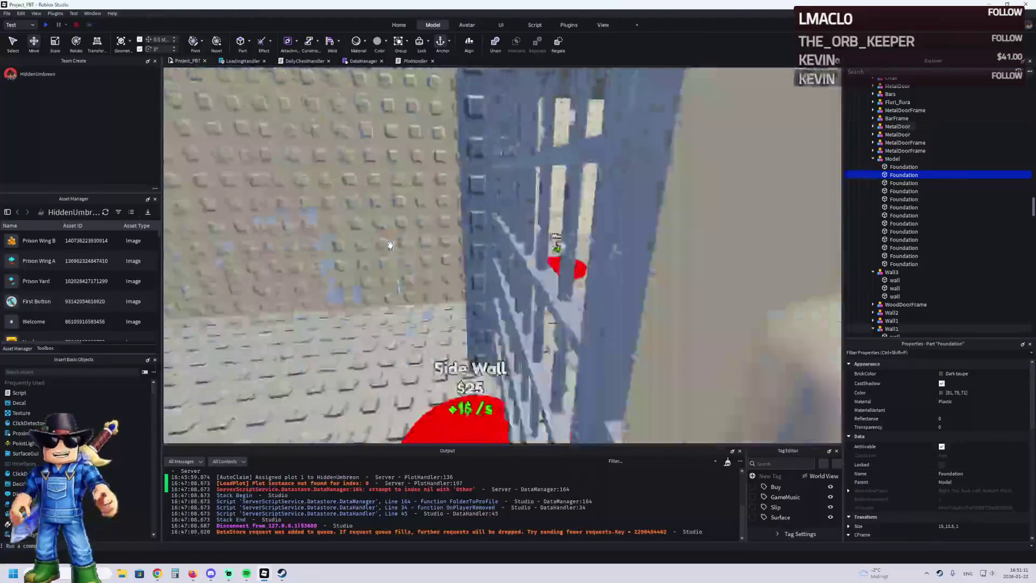
pyautogui.press('s')
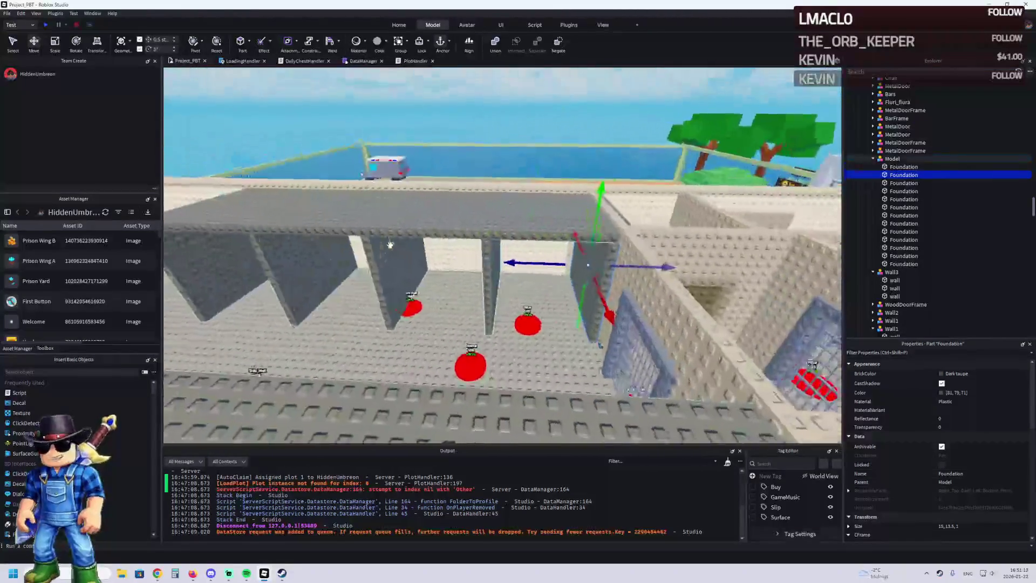
pyautogui.press('w')
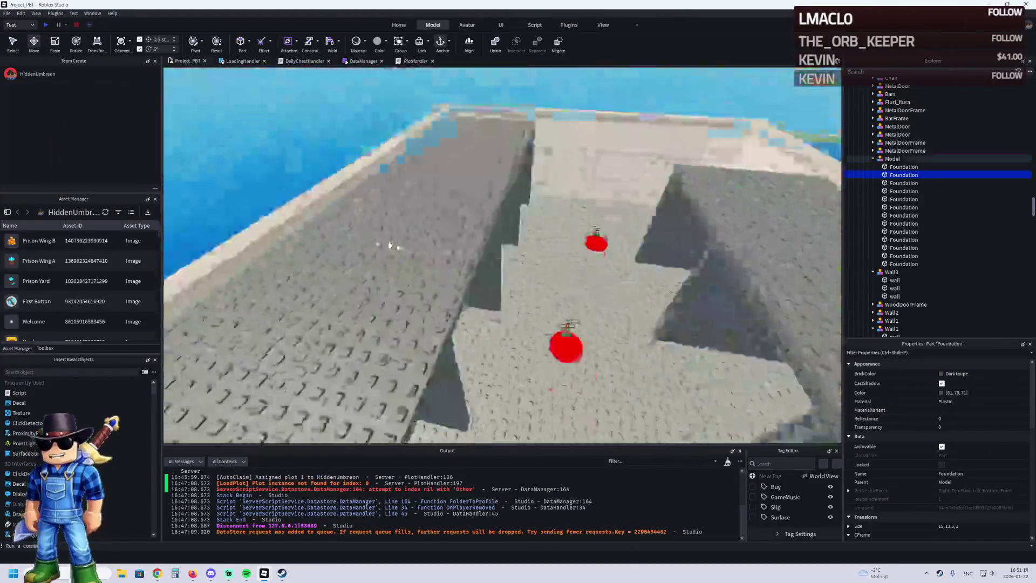
pyautogui.press('d')
pyautogui.press('s')
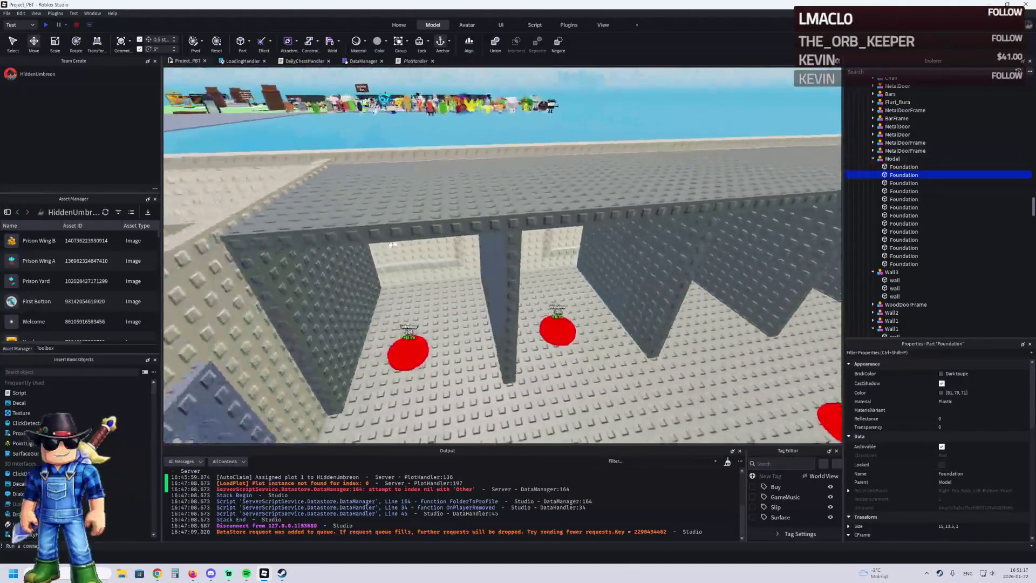
pyautogui.click(535, 243)
pyautogui.press('d')
pyautogui.press('d')
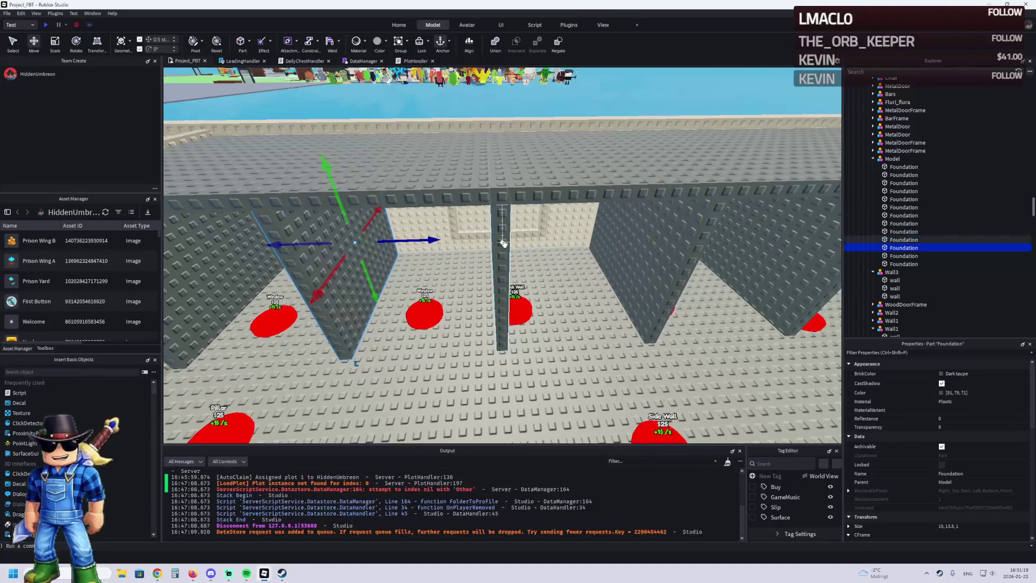
pyautogui.keyDown('ctrl'); pyautogui.click(503, 243); pyautogui.keyUp('ctrl')
pyautogui.keyDown('ctrl'); pyautogui.click(624, 238); pyautogui.keyUp('ctrl')
pyautogui.press('s')
pyautogui.press('a')
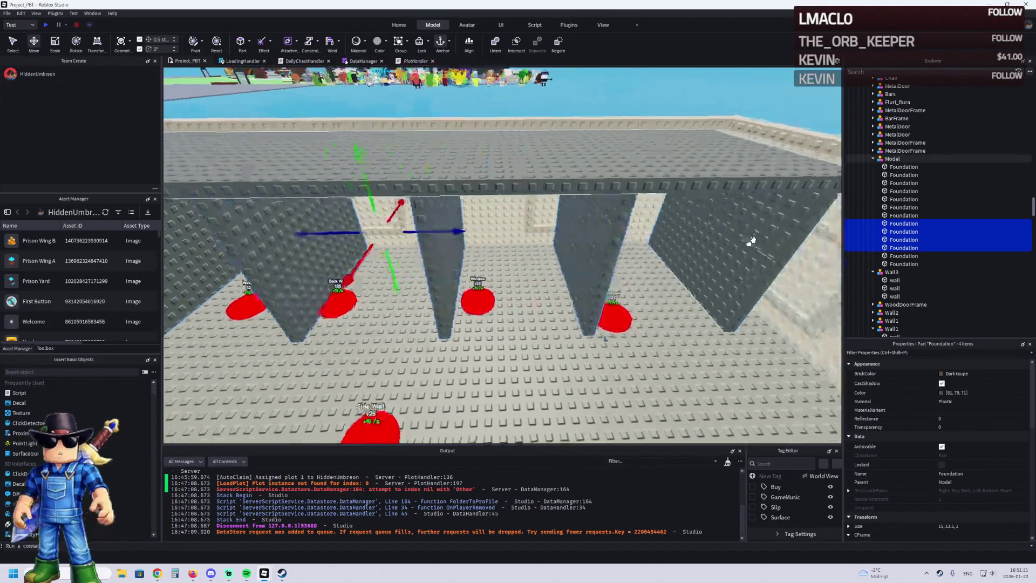
pyautogui.keyDown('ctrl'); pyautogui.click(633, 250); pyautogui.keyUp('ctrl')
# - Shift the divider walls 1 stud, then swap the pillar for the top wall and shift about 4 studs
pyautogui.press('s')
pyautogui.moveTo(435, 235); pyautogui.dragTo(445, 236)
pyautogui.keyDown('ctrl'); pyautogui.click(494, 238); pyautogui.keyUp('ctrl')
pyautogui.keyDown('ctrl'); pyautogui.click(426, 236); pyautogui.keyUp('ctrl')
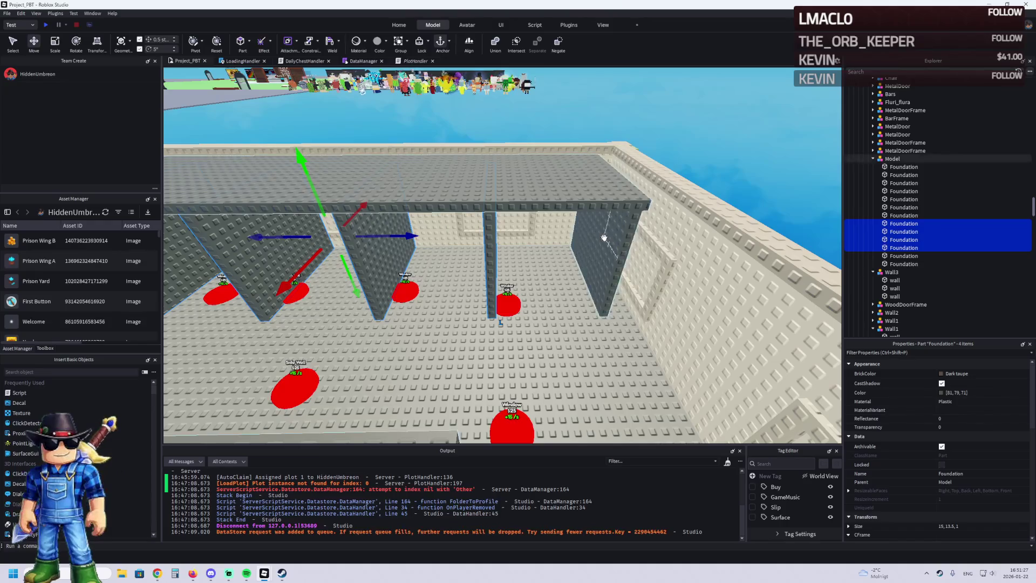
pyautogui.moveTo(442, 236); pyautogui.dragTo(546, 232)
# - Drop walls from the selection and shift the remaining ones 2 studs, then 1 stud
pyautogui.keyDown('ctrl'); pyautogui.click(629, 241); pyautogui.keyUp('ctrl')
pyautogui.moveTo(434, 235)
pyautogui.mouseDown()
pyautogui.moveTo(458, 236)
pyautogui.moveTo(405, 236)
pyautogui.mouseUp()
pyautogui.keyDown('ctrl'); pyautogui.click(545, 259); pyautogui.keyUp('ctrl')
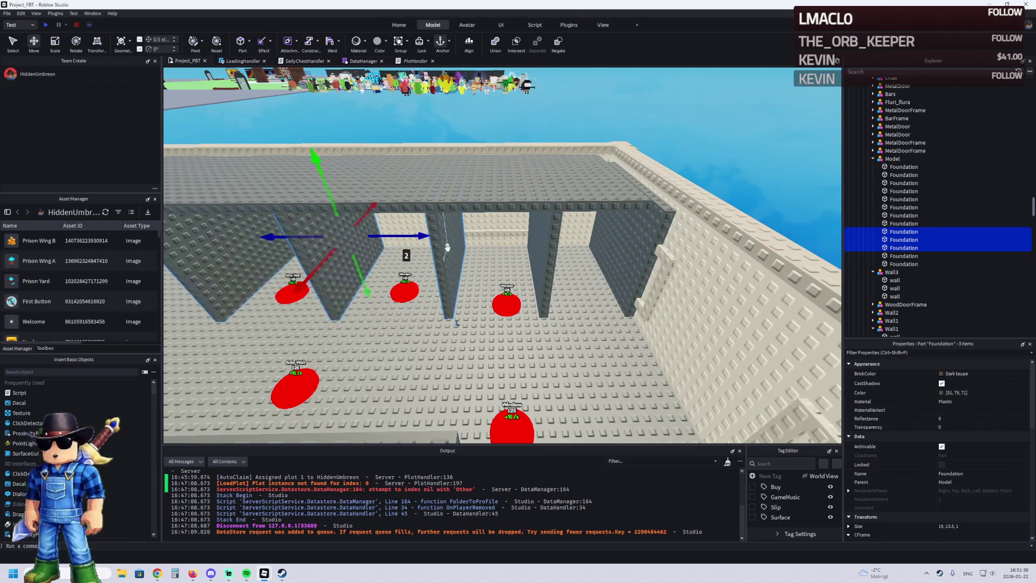
pyautogui.scroll(3, 486, 243)
pyautogui.keyDown('ctrl'); pyautogui.click(904, 232); pyautogui.keyUp('ctrl')
pyautogui.moveTo(494, 236); pyautogui.dragTo(510, 236)
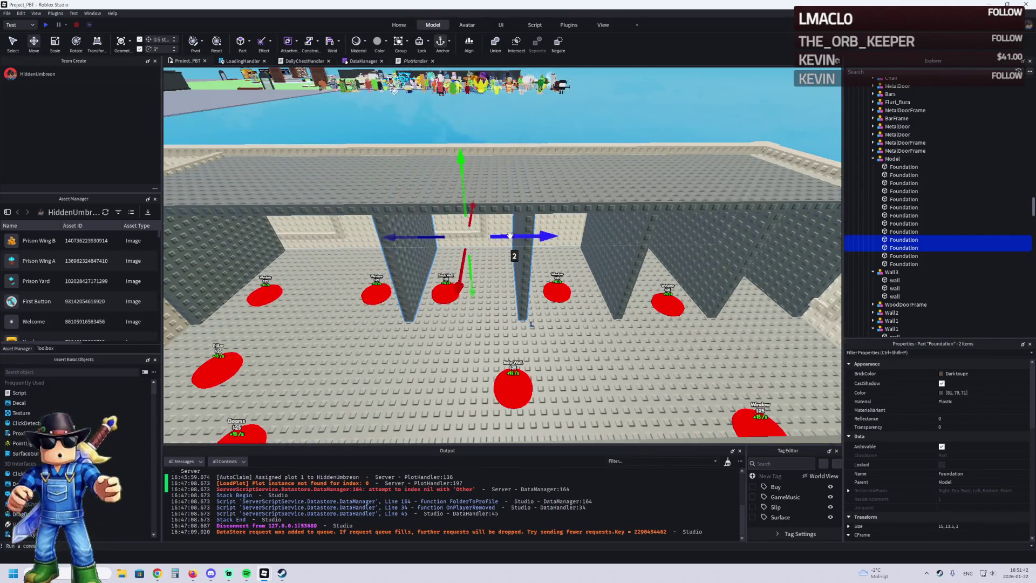
# - Nudge a single divider wall along its axis, then select the left divider wall
pyautogui.keyDown('ctrl'); pyautogui.click(402, 260); pyautogui.keyUp('ctrl')
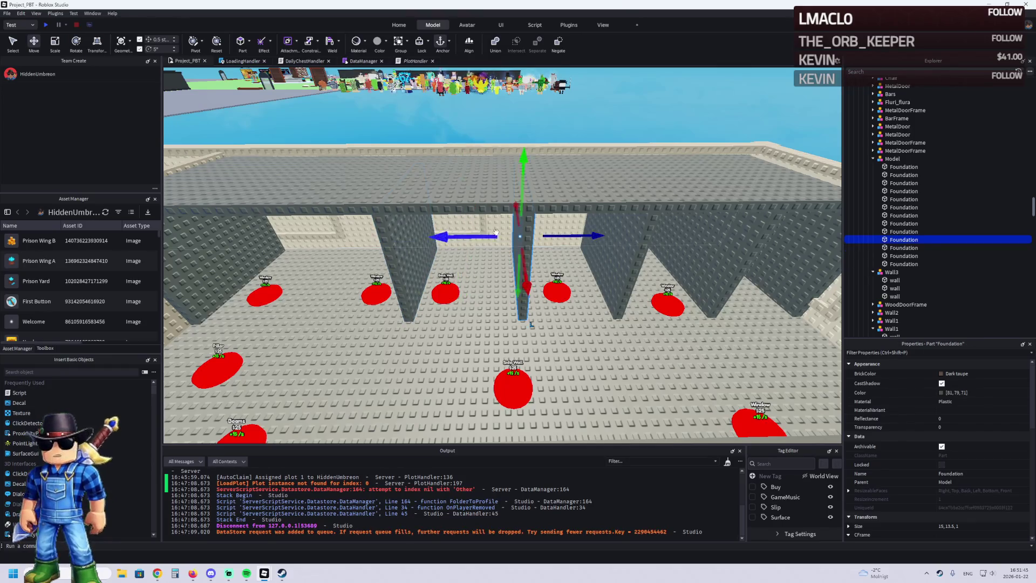
pyautogui.moveTo(466, 236)
pyautogui.mouseDown()
pyautogui.moveTo(385, 237)
pyautogui.moveTo(590, 232)
pyautogui.mouseUp()
pyautogui.click(392, 241)
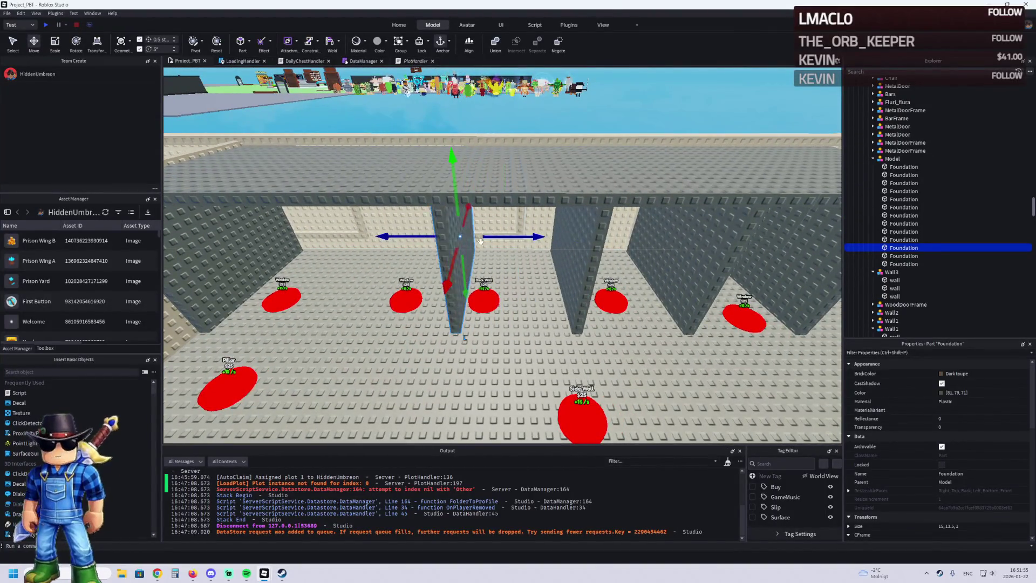
# - Duplicate a Foundation part and flatten it into a 1-stud-tall slab about 12 studs wide
pyautogui.hotkey('ctrl', 'd')
pyautogui.hotkey('ctrl', '3')
pyautogui.moveTo(513, 159); pyautogui.dragTo(514, 161)
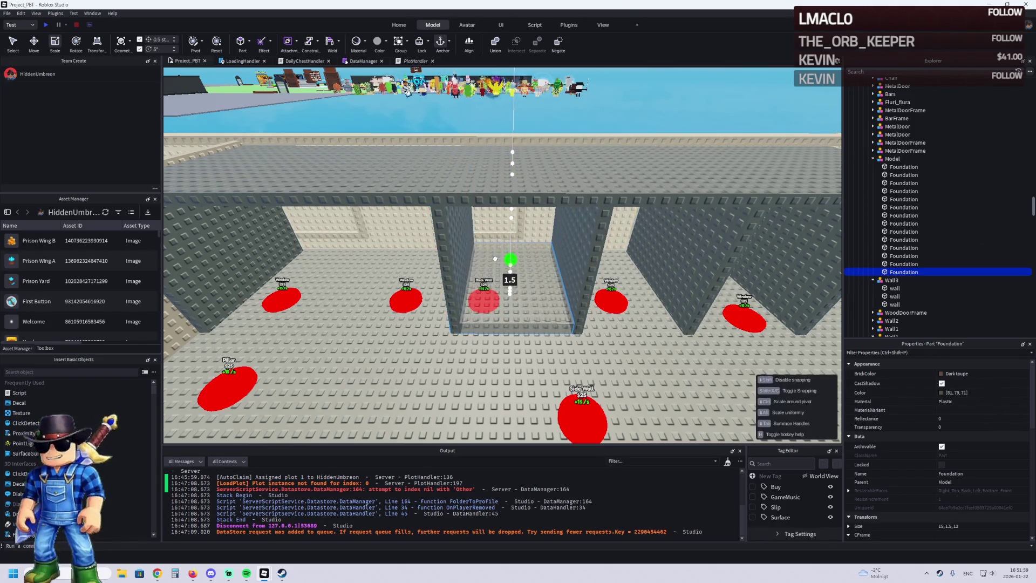
pyautogui.moveTo(495, 262); pyautogui.dragTo(495, 262)
pyautogui.moveTo(441, 280); pyautogui.dragTo(451, 277)
# - Move the slab into the cell bay and set its size to exactly 15, 1, 24
pyautogui.press('d')
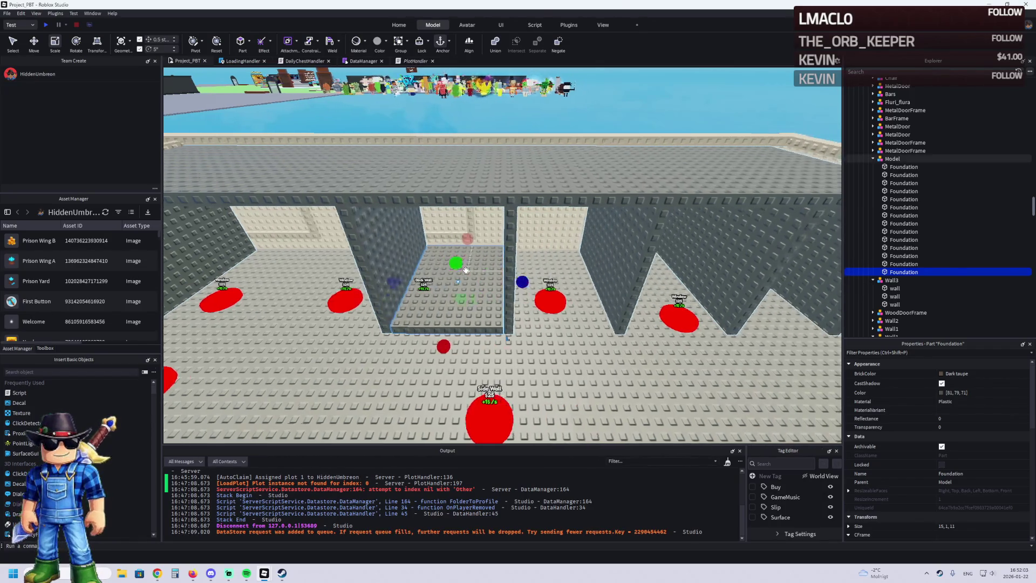
pyautogui.hotkey('ctrl', '2')
pyautogui.moveTo(243, 281)
pyautogui.mouseDown()
pyautogui.moveTo(572, 276)
pyautogui.moveTo(510, 282)
pyautogui.moveTo(532, 284)
pyautogui.mouseUp()
pyautogui.hotkey('ctrl', '3')
pyautogui.moveTo(428, 283); pyautogui.dragTo(384, 279)
pyautogui.click(972, 526)
pyautogui.press('BackSpace')
pyautogui.press('BackSpace')
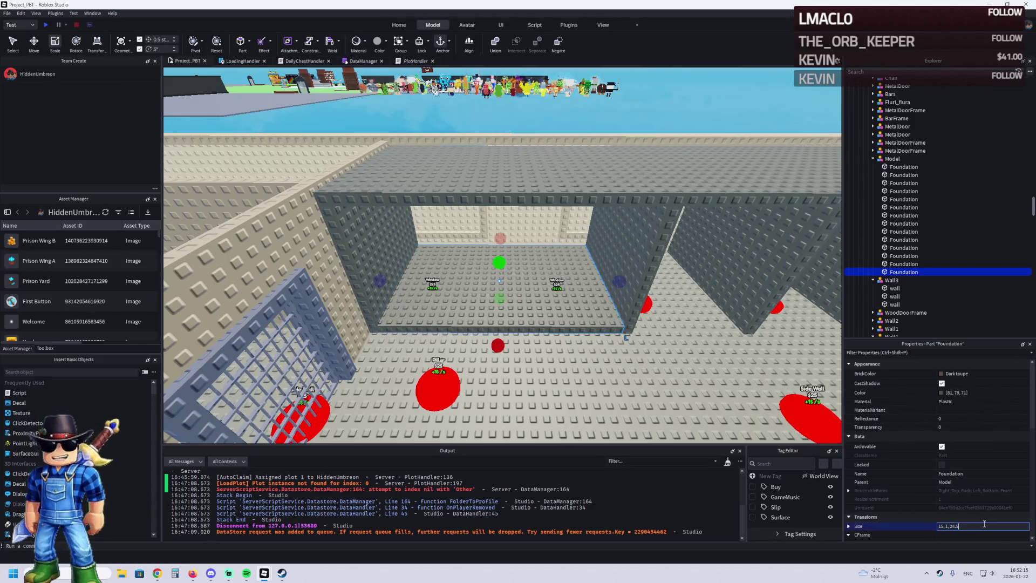
pyautogui.press('Return')
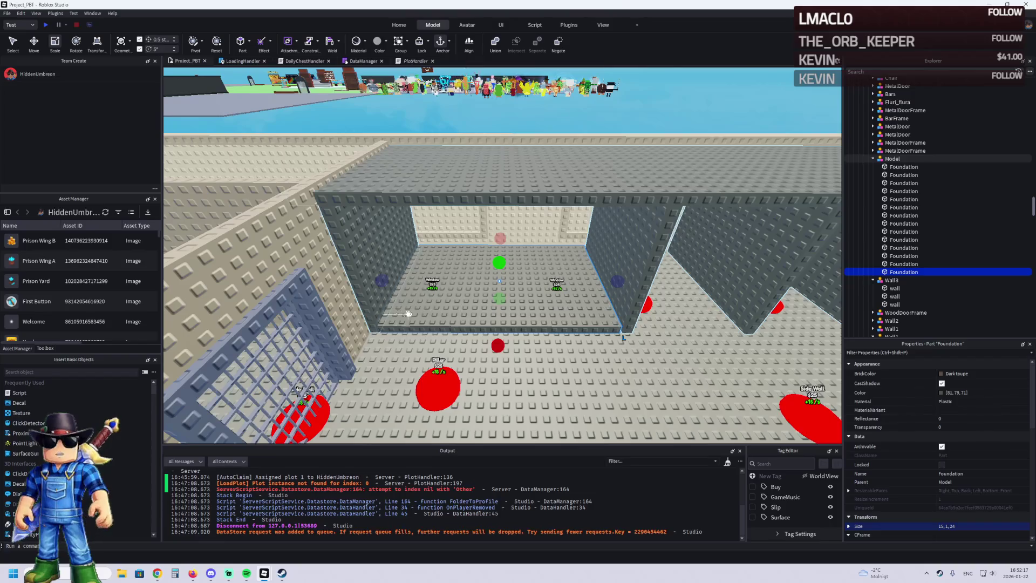
# - Look over the placed slab and select the neighbouring divider wall
pyautogui.scroll(-10, 402, 319)
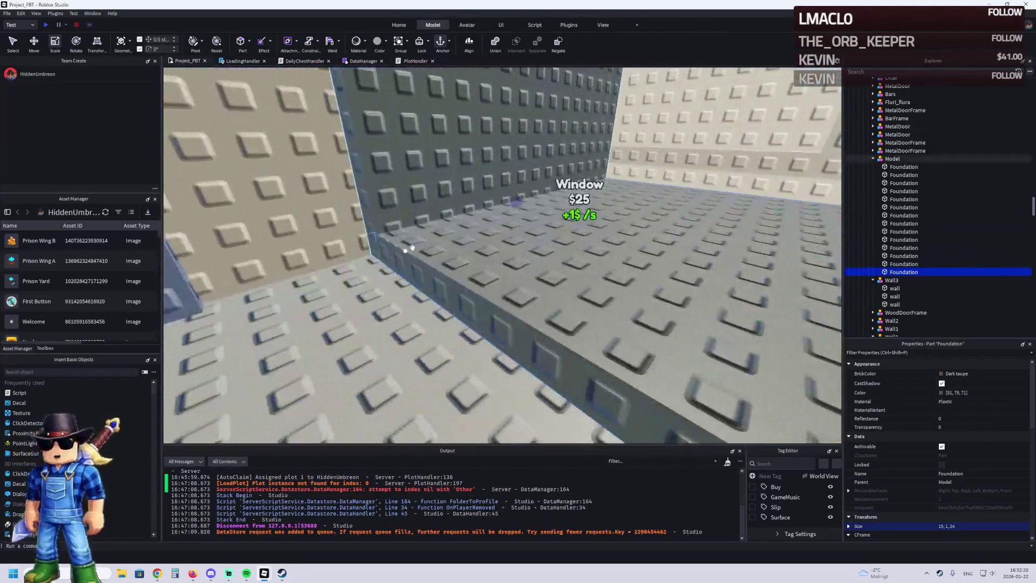
pyautogui.moveTo(586, 262)
pyautogui.mouseDown()
pyautogui.moveTo(579, 301)
pyautogui.moveTo(385, 237)
pyautogui.mouseUp()
pyautogui.scroll(10, 386, 237)
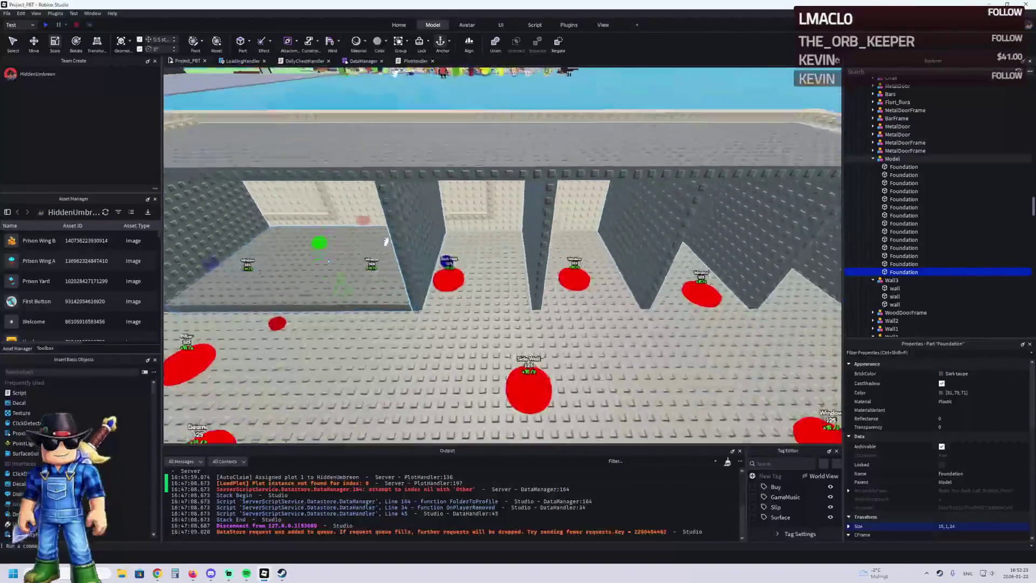
pyautogui.click(502, 227)
pyautogui.hotkey('ctrl', '2')
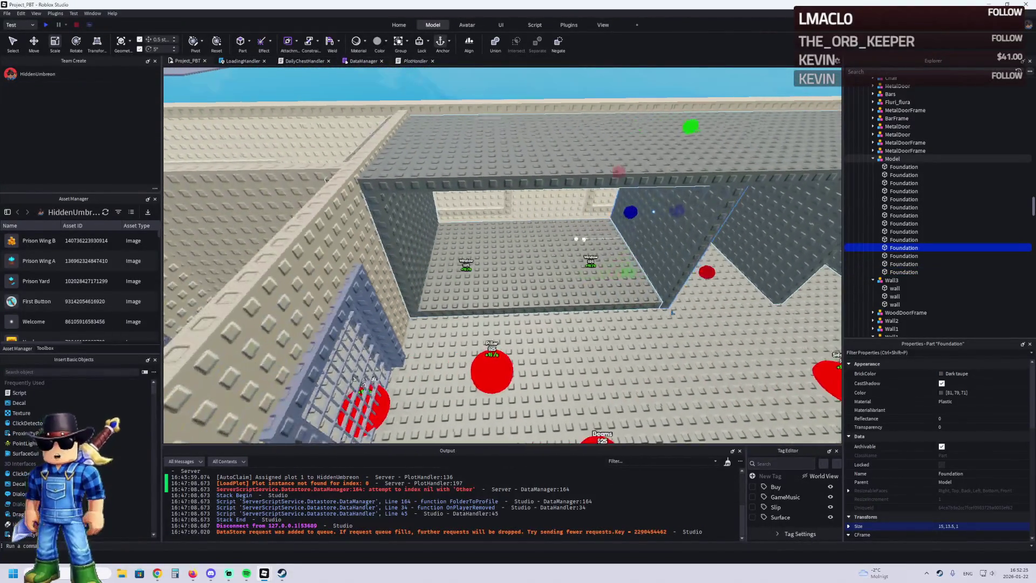
# - Shrink the cell floor slab to 9 studs long and shift a divider wall 0.5 studs
pyautogui.click(594, 254)
pyautogui.hotkey('ctrl', '3')
pyautogui.moveTo(648, 254)
pyautogui.mouseDown()
pyautogui.moveTo(530, 260)
pyautogui.moveTo(540, 259)
pyautogui.mouseUp()
pyautogui.hotkey('ctrl', '2')
pyautogui.click(567, 231)
pyautogui.moveTo(548, 213); pyautogui.dragTo(412, 224)
# - Duplicate the floor slab and slide copies 14 and 13 studs into neighbouring bays
pyautogui.click(394, 259)
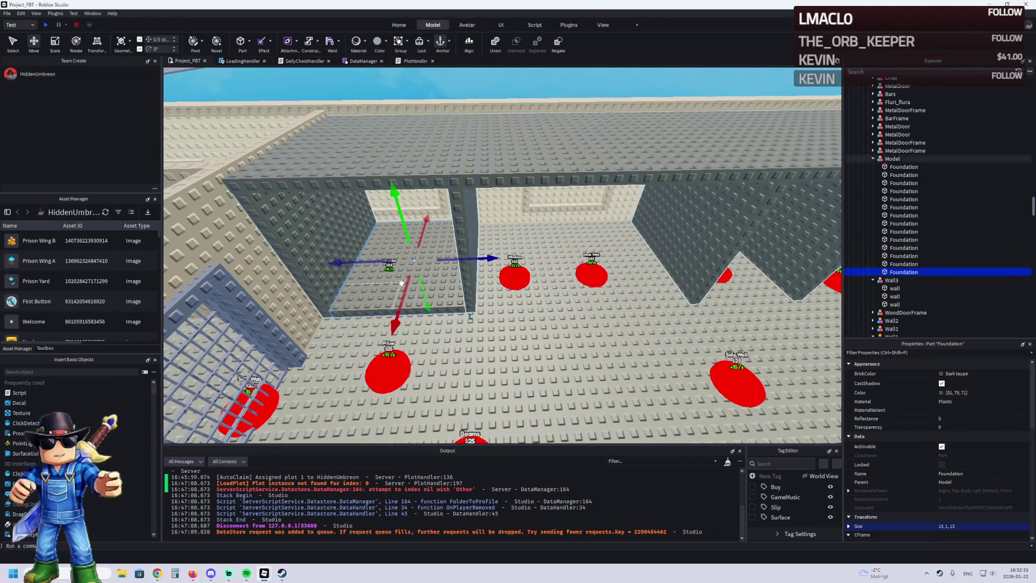
pyautogui.hotkey('ctrl', 'd')
pyautogui.moveTo(482, 260)
pyautogui.mouseDown()
pyautogui.moveTo(602, 244)
pyautogui.moveTo(535, 219)
pyautogui.moveTo(424, 222)
pyautogui.mouseUp()
pyautogui.click(596, 232)
pyautogui.click(427, 267)
pyautogui.moveTo(502, 254); pyautogui.dragTo(559, 248)
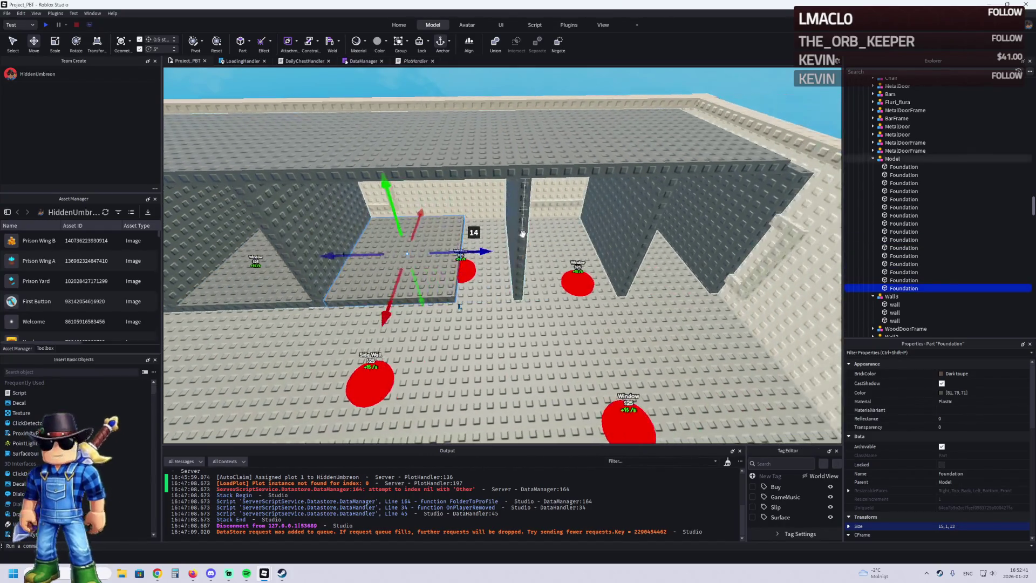
# - Move divider walls about 4 and 2.5 studs left; slide floor slabs about 15 and 14.5 studs right
pyautogui.click(518, 254)
pyautogui.moveTo(467, 206); pyautogui.dragTo(414, 216)
pyautogui.click(410, 259)
pyautogui.moveTo(480, 249)
pyautogui.mouseDown()
pyautogui.moveTo(586, 242)
pyautogui.moveTo(474, 259)
pyautogui.mouseUp()
pyautogui.click(502, 218)
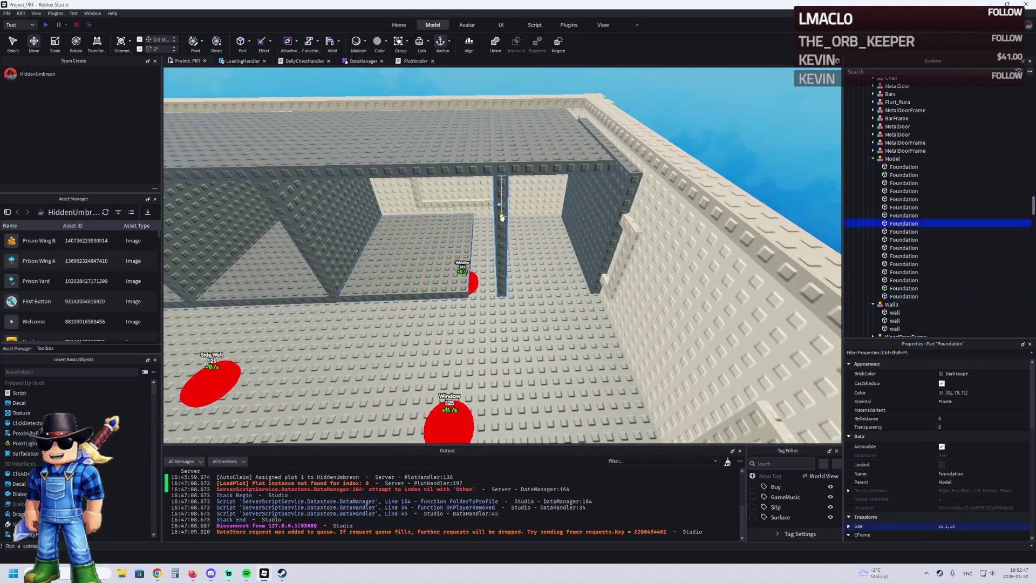
pyautogui.moveTo(537, 210); pyautogui.dragTo(512, 210)
pyautogui.click(437, 254)
pyautogui.moveTo(486, 243); pyautogui.dragTo(589, 239)
# - Delete the extra divider wall between the cells
pyautogui.click(581, 227)
pyautogui.scroll(3, 563, 236)
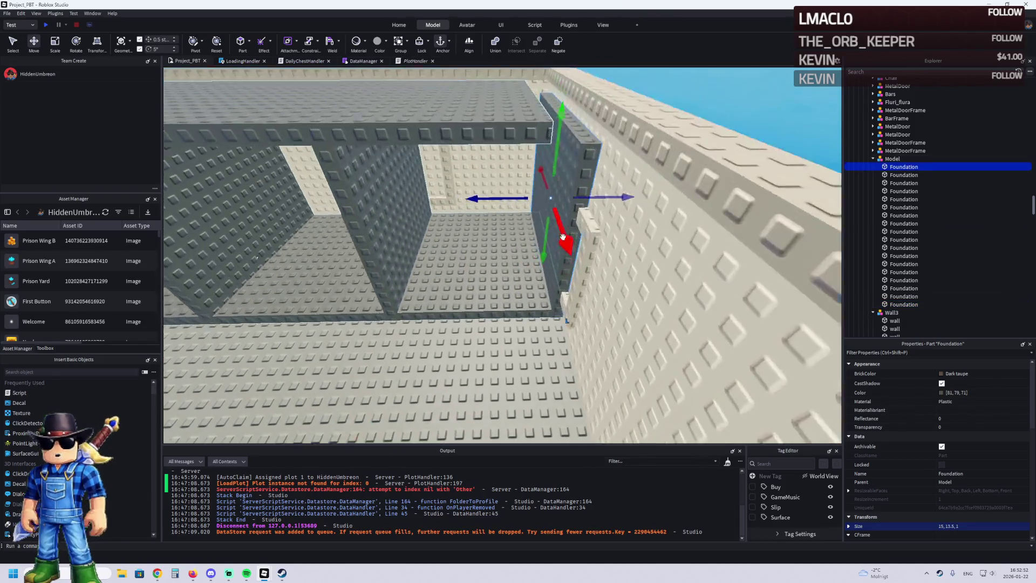
pyautogui.scroll(2, 556, 235)
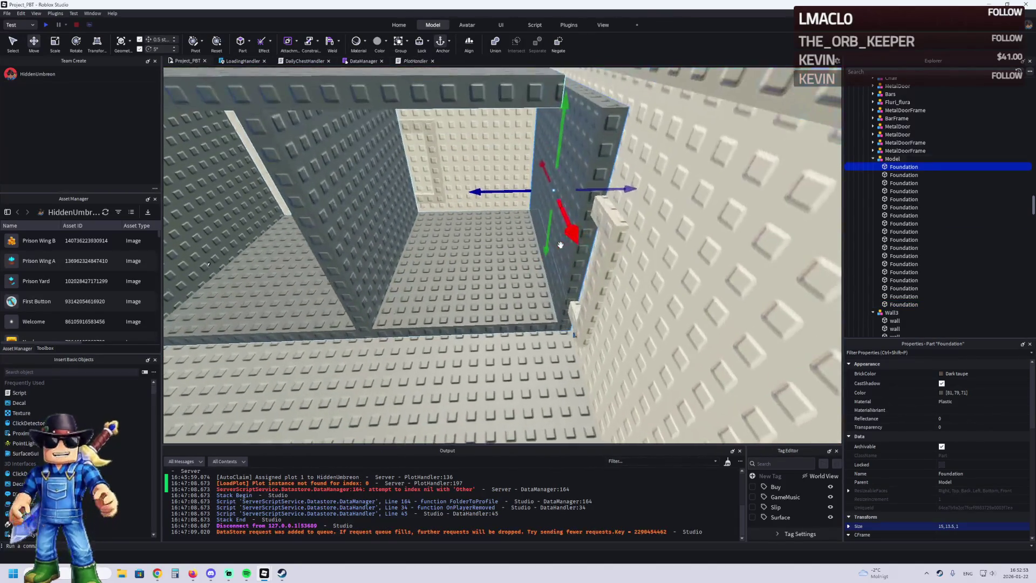
pyautogui.press('Delete')
pyautogui.scroll(4, 540, 267)
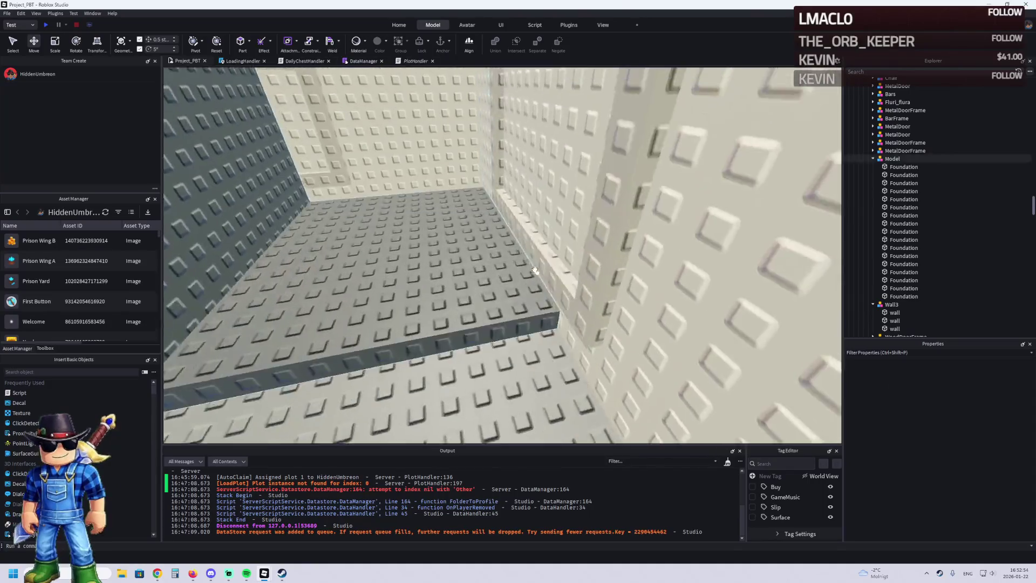
pyautogui.scroll(-10, 535, 270)
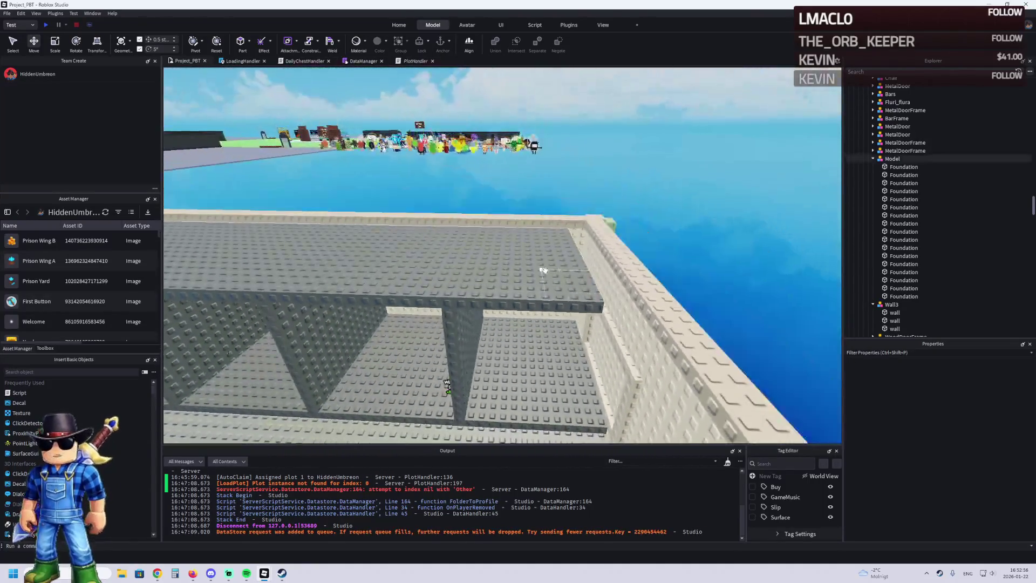
# - Stretch the long top slab over the cell walls to about 15 × 1 × 72 studs
pyautogui.click(544, 270)
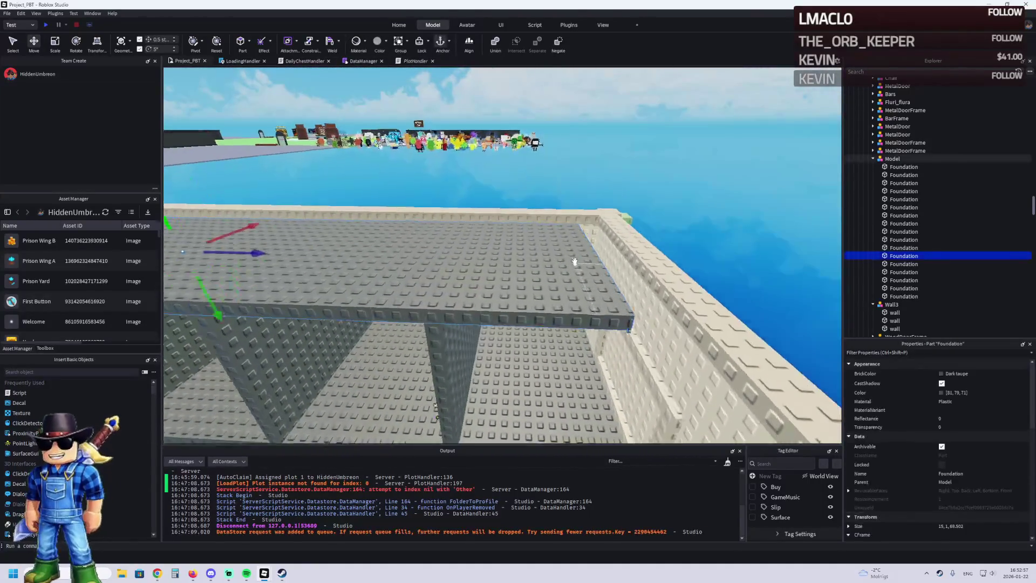
pyautogui.scroll(2, 543, 269)
pyautogui.hotkey('ctrl', '3')
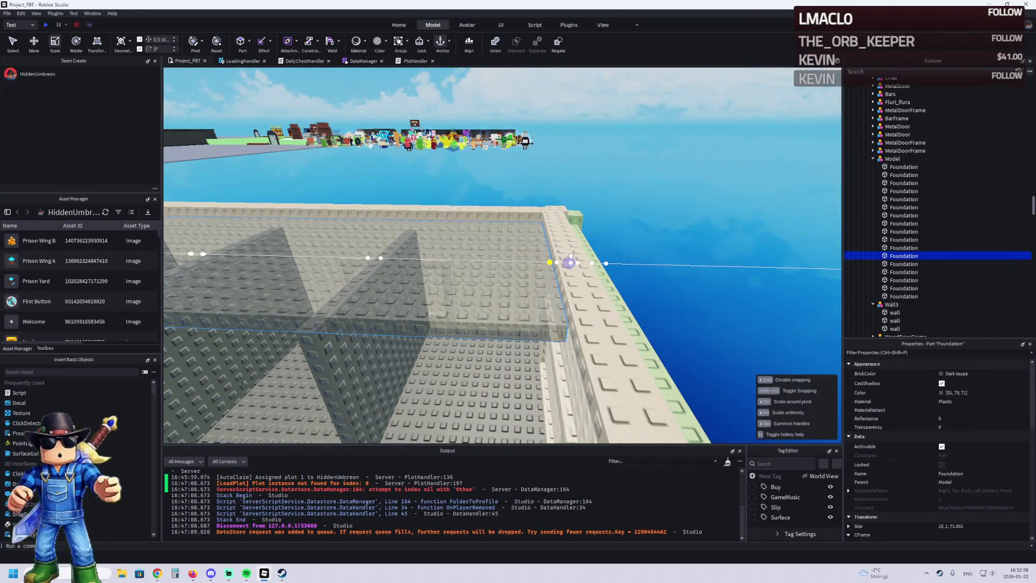
pyautogui.moveTo(570, 262); pyautogui.dragTo(573, 259)
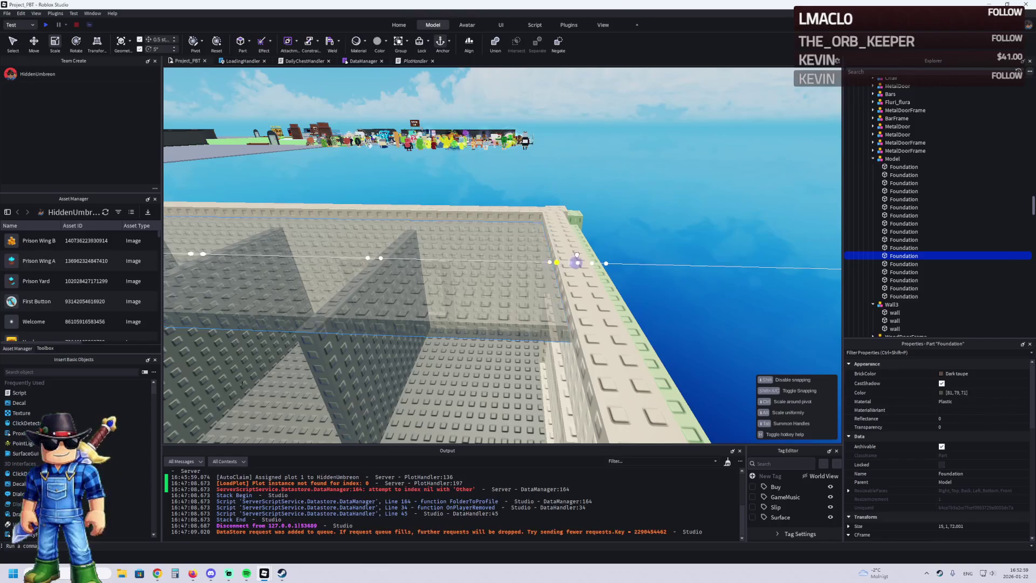
pyautogui.scroll(6, 573, 255)
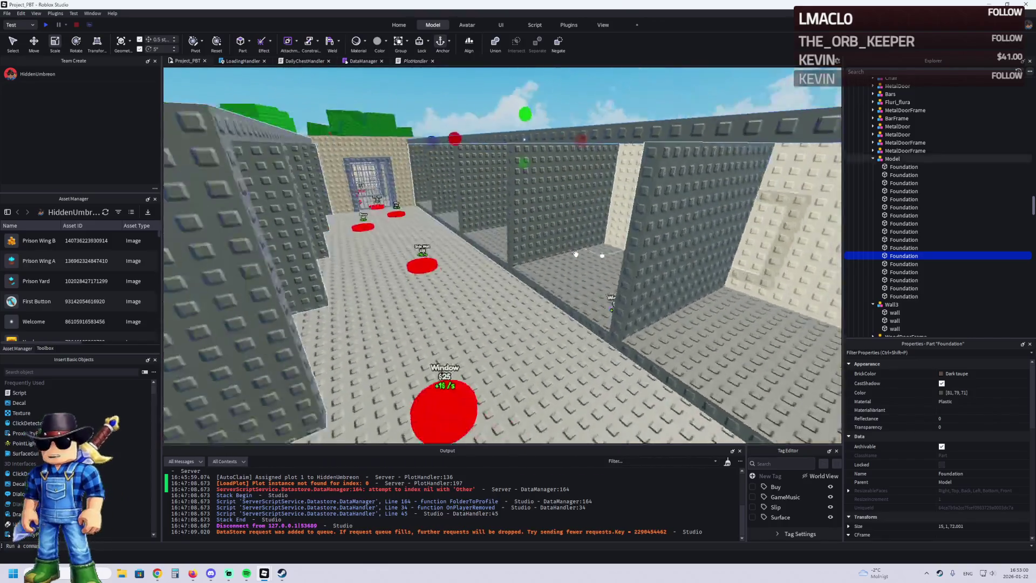
pyautogui.press('Left')
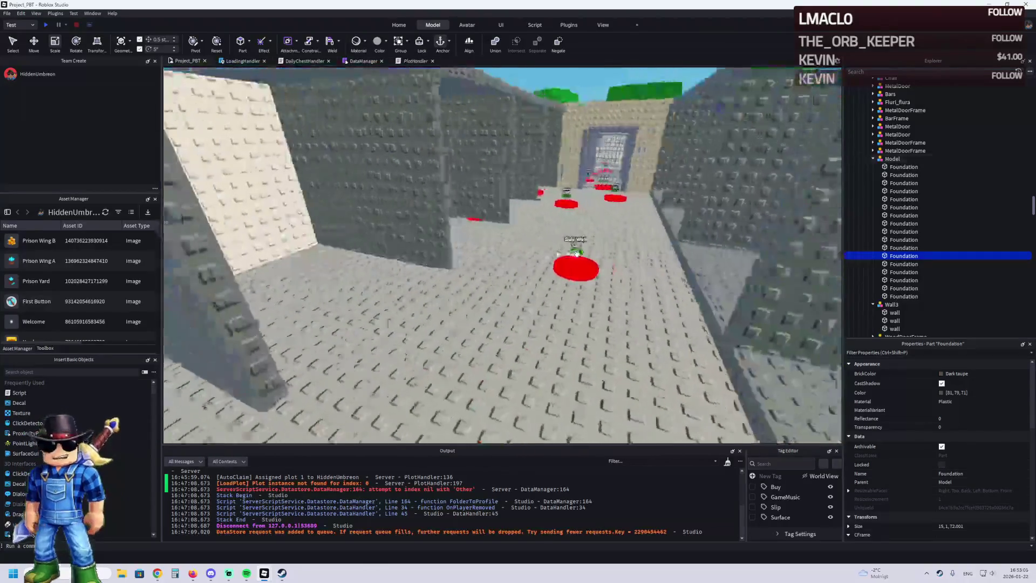
pyautogui.press('w')
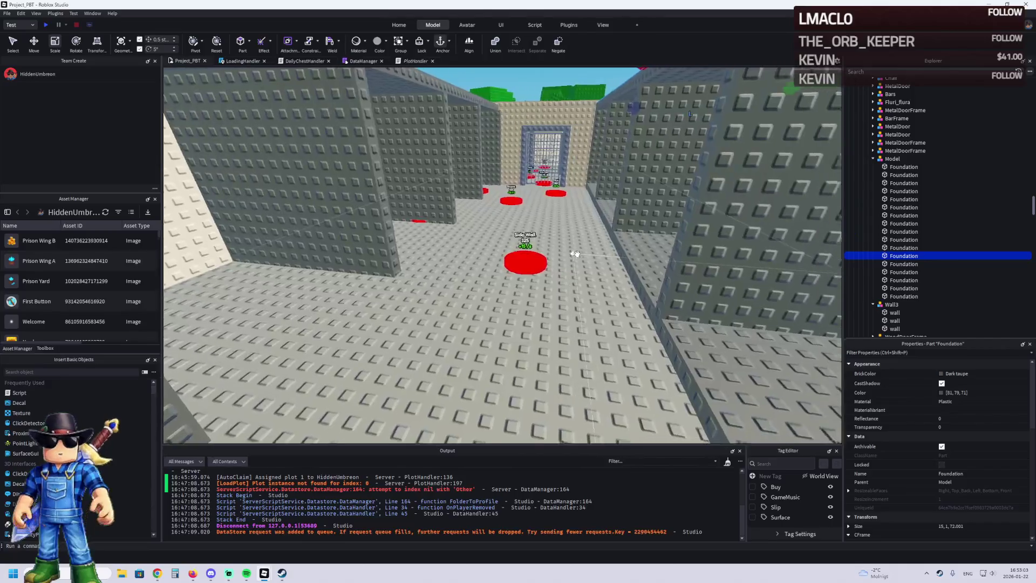
pyautogui.press('Right')
pyautogui.press('e')
pyautogui.press('s')
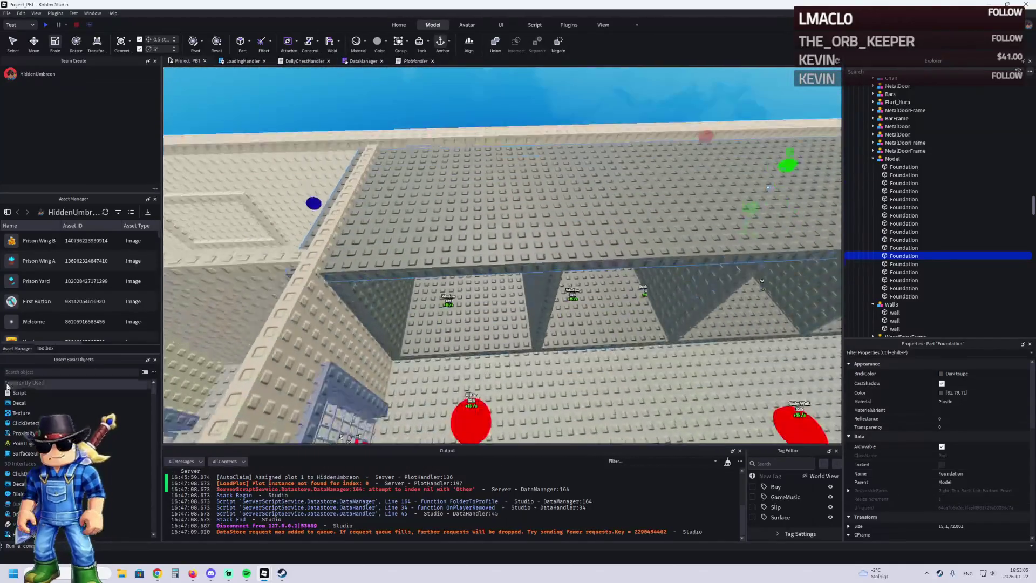
pyautogui.press('w')
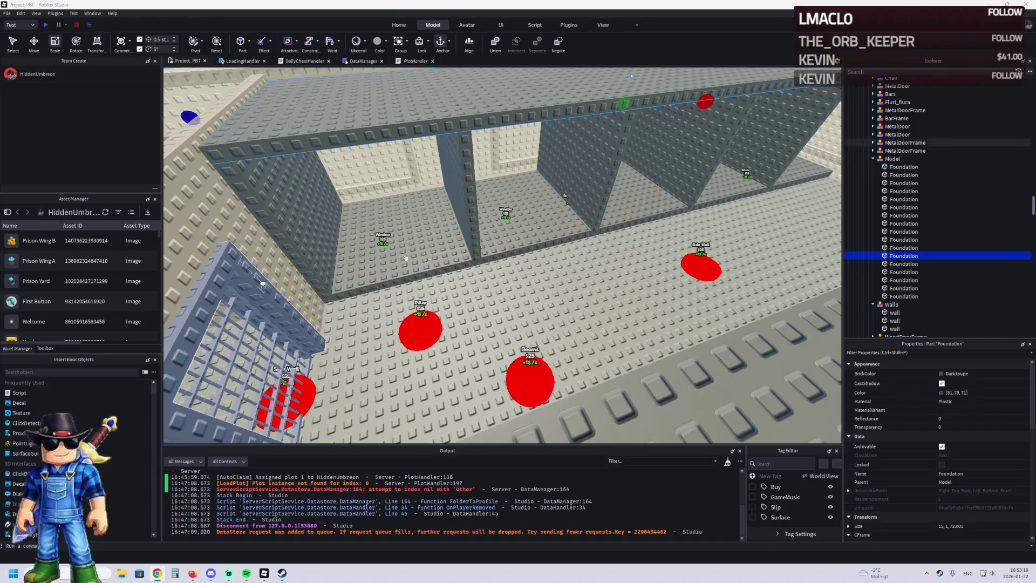
pyautogui.scroll(-3, 398, 253)
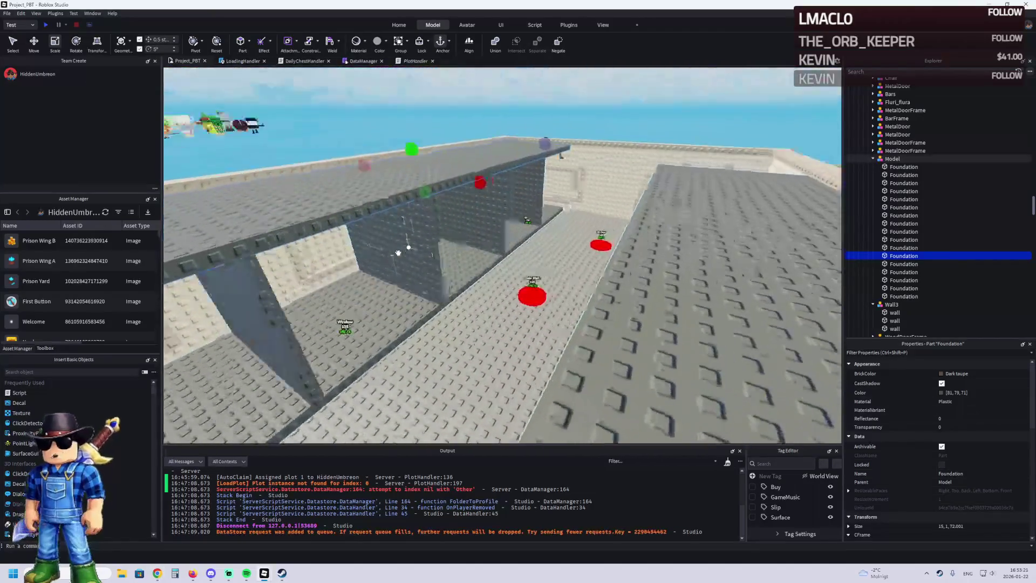
pyautogui.scroll(5, 398, 253)
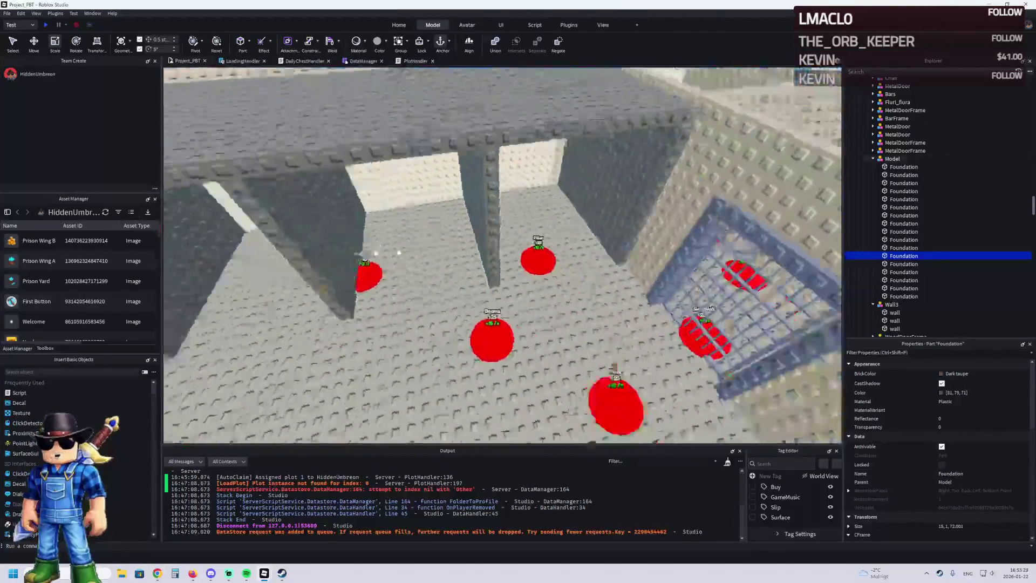
pyautogui.scroll(-3, 400, 252)
pyautogui.scroll(5, 400, 253)
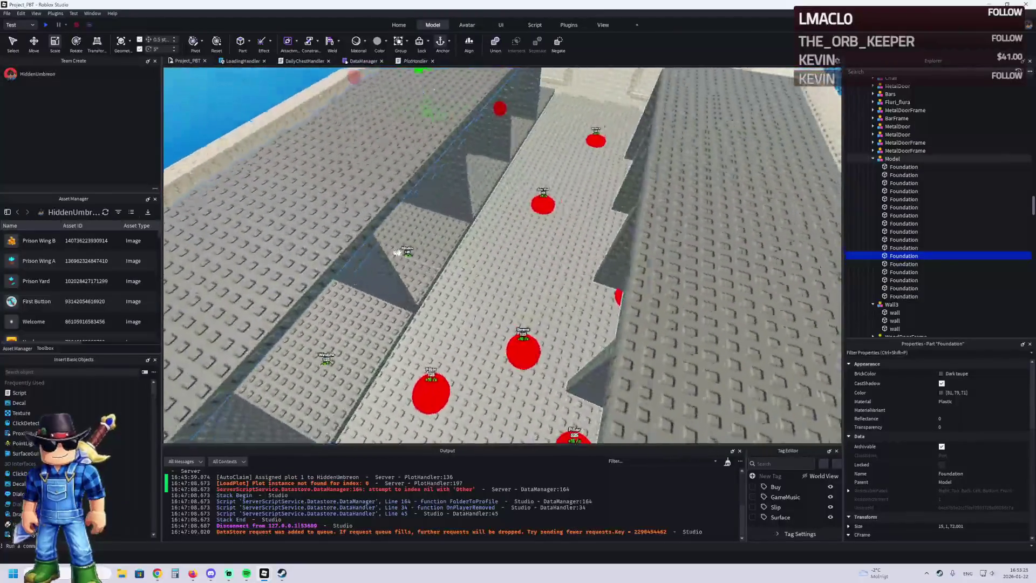
pyautogui.press('d')
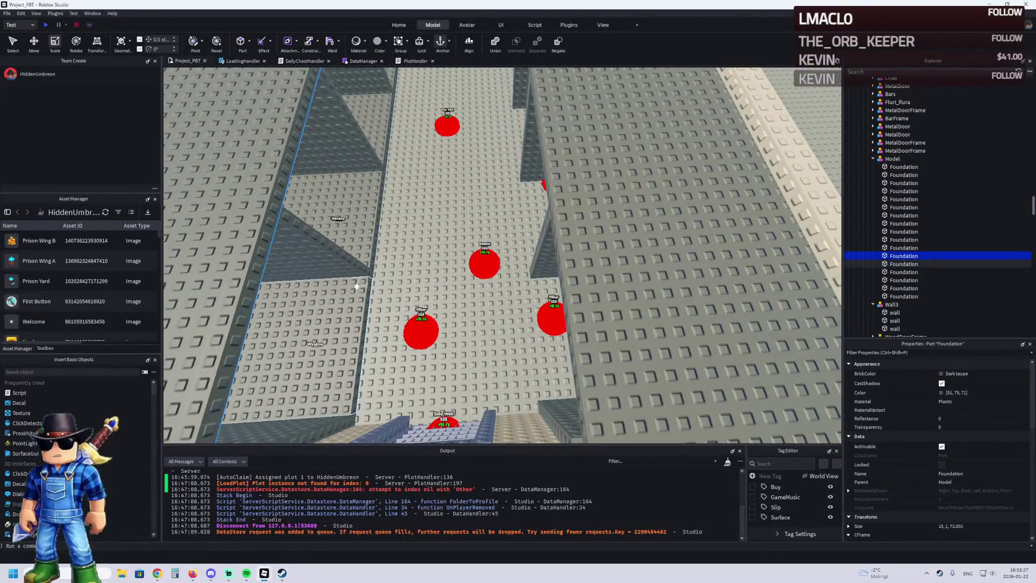
pyautogui.scroll(-3, 380, 267)
pyautogui.scroll(5, 424, 266)
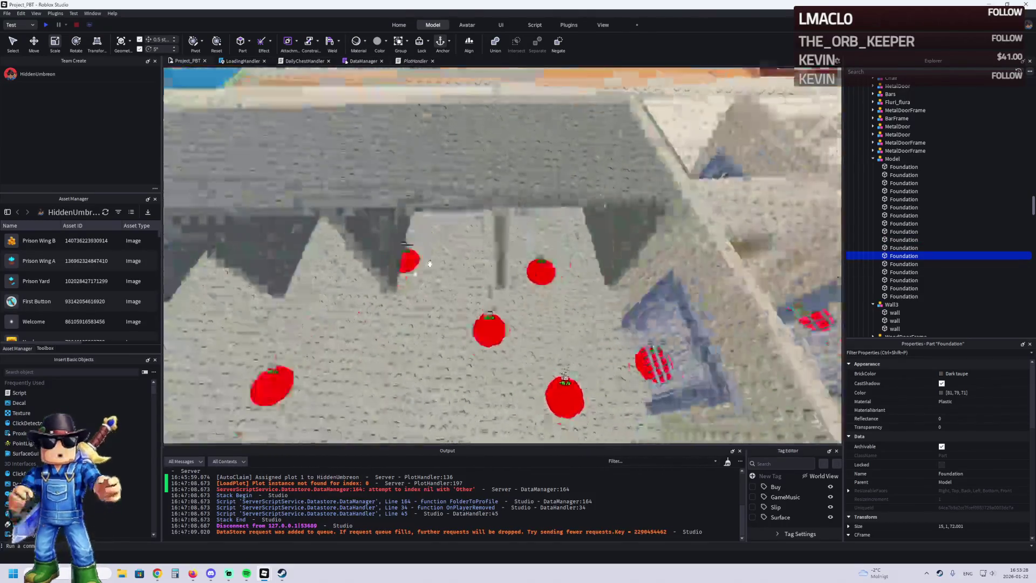
# - Select five grey Foundation wall parts in the cell row and delete them
pyautogui.click(481, 231)
pyautogui.keyDown('ctrl'); pyautogui.click(370, 220); pyautogui.keyUp('ctrl')
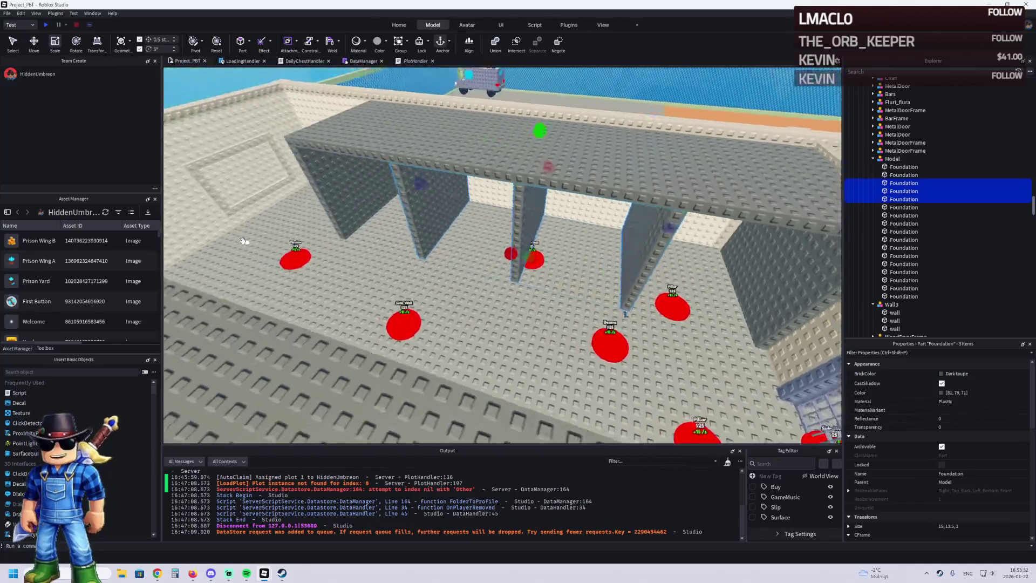
pyautogui.keyDown('ctrl'); pyautogui.click(324, 201); pyautogui.keyUp('ctrl')
pyautogui.keyDown('ctrl'); pyautogui.click(472, 204); pyautogui.keyUp('ctrl')
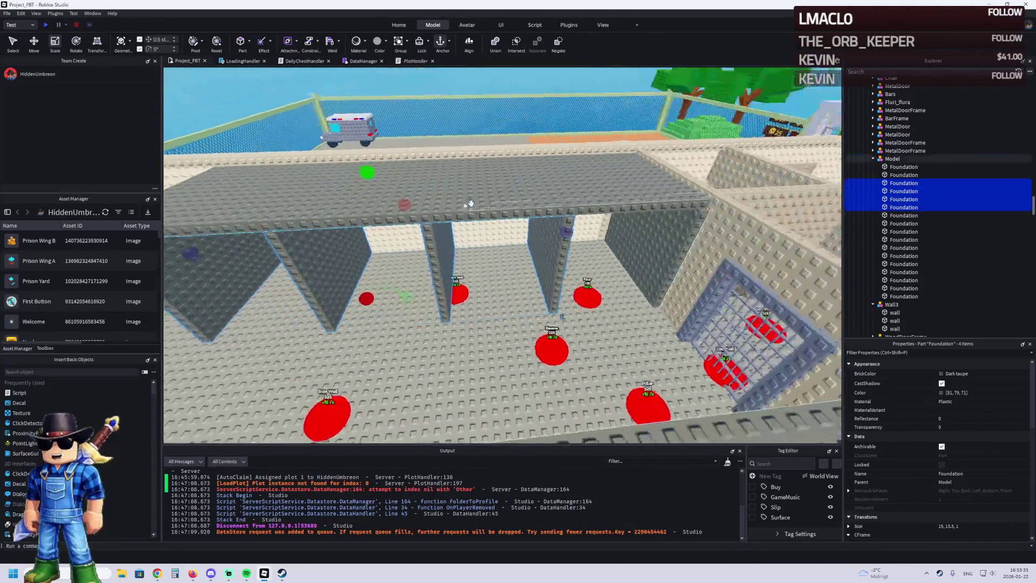
pyautogui.keyDown('ctrl'); pyautogui.click(583, 239); pyautogui.keyUp('ctrl')
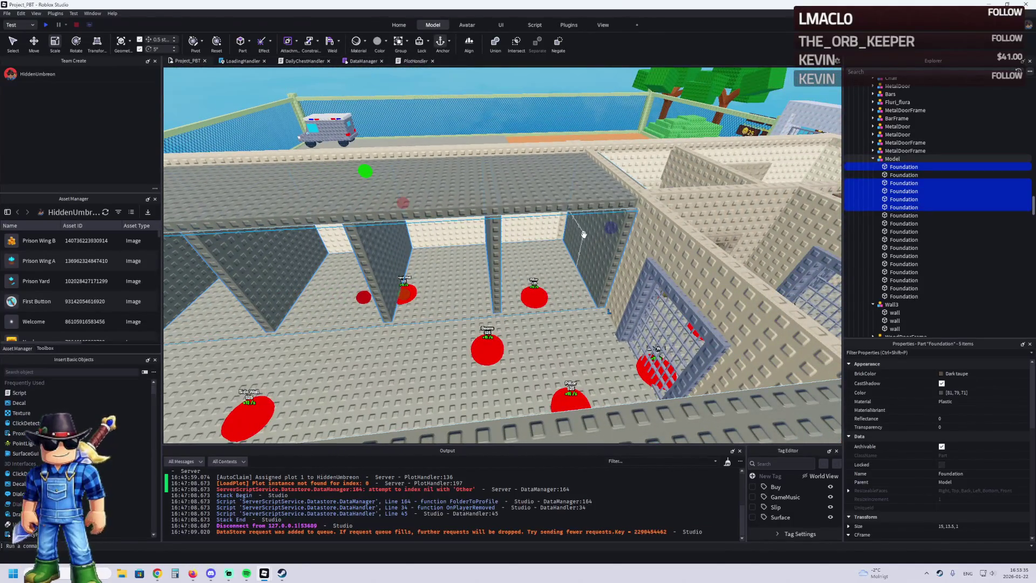
pyautogui.press('Delete')
# - Select five other Foundation wall parts and duplicate them with Ctrl+D
pyautogui.click(440, 211)
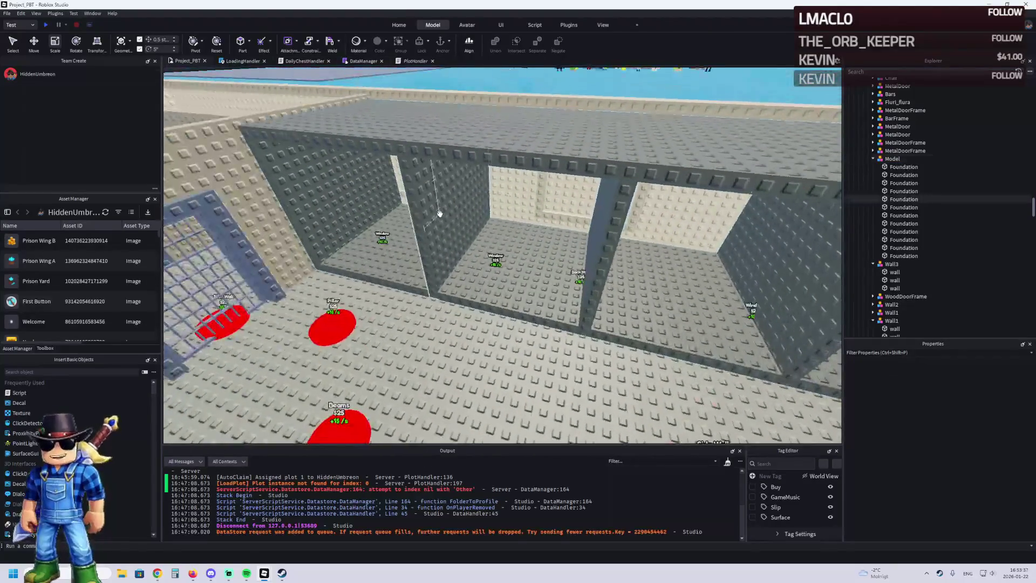
pyautogui.keyDown('ctrl'); pyautogui.click(623, 235); pyautogui.keyUp('ctrl')
pyautogui.keyDown('ctrl'); pyautogui.click(606, 224); pyautogui.keyUp('ctrl')
pyautogui.keyDown('ctrl'); pyautogui.click(755, 215); pyautogui.keyUp('ctrl')
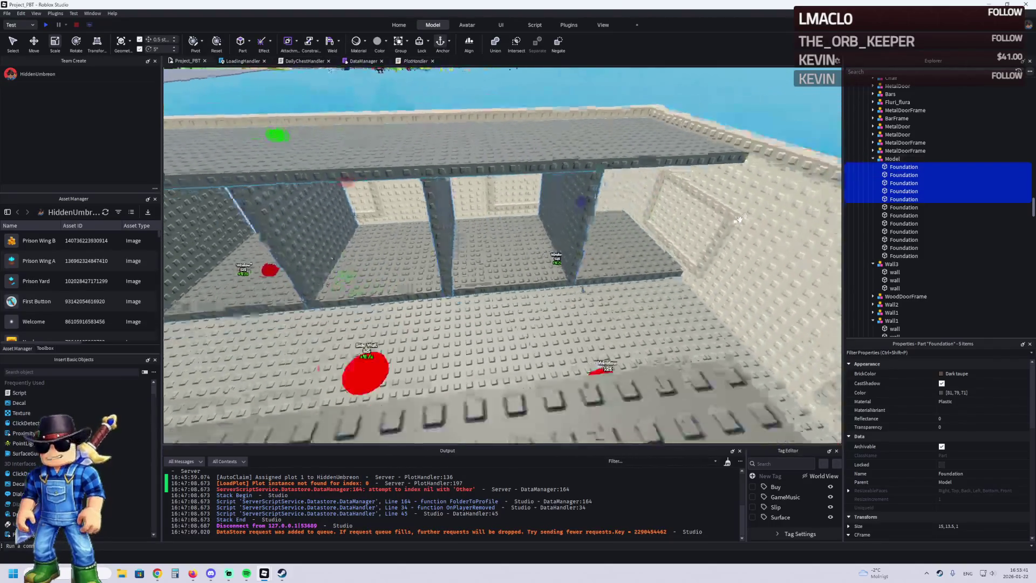
pyautogui.hotkey('ctrl', 'd')
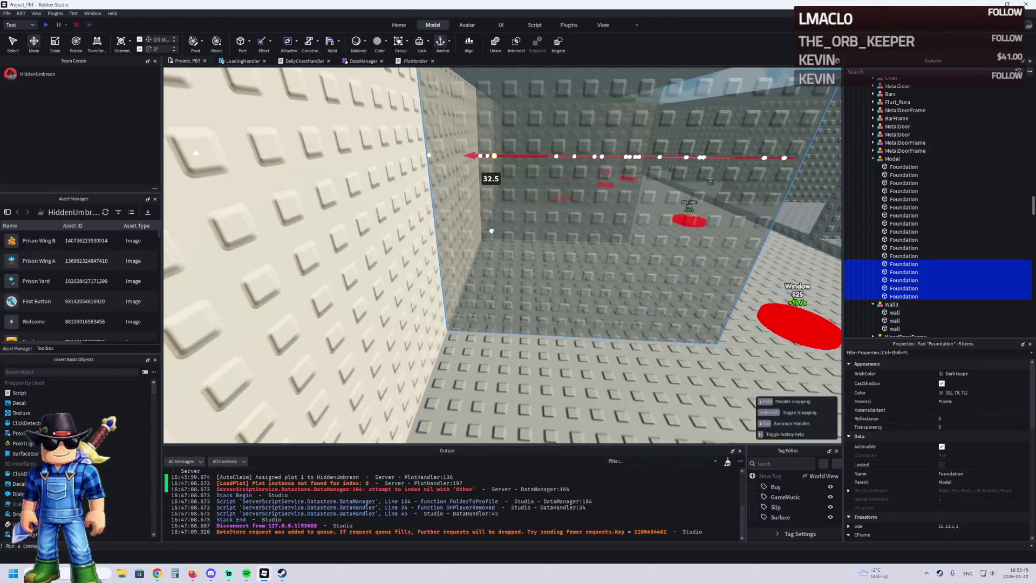
# - Zoom around the cell row and select the Wall1 model
pyautogui.scroll(-5, 491, 231)
pyautogui.scroll(-10, 492, 231)
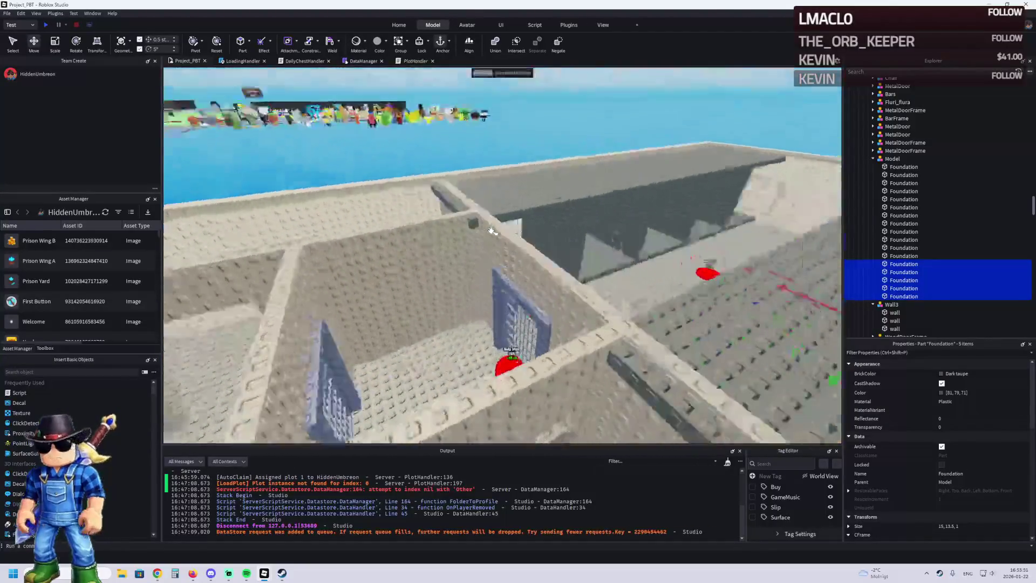
pyautogui.scroll(3, 491, 231)
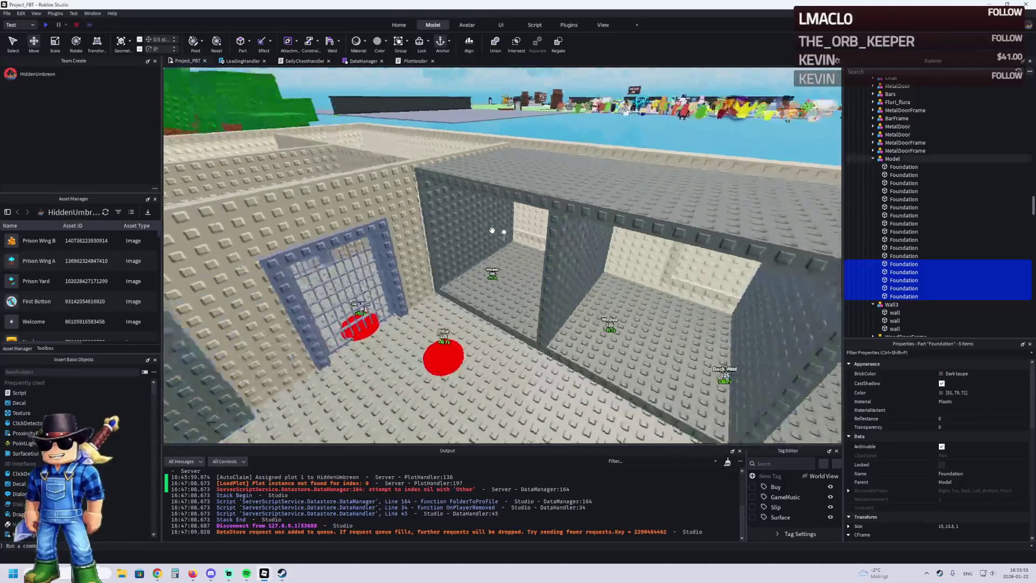
pyautogui.scroll(5, 493, 231)
pyautogui.scroll(-5, 492, 232)
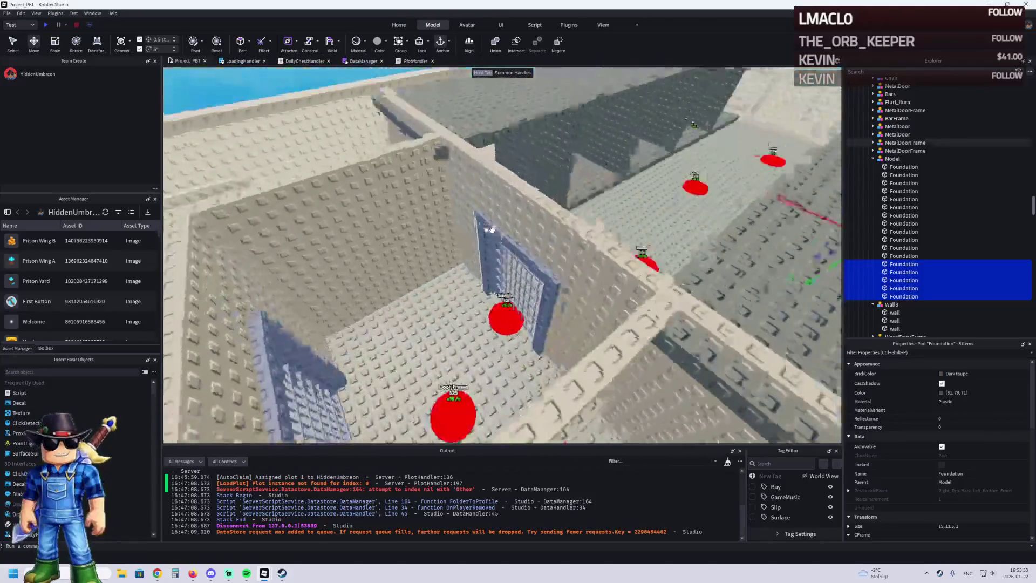
pyautogui.scroll(2, 492, 231)
pyautogui.scroll(-3, 492, 231)
pyautogui.scroll(3, 492, 230)
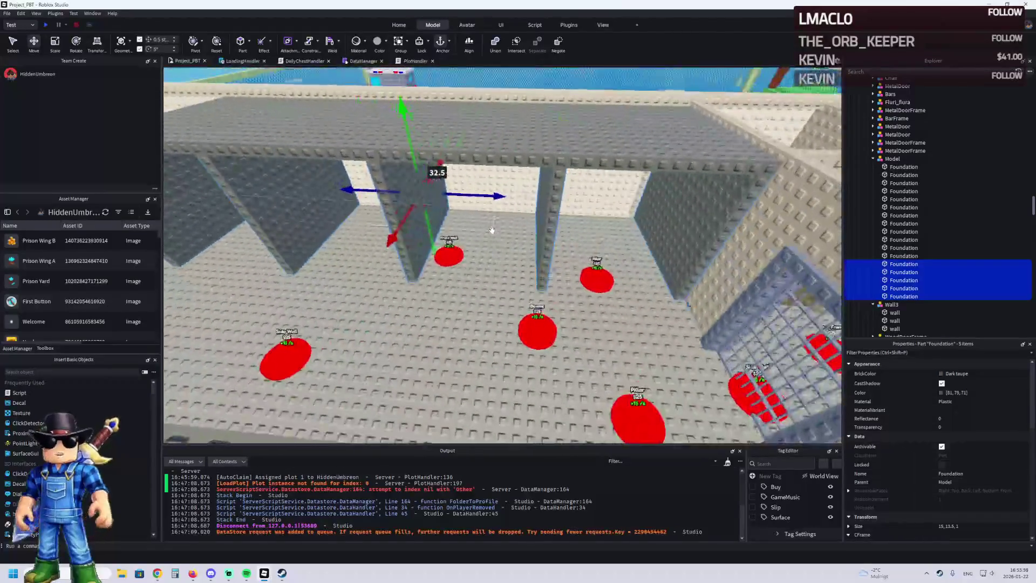
pyautogui.scroll(-2, 493, 231)
pyautogui.scroll(5, 492, 231)
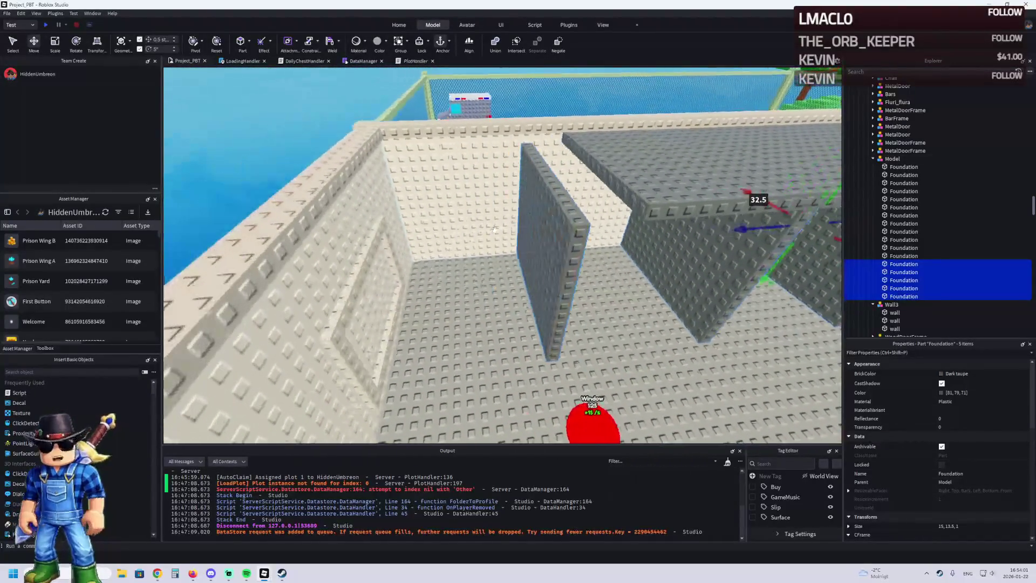
pyautogui.scroll(-4, 451, 231)
pyautogui.scroll(3, 248, 300)
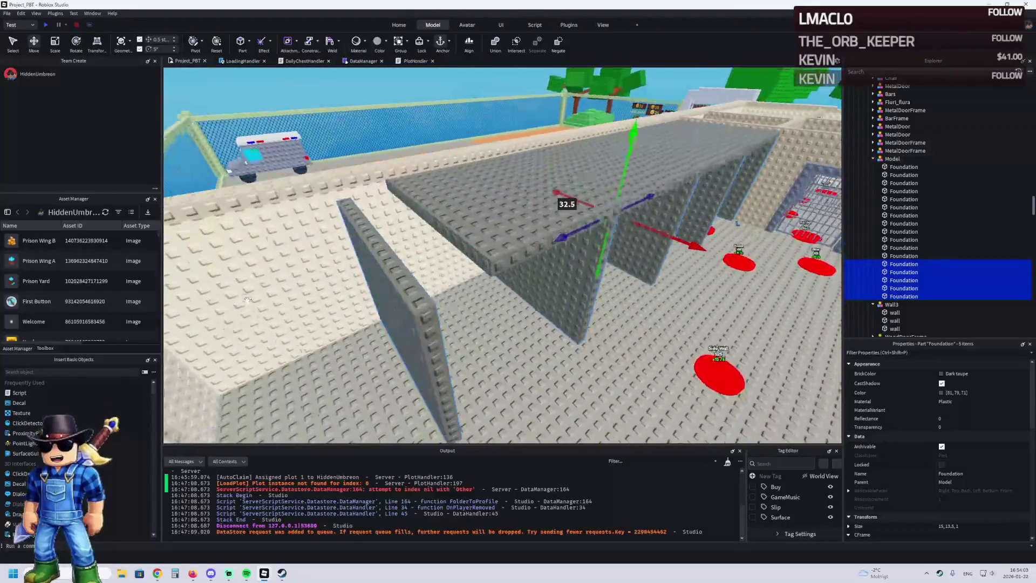
pyautogui.scroll(-3, 365, 273)
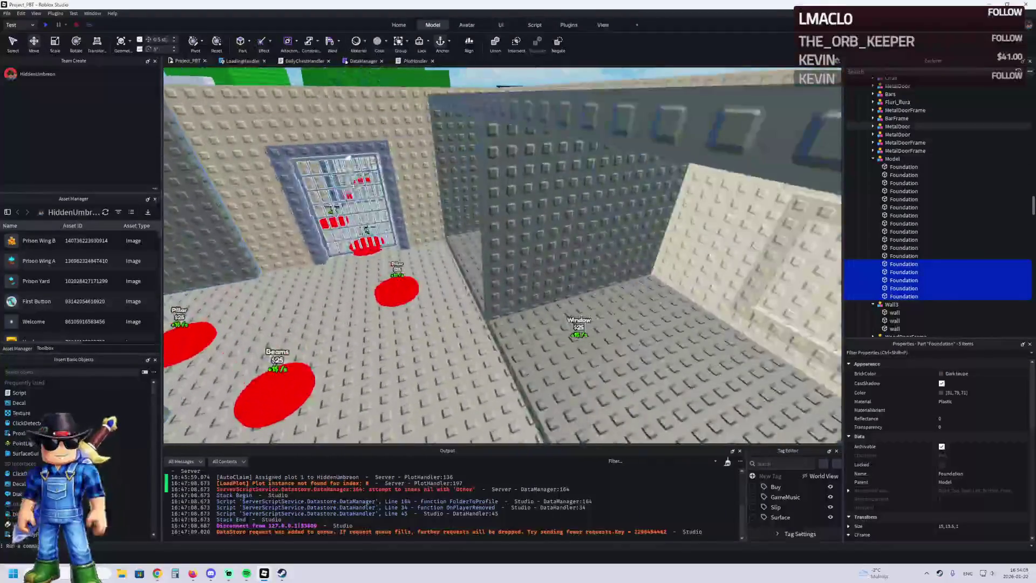
pyautogui.click(378, 168)
pyautogui.scroll(-4, 380, 157)
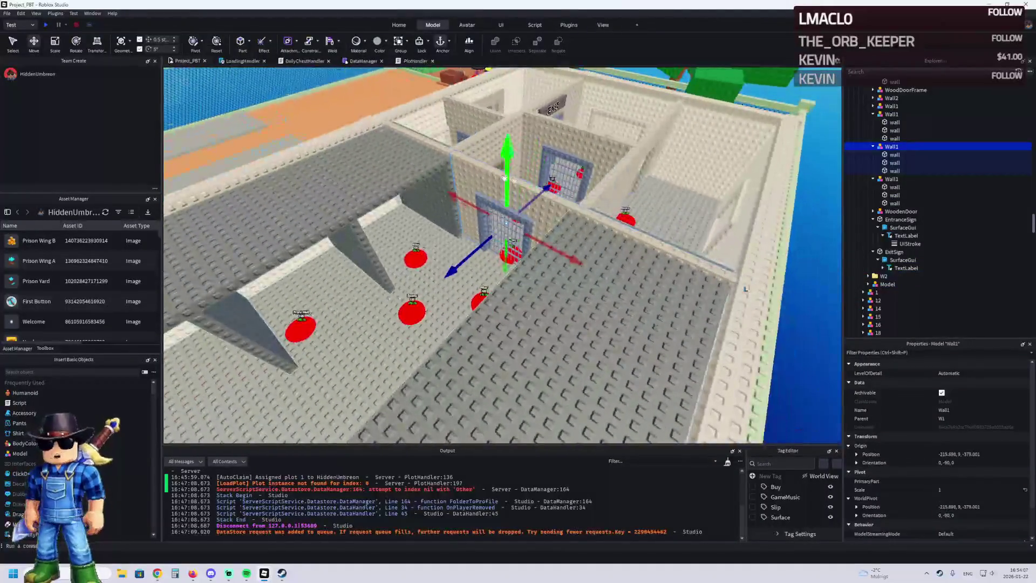
# - Duplicate Wall1, move the copy about 33.5 studs along the row, then delete it
pyautogui.hotkey('ctrl', 'd')
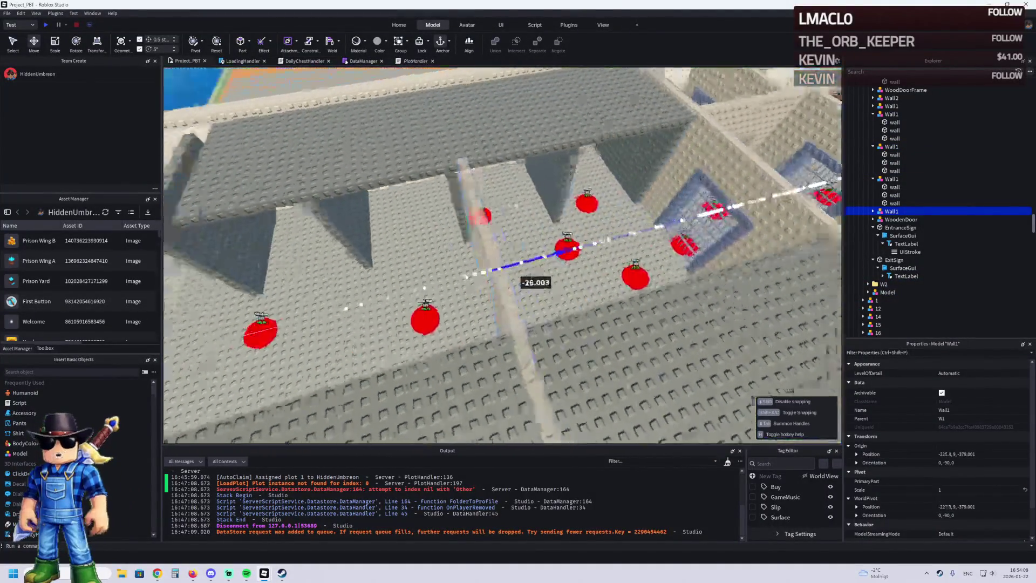
pyautogui.moveTo(357, 351)
pyautogui.mouseDown()
pyautogui.moveTo(232, 229)
pyautogui.moveTo(367, 162)
pyautogui.moveTo(393, 185)
pyautogui.mouseUp()
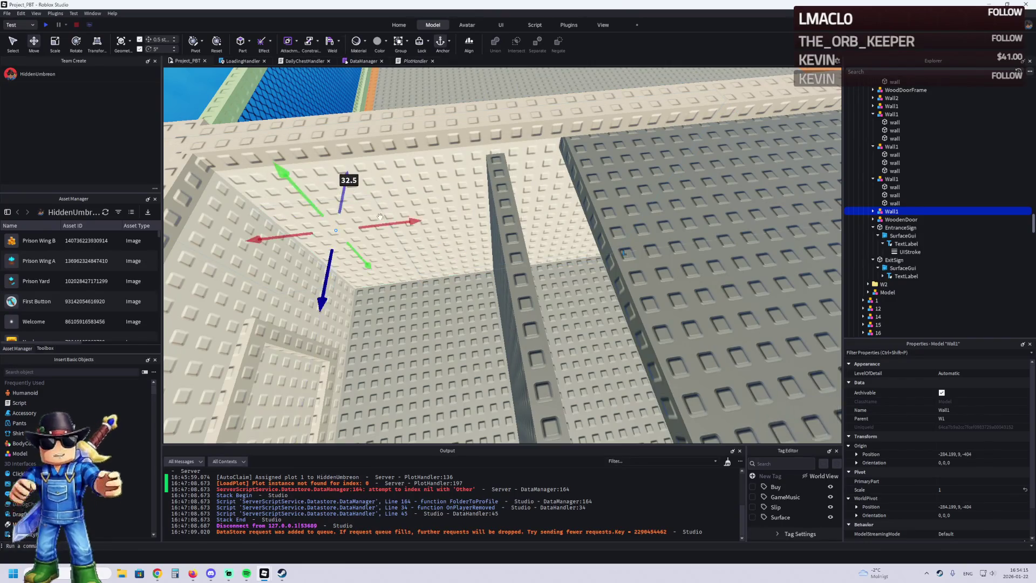
pyautogui.press('w')
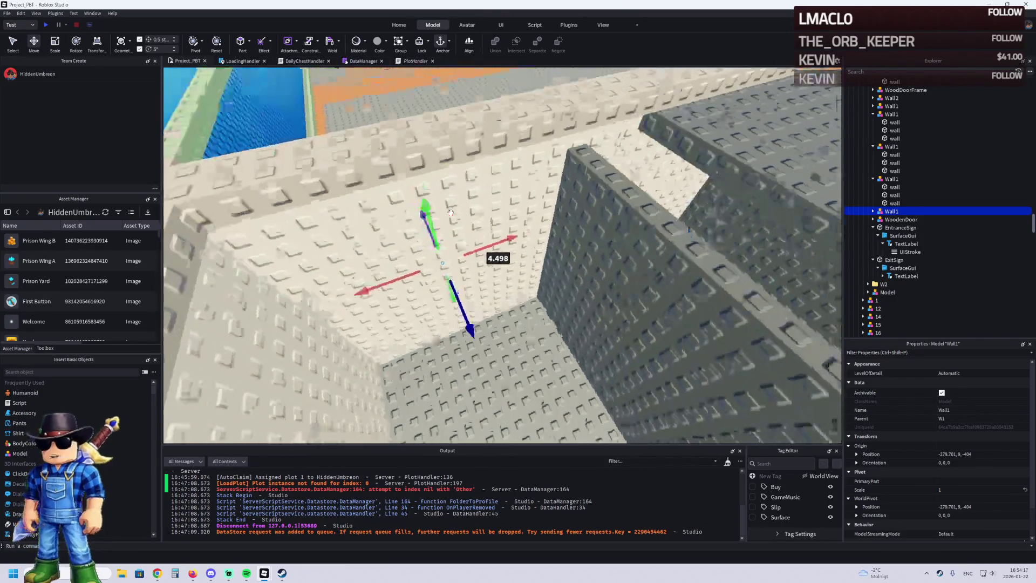
pyautogui.scroll(-5, 451, 213)
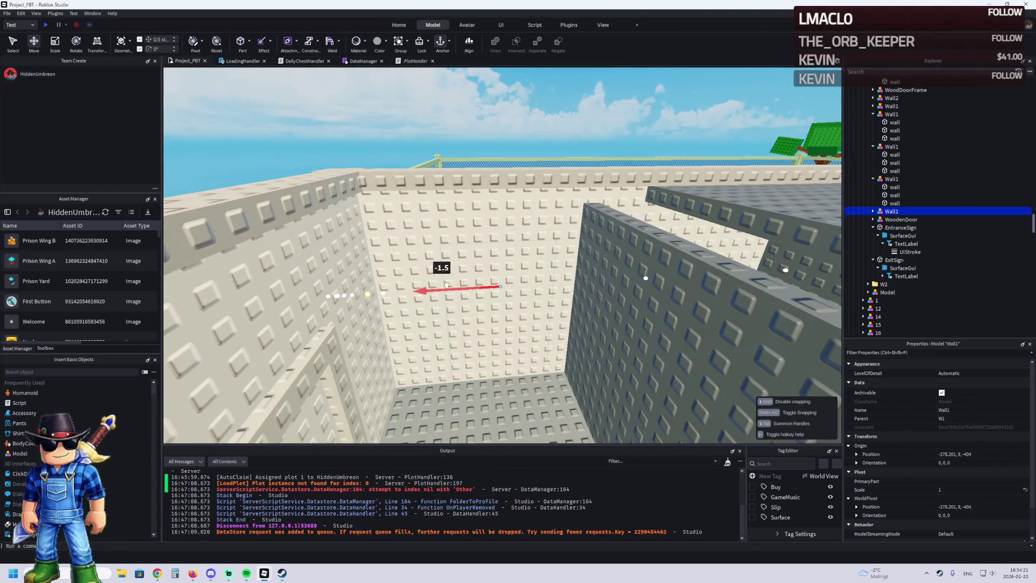
pyautogui.press('Delete')
pyautogui.scroll(-3, 384, 273)
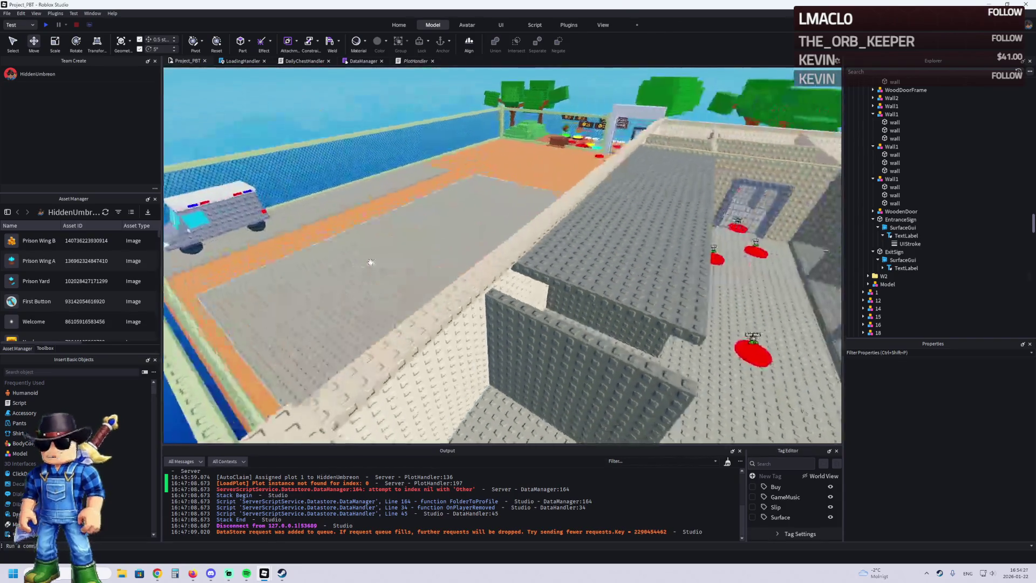
# - Select the long grey Foundation slab plus another Foundation along the cell corridor
pyautogui.press('w')
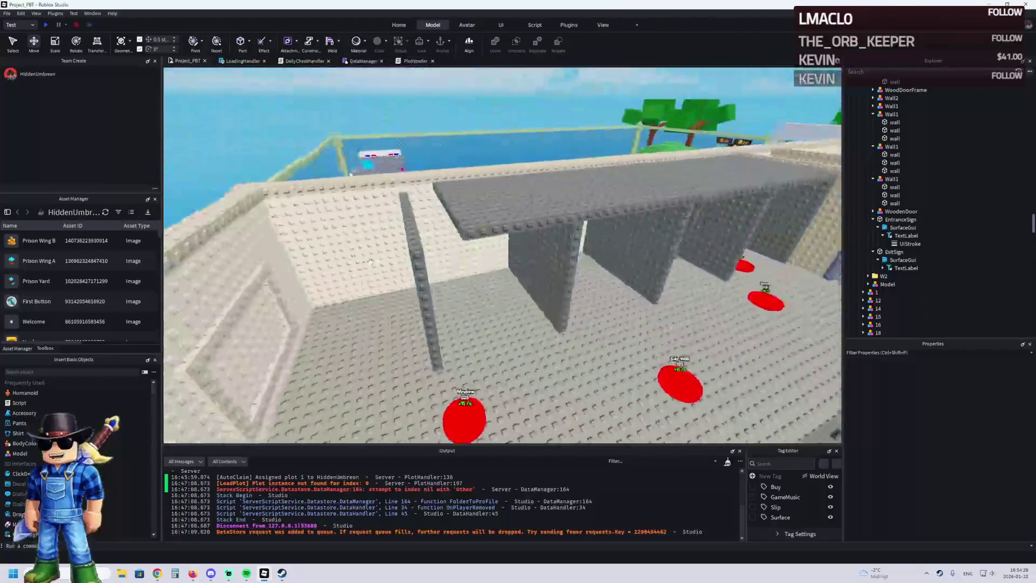
pyautogui.click(496, 192)
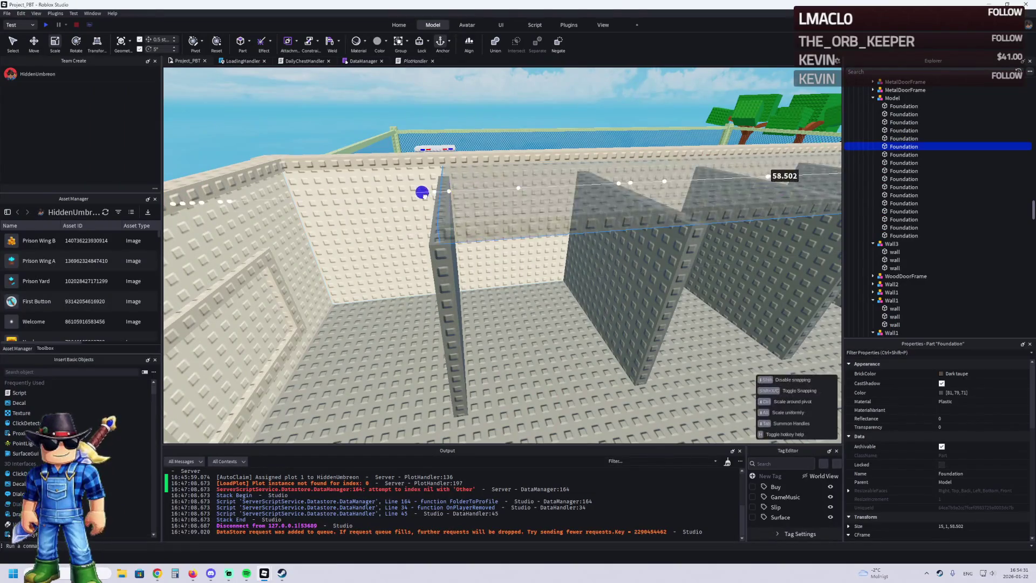
pyautogui.press('Right')
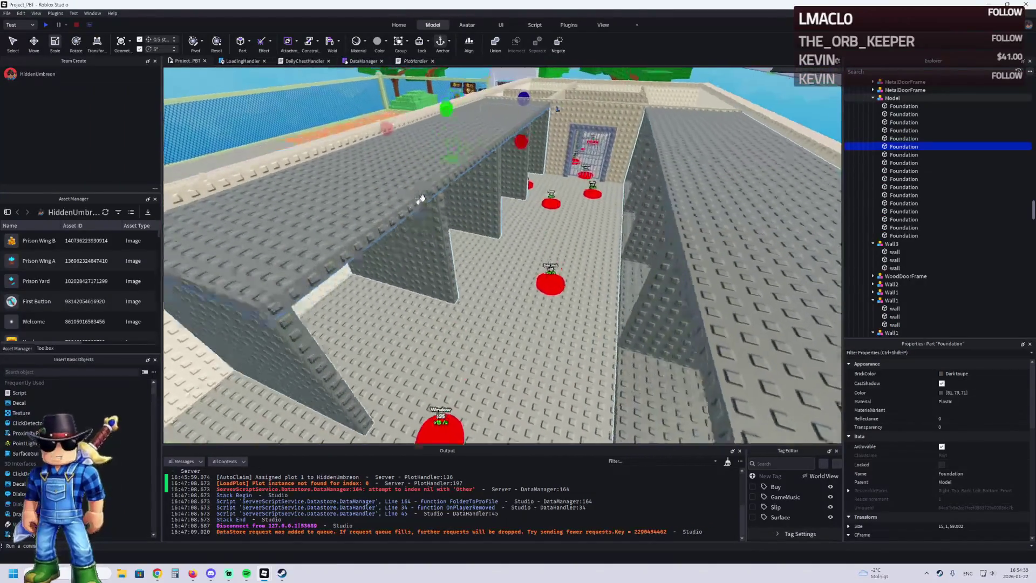
pyautogui.press('w')
pyautogui.press('Right')
pyautogui.press('Right')
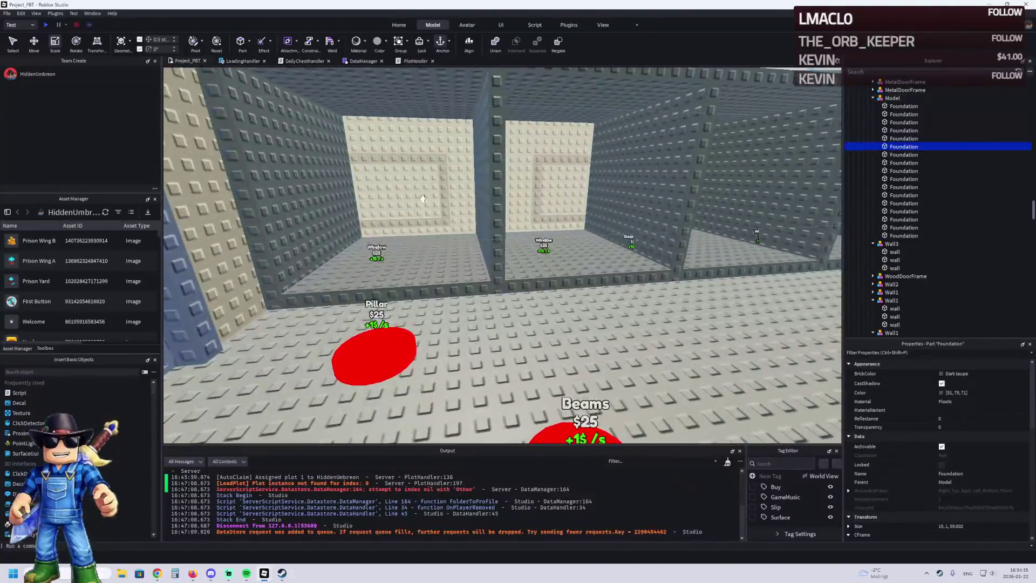
pyautogui.press('s')
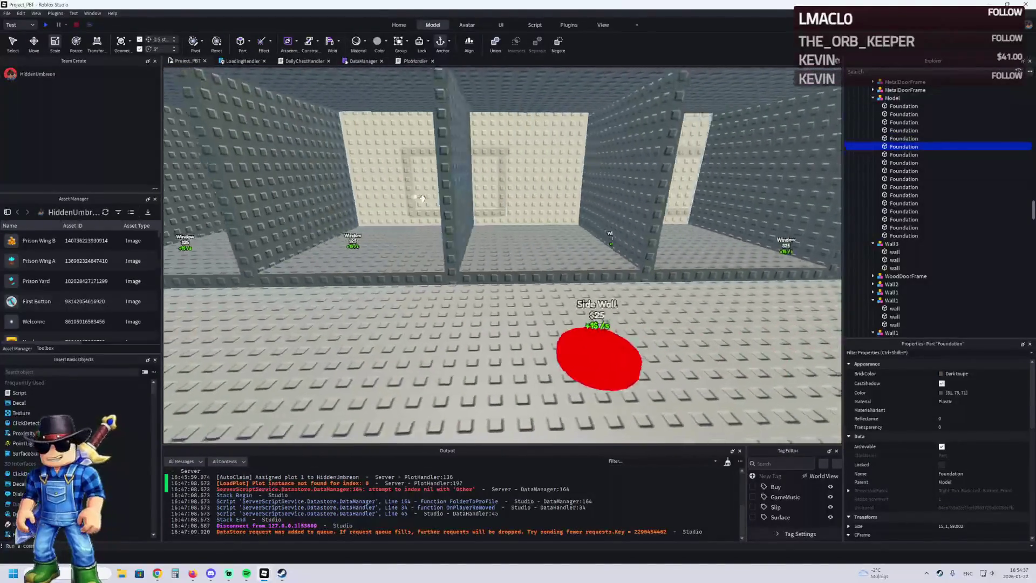
pyautogui.press('s')
pyautogui.press('w')
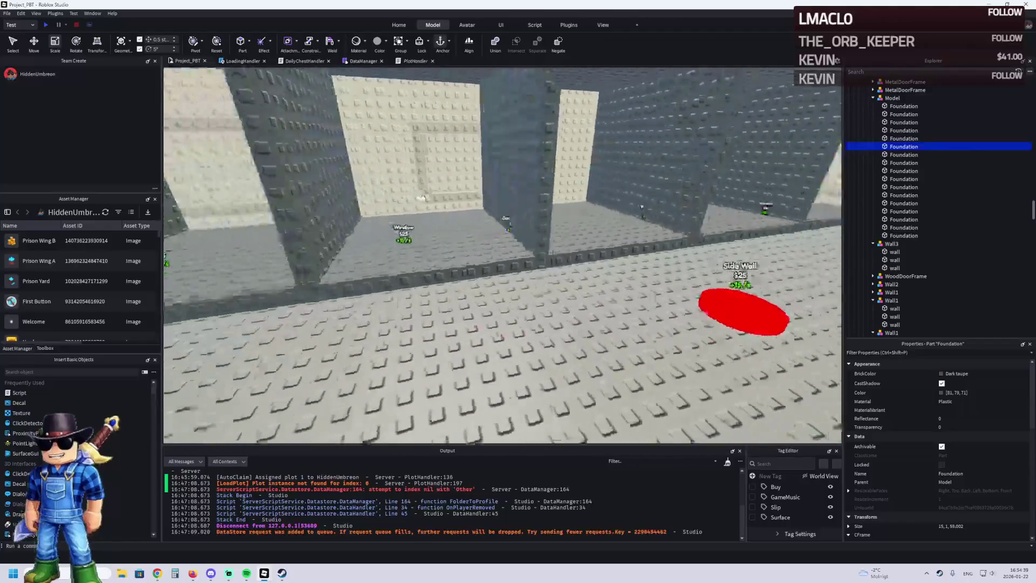
pyautogui.click(398, 270)
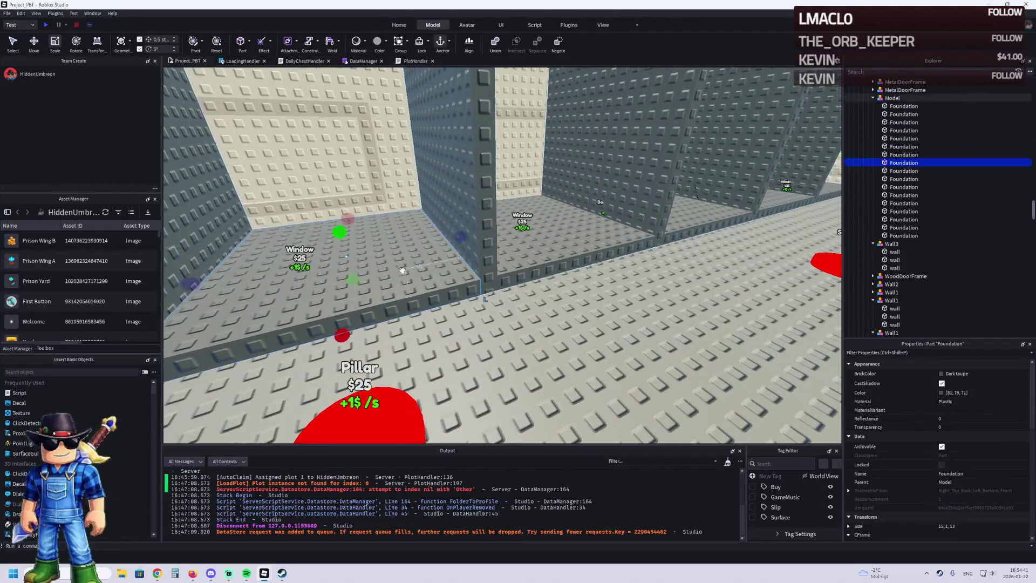
# - Add two more Foundations to the selection and delete all four
pyautogui.keyDown('ctrl'); pyautogui.click(457, 261); pyautogui.keyUp('ctrl')
pyautogui.keyDown('ctrl'); pyautogui.click(493, 236); pyautogui.keyUp('ctrl')
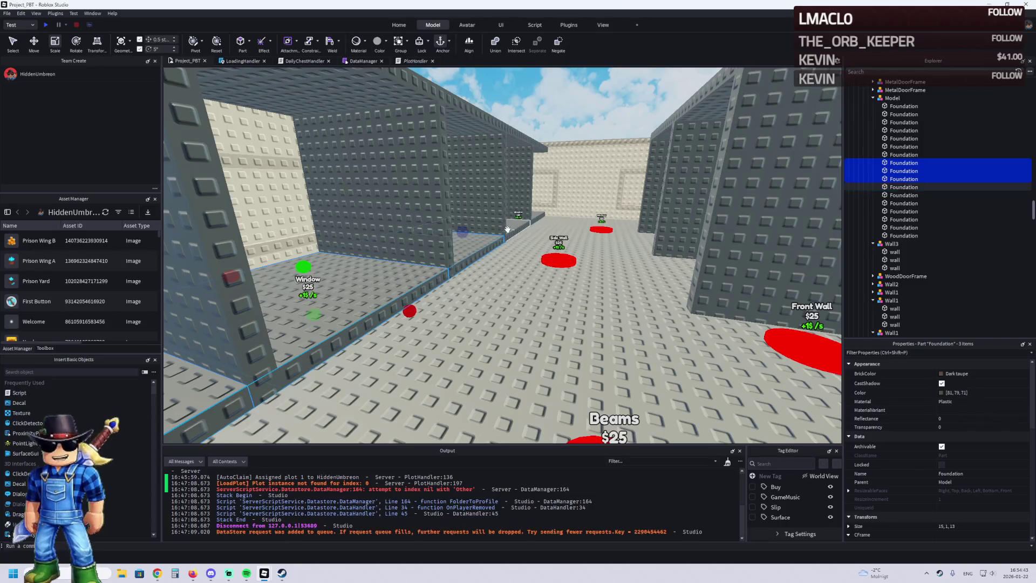
pyautogui.press('d')
pyautogui.press('s')
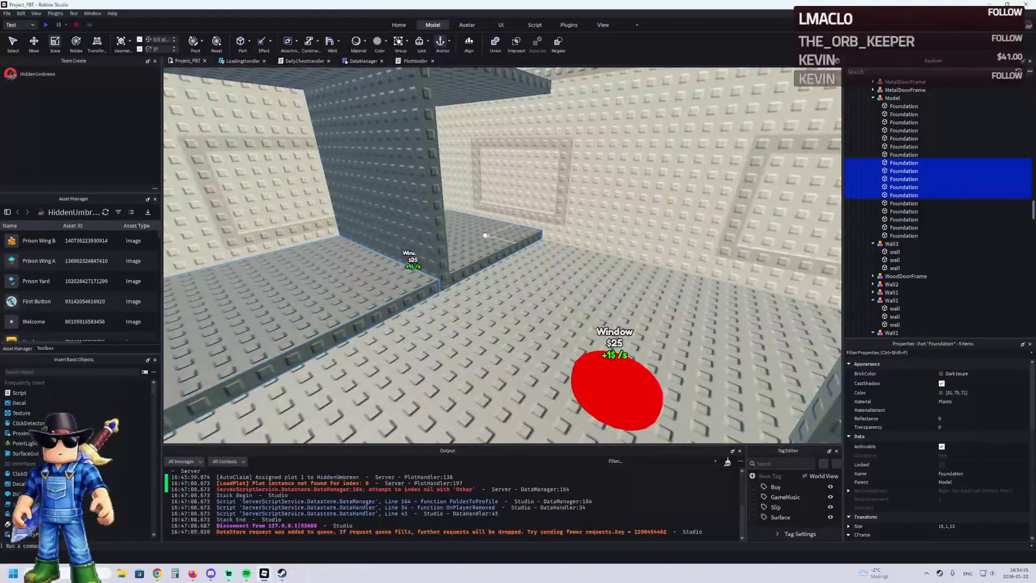
pyautogui.press('Delete')
# - Fly the camera over the pads to the barred cage gate
pyautogui.press('d')
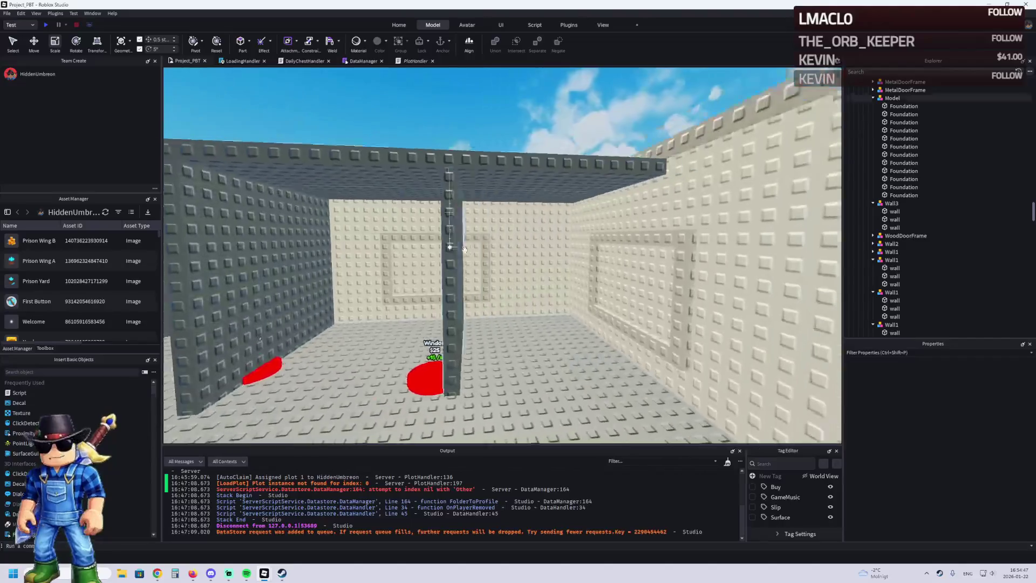
pyautogui.press('a')
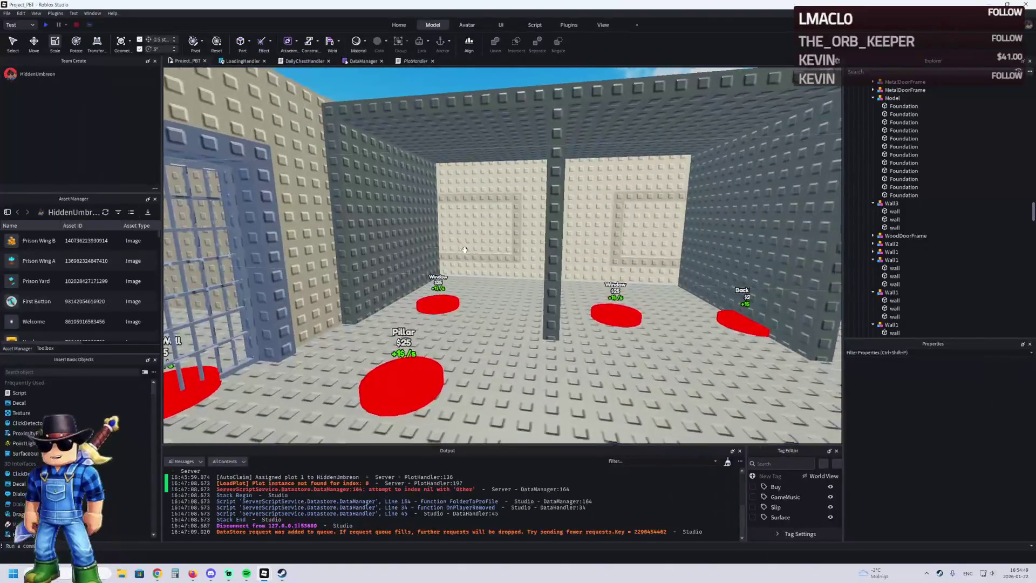
pyautogui.press('e')
pyautogui.press('w')
pyautogui.press('w')
pyautogui.press('w')
pyautogui.press('s')
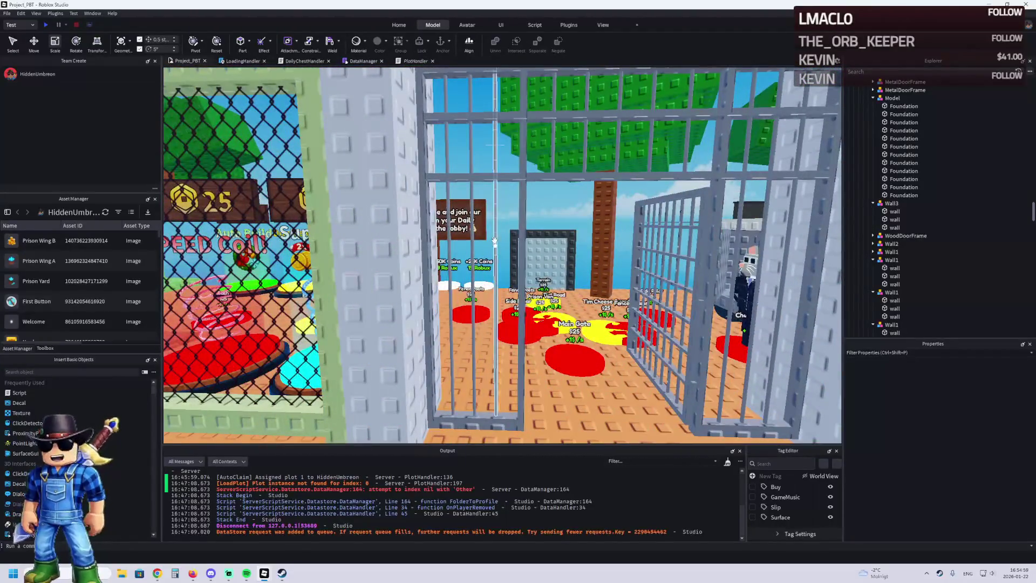
# - Select three cage bars, shift them 8 studs, delete them, then undo the deletion
pyautogui.click(521, 237)
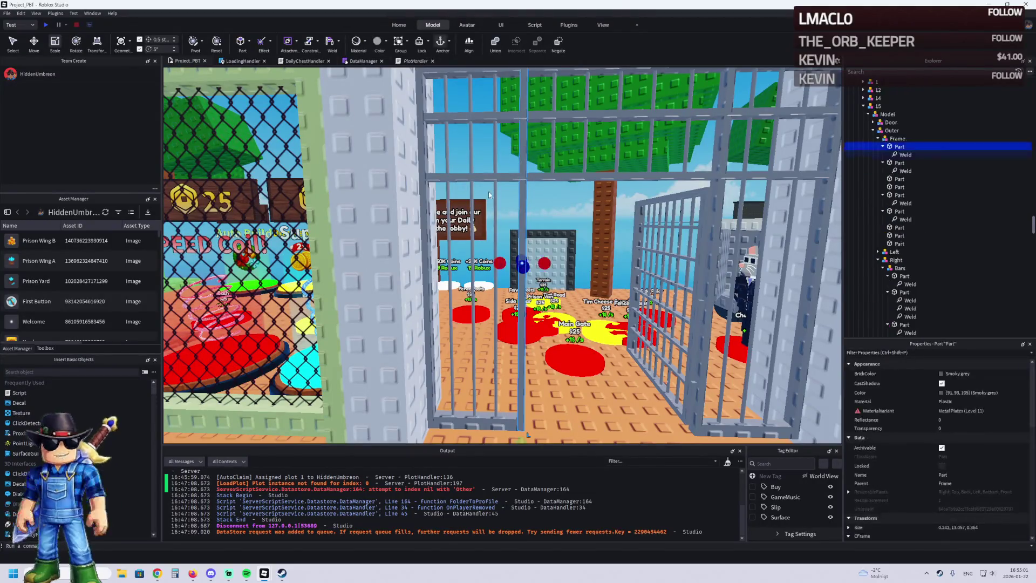
pyautogui.keyDown('ctrl'); pyautogui.click(471, 193); pyautogui.keyUp('ctrl')
pyautogui.keyDown('ctrl'); pyautogui.click(444, 200); pyautogui.keyUp('ctrl')
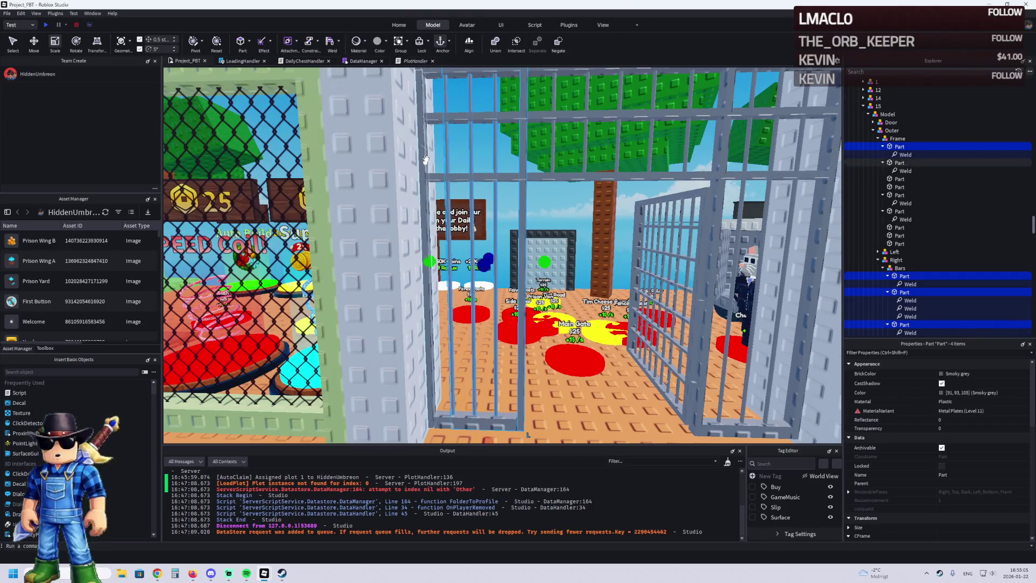
pyautogui.press('s')
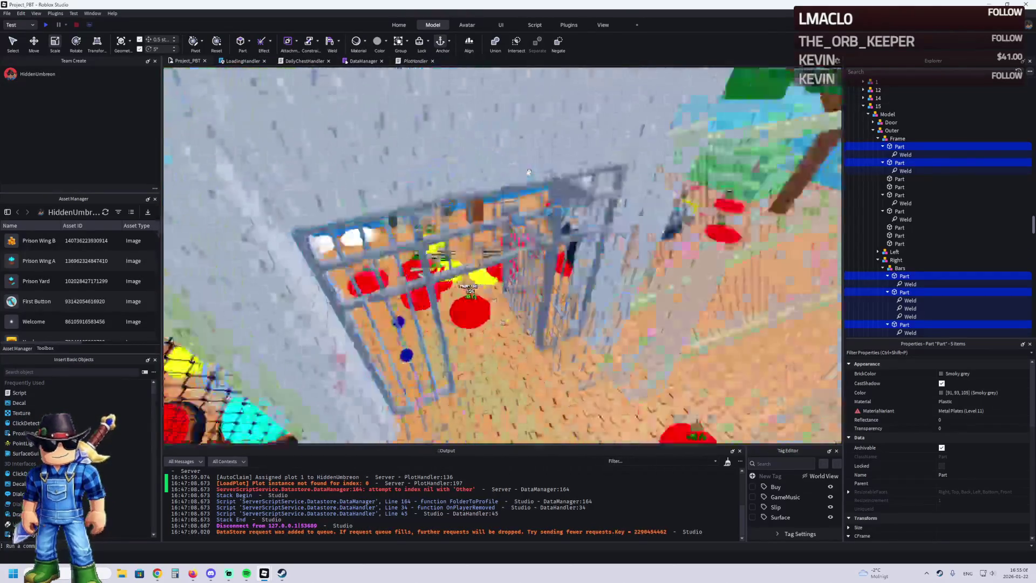
pyautogui.hotkey('ctrl', '2')
pyautogui.moveTo(373, 348)
pyautogui.mouseDown()
pyautogui.moveTo(407, 326)
pyautogui.moveTo(493, 363)
pyautogui.mouseUp()
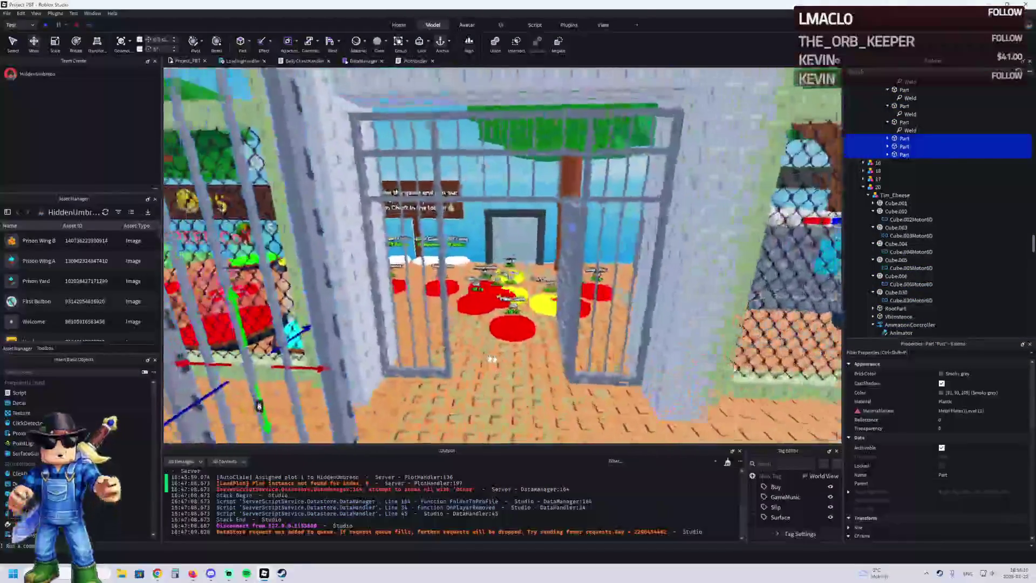
pyautogui.press('Delete')
pyautogui.hotkey('ctrl', 'z')
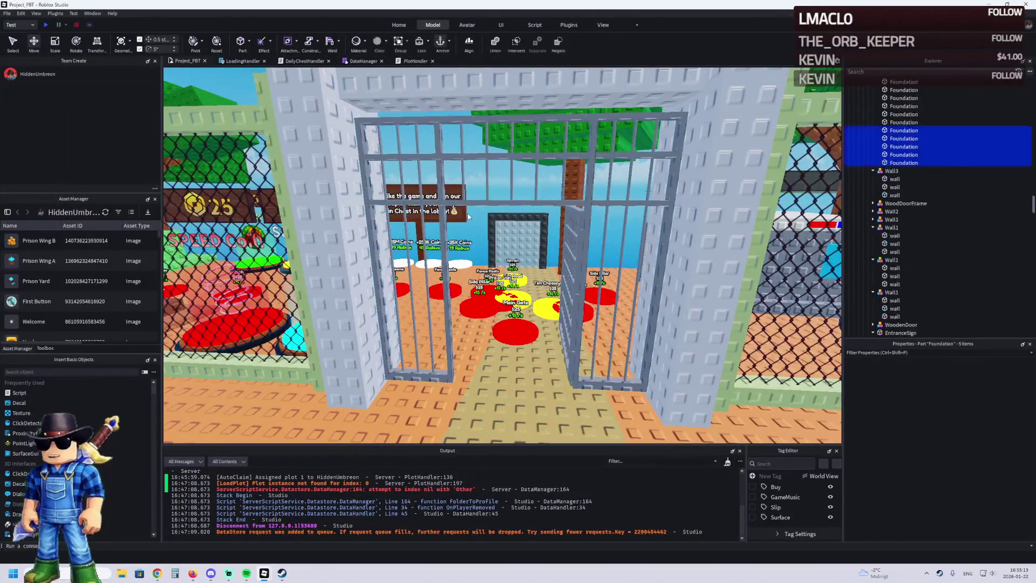
# - Group six cage frame bars into a new Model, placed under 15 and slid sideways
pyautogui.click(441, 221)
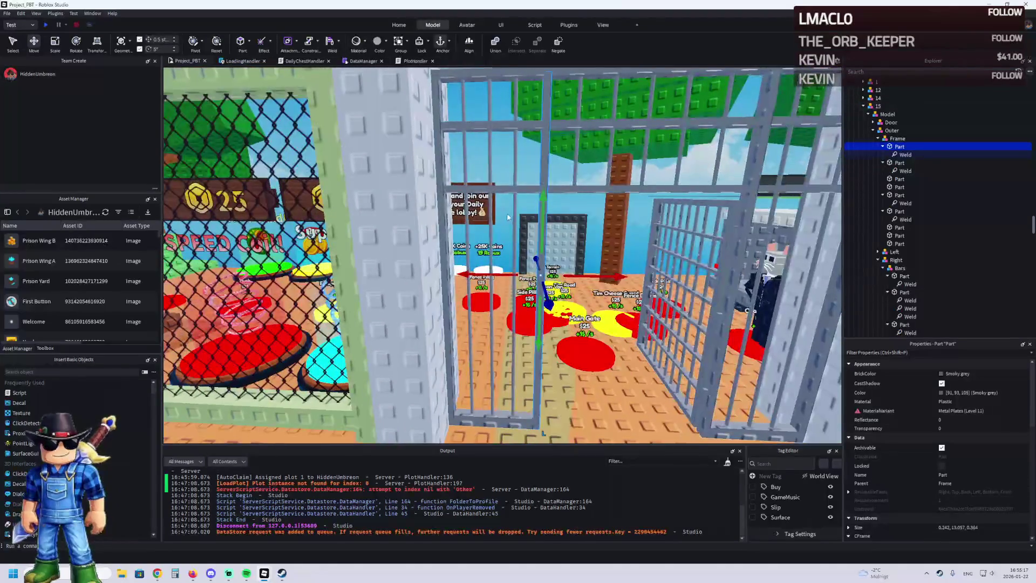
pyautogui.keyDown('shift'); pyautogui.click(513, 211); pyautogui.keyUp('shift')
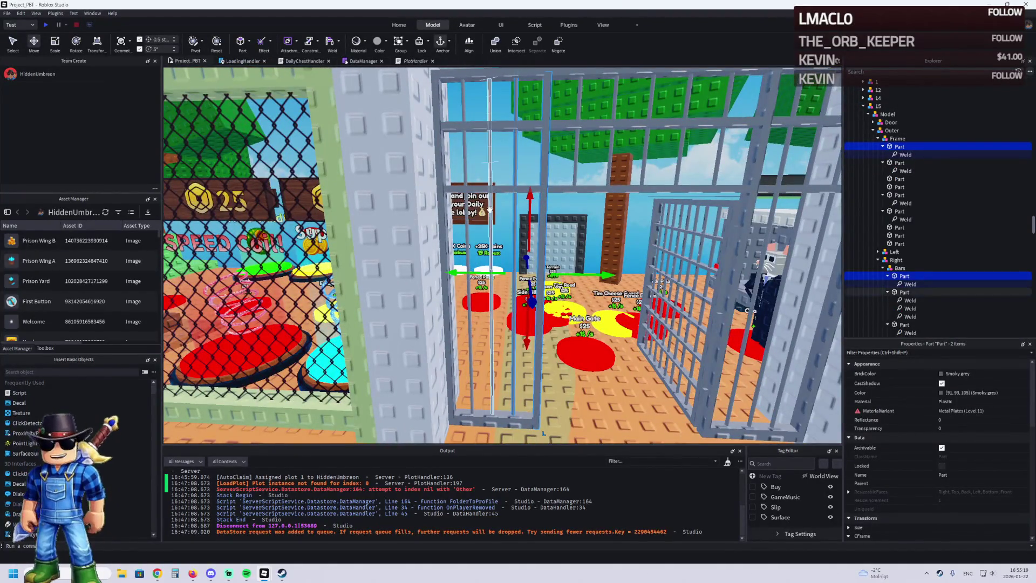
pyautogui.keyDown('shift'); pyautogui.click(490, 216); pyautogui.keyUp('shift')
pyautogui.keyDown('shift'); pyautogui.click(462, 205); pyautogui.keyUp('shift')
pyautogui.keyDown('shift'); pyautogui.click(444, 220); pyautogui.keyUp('shift')
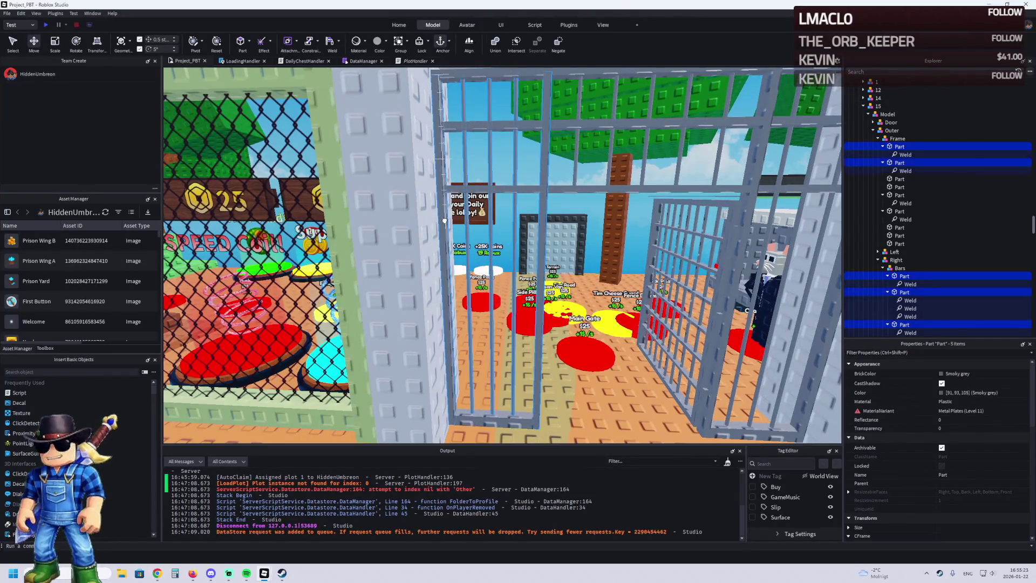
pyautogui.keyDown('shift'); pyautogui.click(494, 128); pyautogui.keyUp('shift')
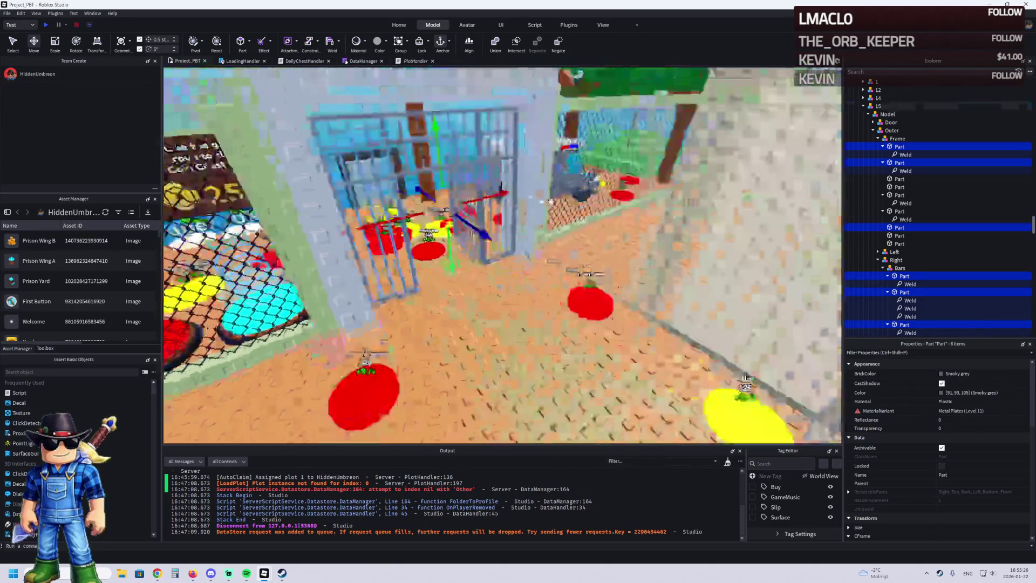
pyautogui.moveTo(464, 246)
pyautogui.mouseDown()
pyautogui.moveTo(561, 303)
pyautogui.moveTo(578, 278)
pyautogui.mouseUp()
pyautogui.hotkey('ctrl', 'g')
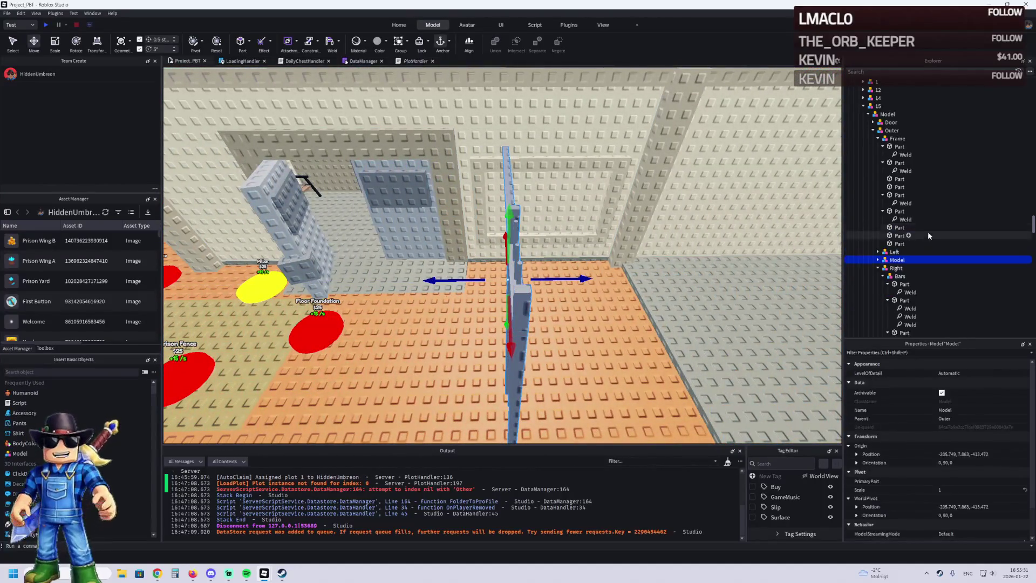
pyautogui.moveTo(899, 261); pyautogui.dragTo(877, 106)
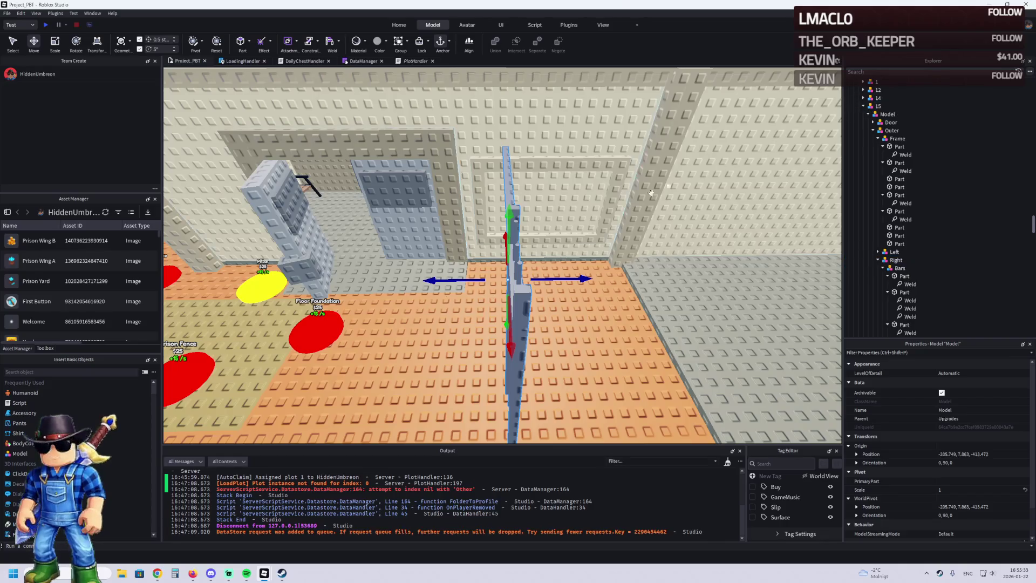
pyautogui.moveTo(594, 244)
pyautogui.mouseDown()
pyautogui.moveTo(540, 296)
pyautogui.moveTo(558, 240)
pyautogui.moveTo(549, 212)
pyautogui.moveTo(474, 210)
pyautogui.moveTo(539, 248)
pyautogui.moveTo(566, 232)
pyautogui.mouseUp()
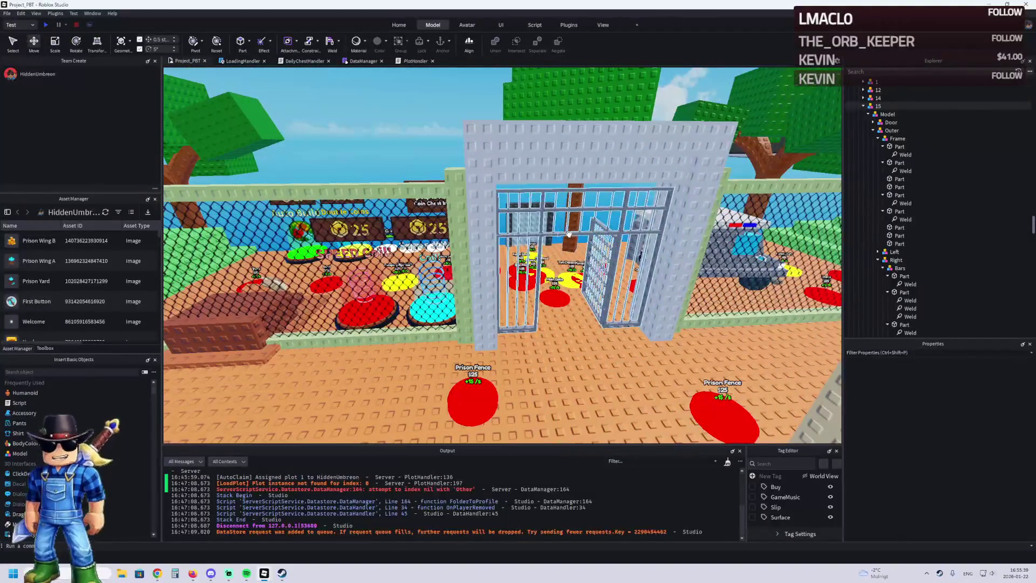
# - Select the gate's Outer model under 15, collapse its parts list, and open the Toolbox
pyautogui.click(879, 105)
pyautogui.click(890, 130)
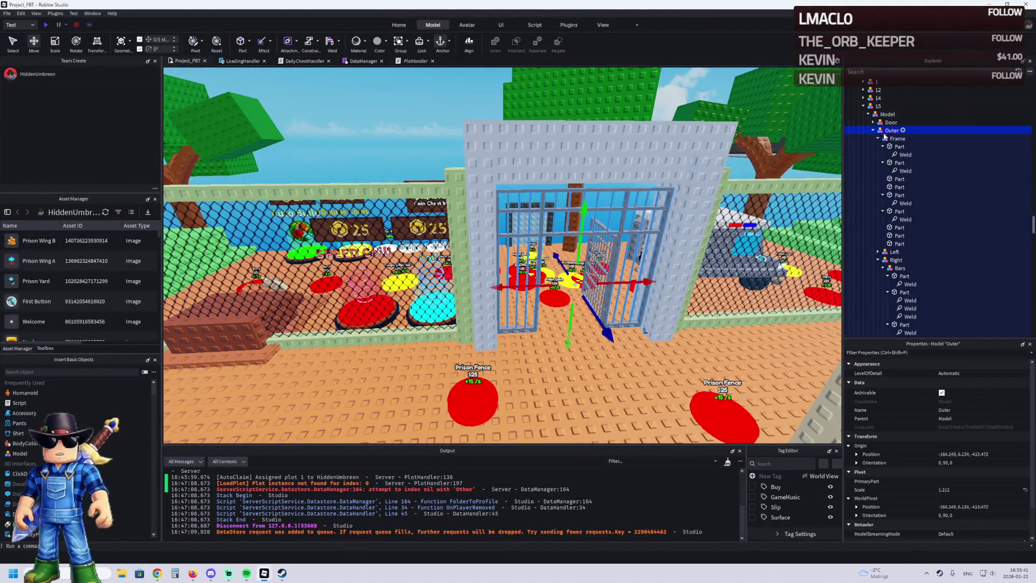
pyautogui.click(687, 205)
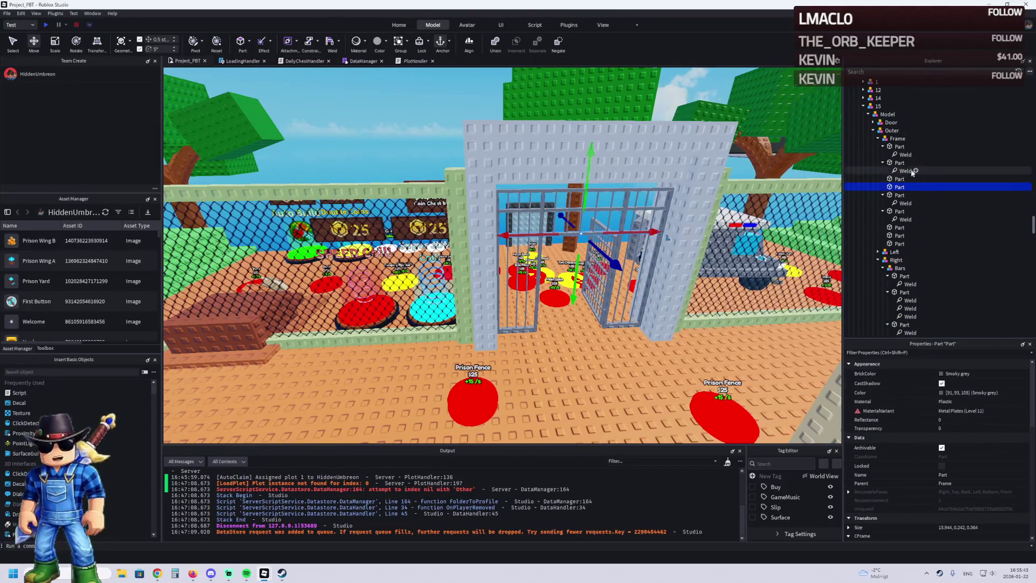
pyautogui.click(887, 138)
pyautogui.press('Left')
pyautogui.press('Left')
pyautogui.press('Left')
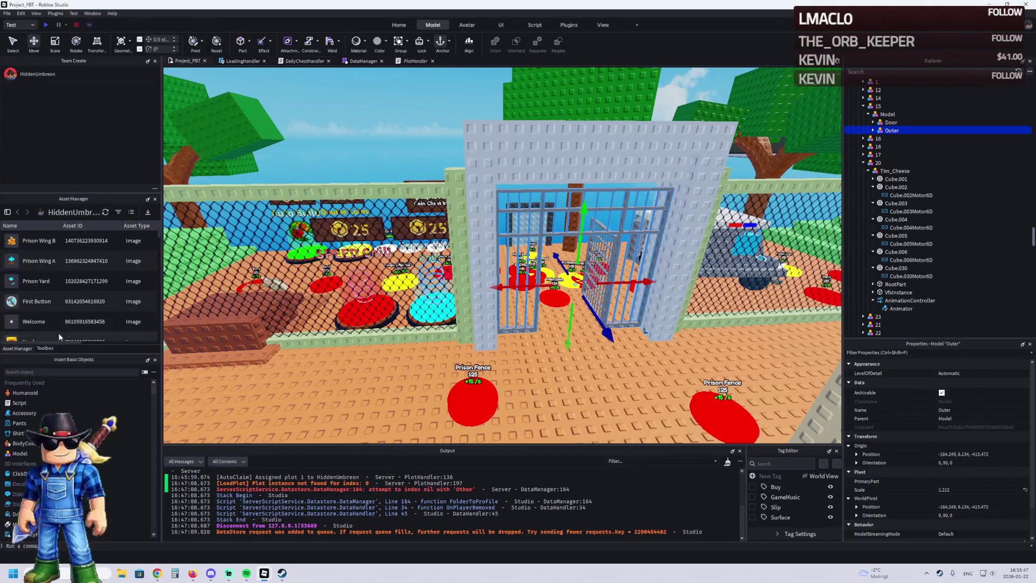
pyautogui.click(45, 348)
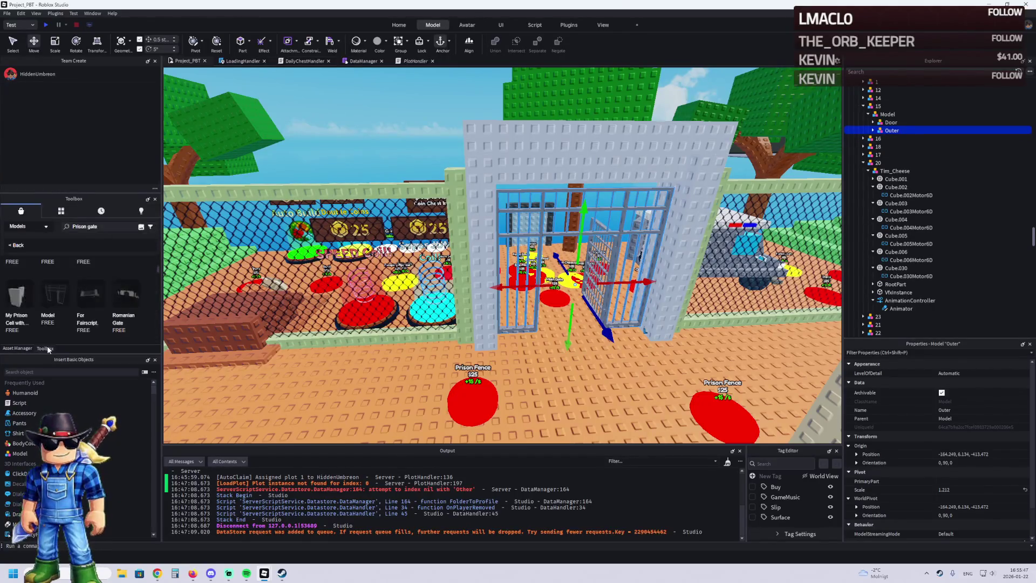
# - Search the Toolbox for 'Prison door' and insert the Prison Cell Door model
pyautogui.click(106, 227)
pyautogui.write('Prison door')
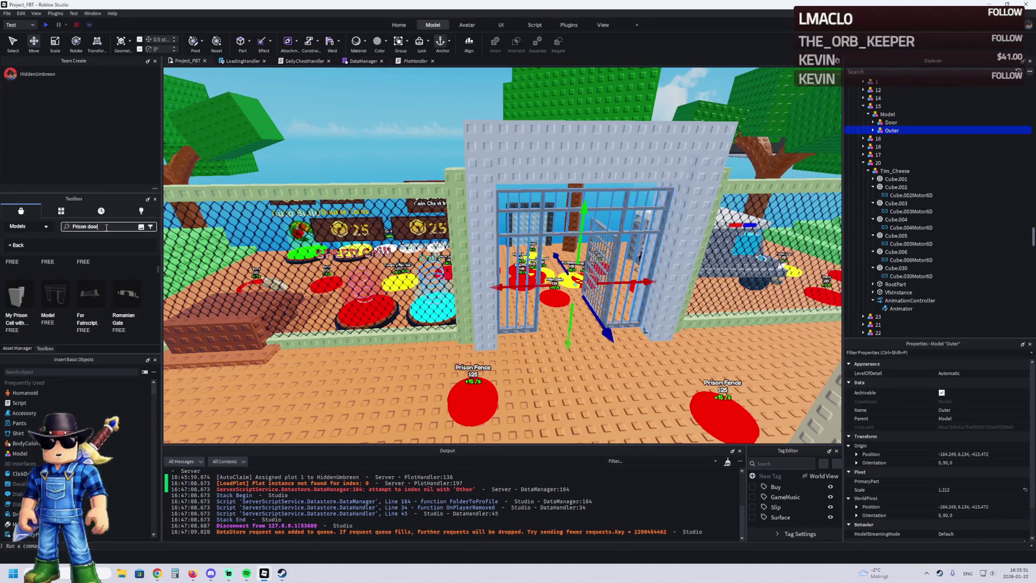
pyautogui.press('Return')
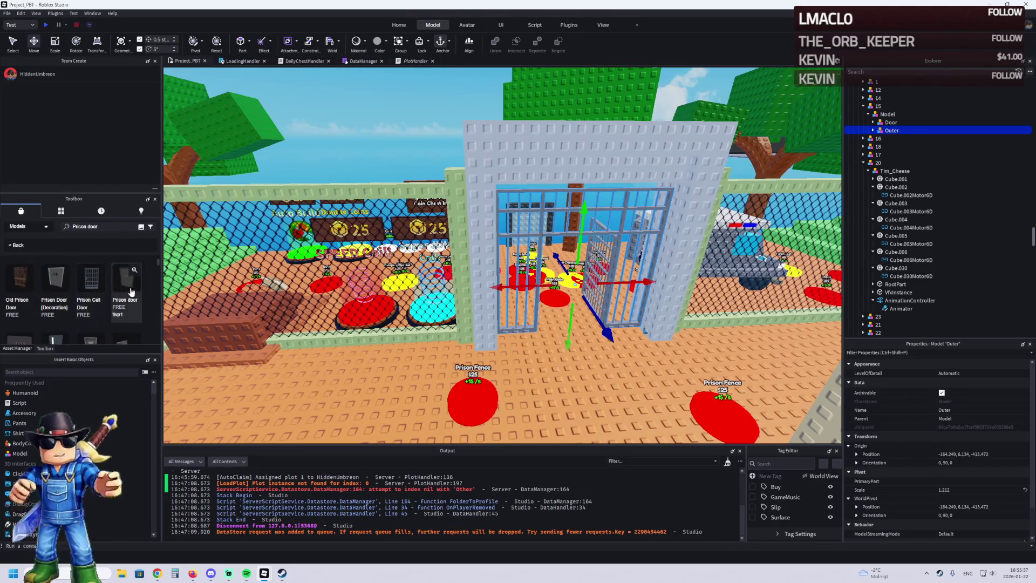
pyautogui.scroll(-2, 29, 288)
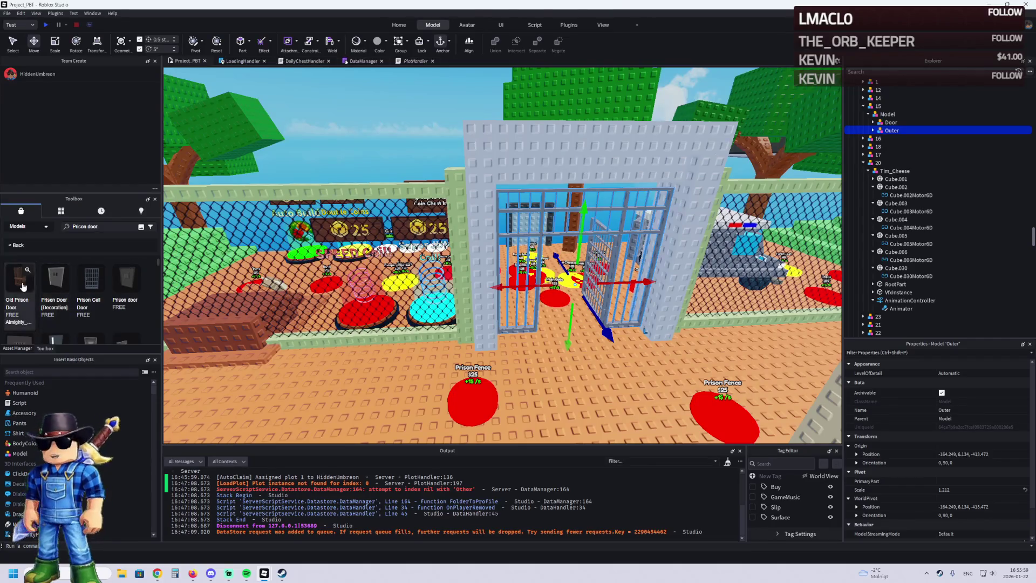
pyautogui.scroll(-1, 149, 309)
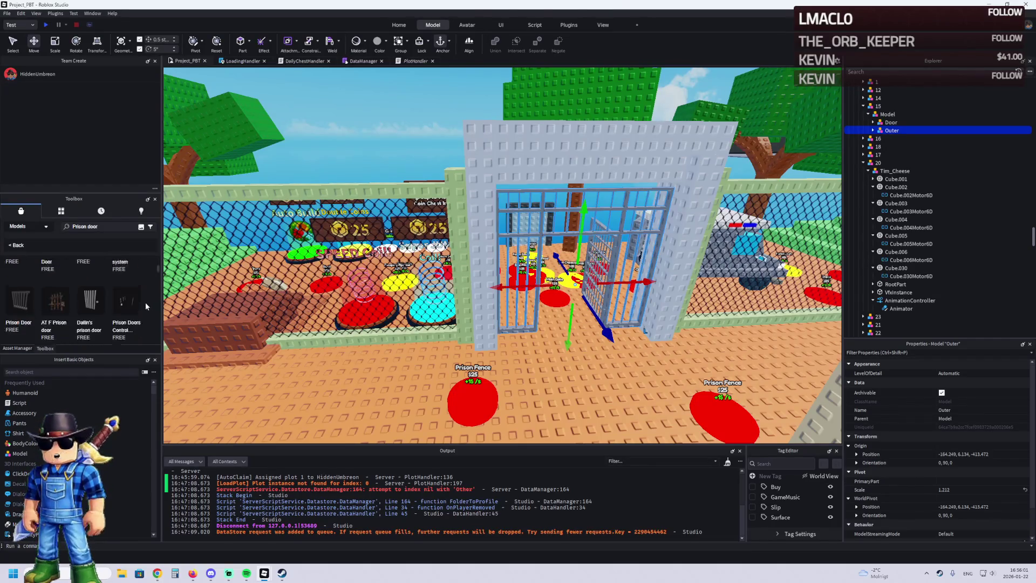
pyautogui.scroll(2, 130, 302)
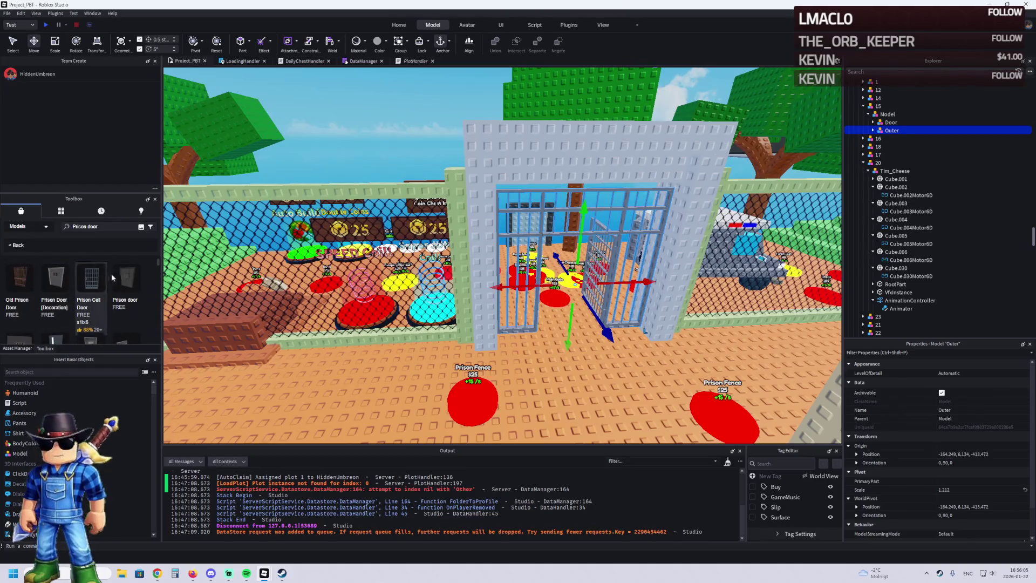
pyautogui.click(110, 278)
# - Focus on the new door, lower it slightly, and delete its ThumbnailCamera
pyautogui.press('f')
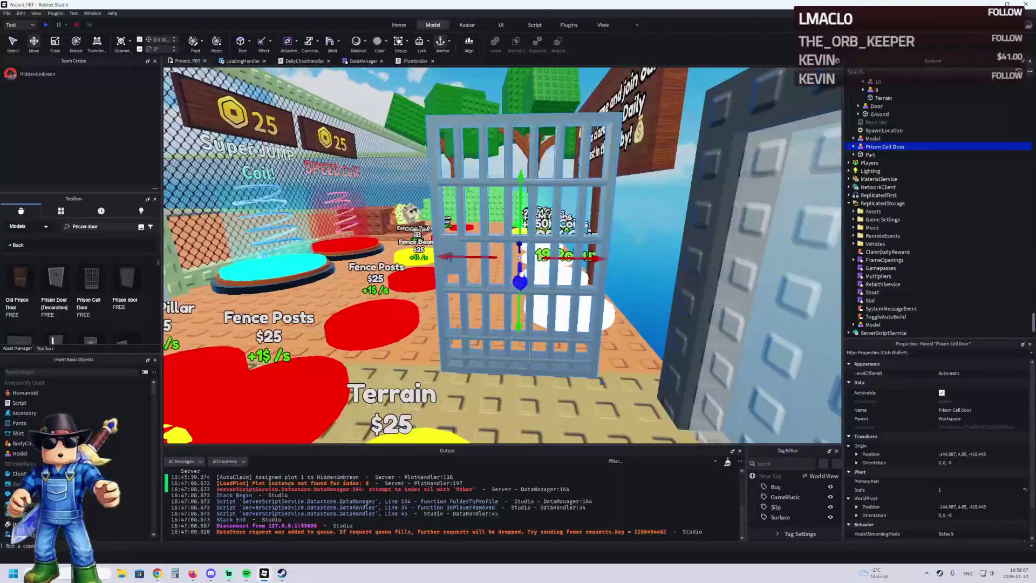
pyautogui.moveTo(519, 316); pyautogui.dragTo(518, 308)
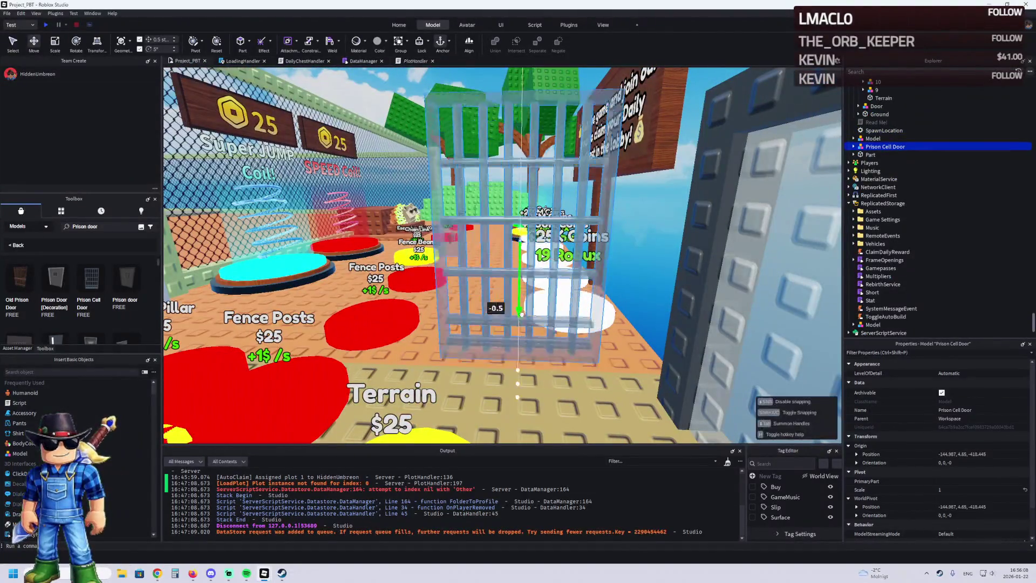
pyautogui.click(853, 146)
pyautogui.click(878, 155)
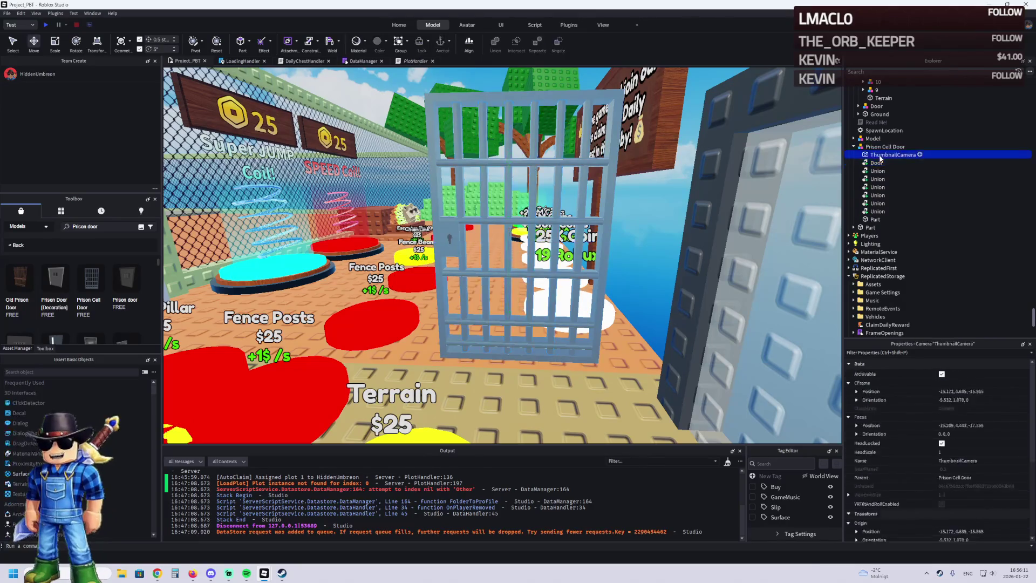
pyautogui.press('Delete')
# - Separate the door's Unions into parts, slide the door sideways, then delete the whole Prison Cell Door
pyautogui.click(878, 162)
pyautogui.click(878, 171)
pyautogui.click(877, 178)
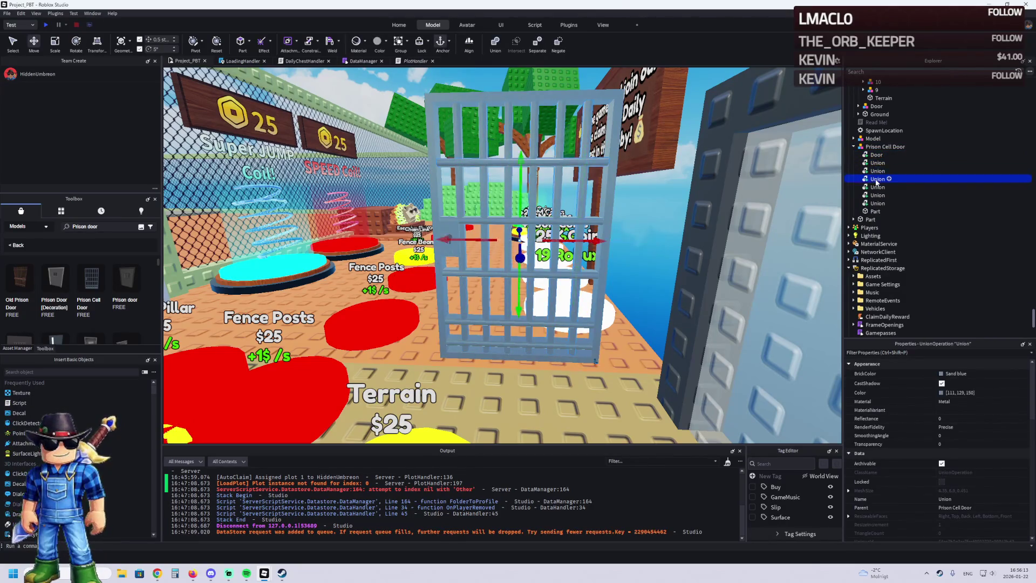
pyautogui.hotkey('ctrl', 'v')
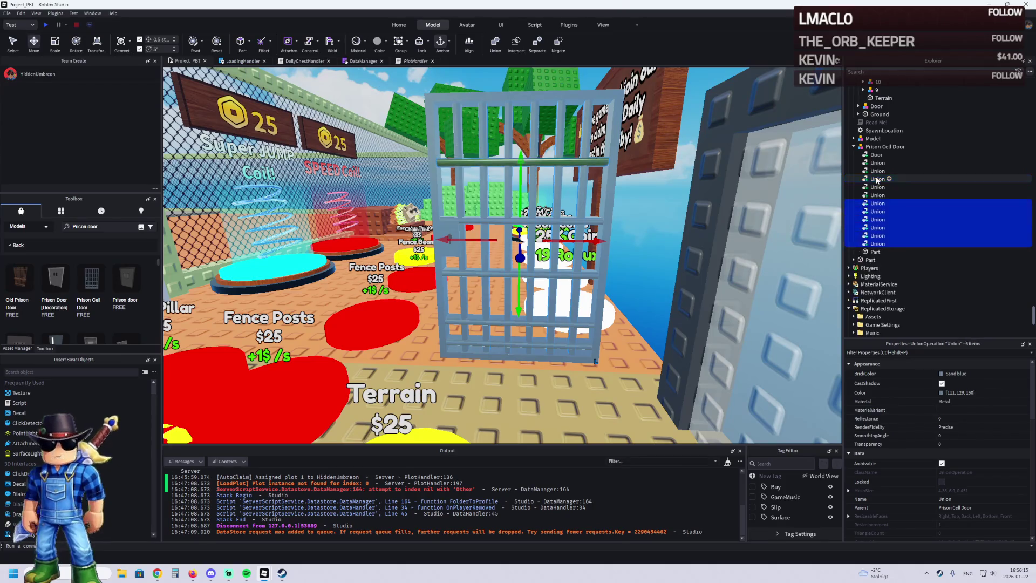
pyautogui.hotkey('ctrl', 'shift', 'u')
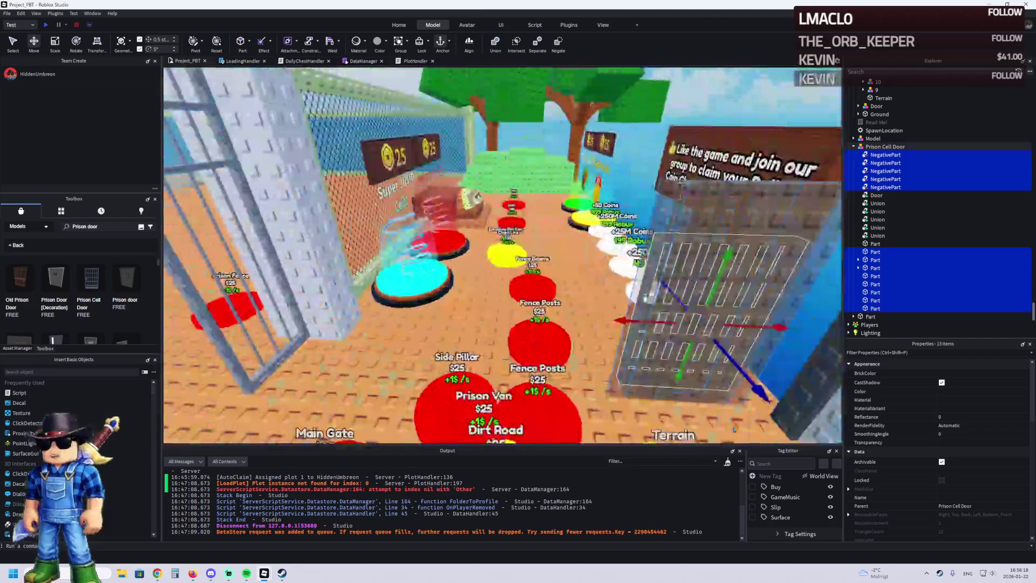
pyautogui.moveTo(626, 320); pyautogui.dragTo(454, 307)
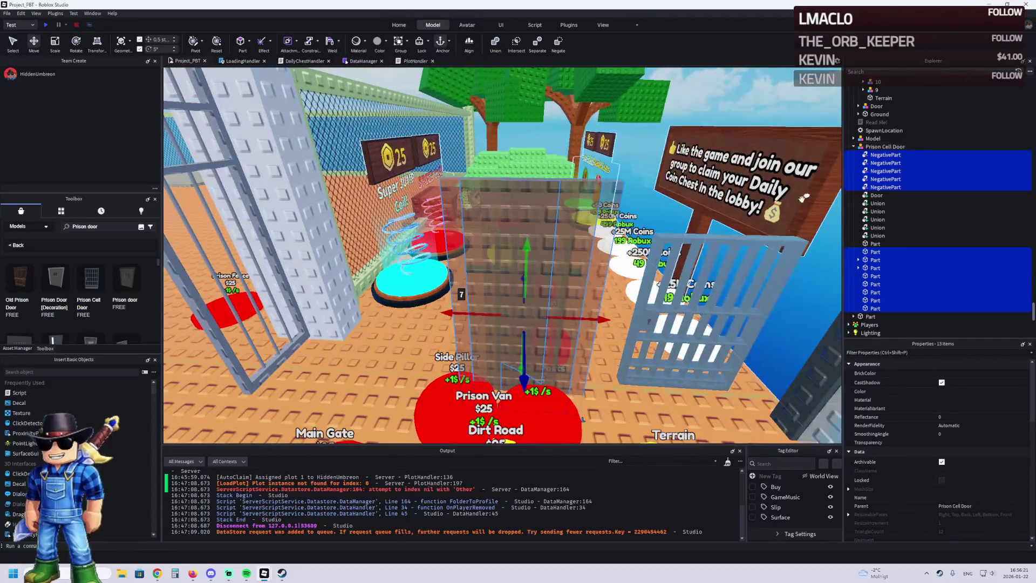
pyautogui.click(872, 147)
pyautogui.press('Delete')
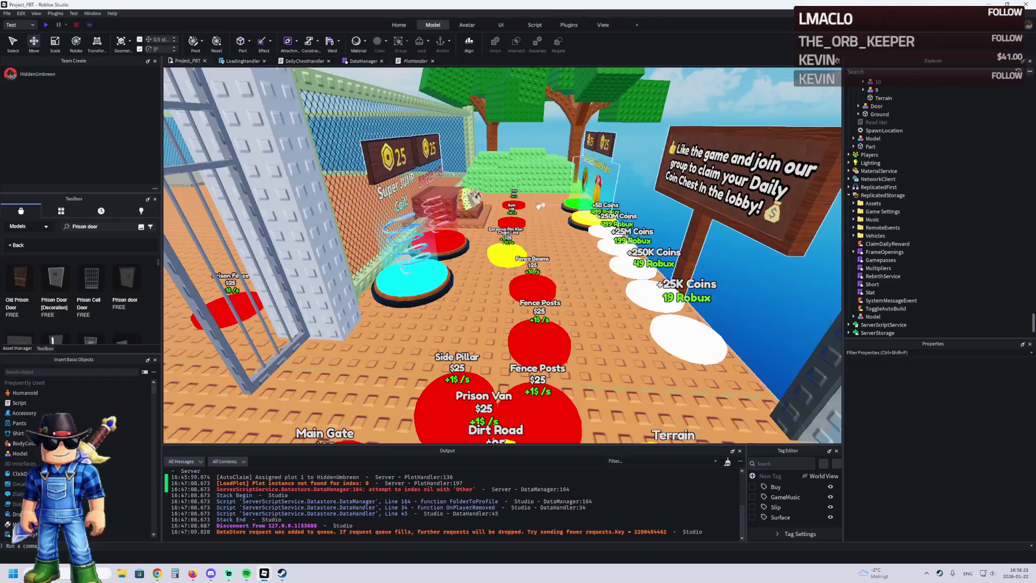
pyautogui.scroll(5, 483, 205)
pyautogui.scroll(5, 484, 206)
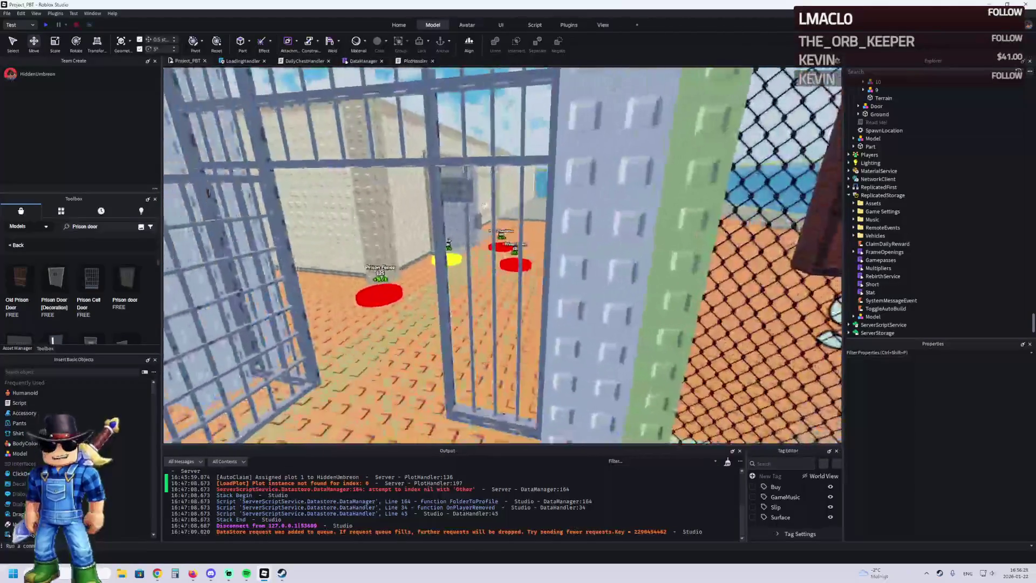
pyautogui.scroll(10, 482, 213)
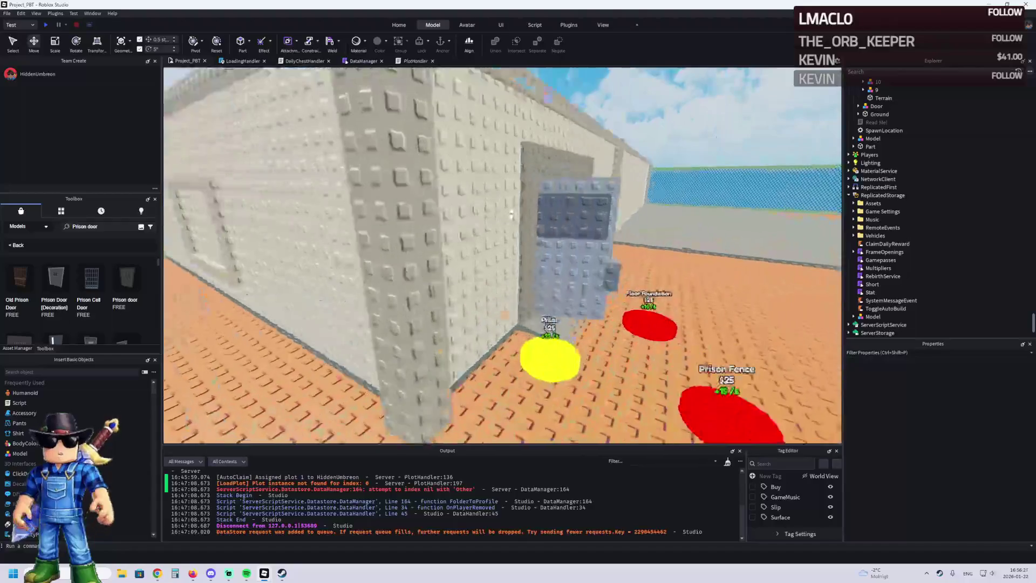
pyautogui.scroll(10, 510, 216)
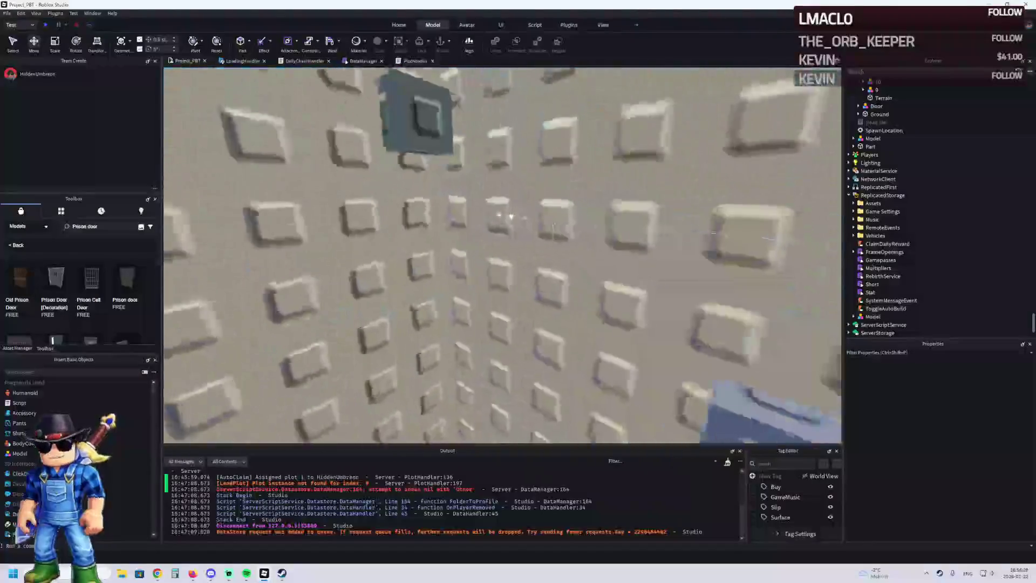
pyautogui.press('a')
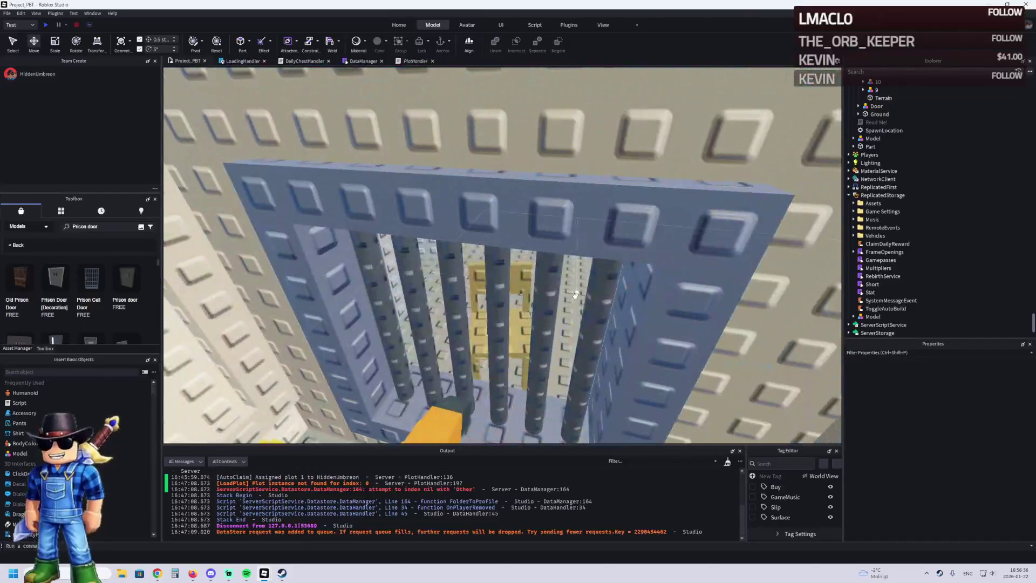
pyautogui.click(595, 301)
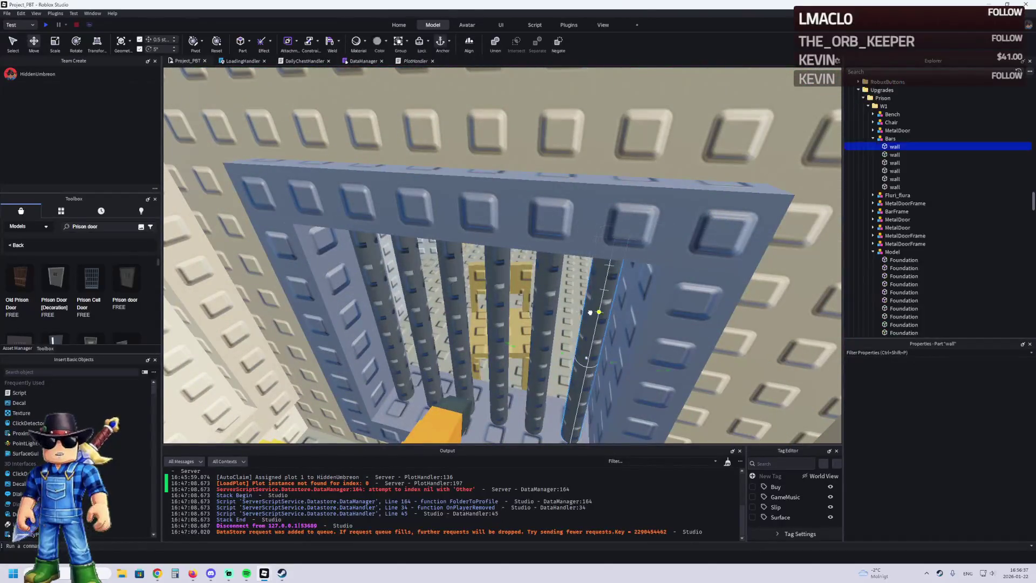
# - Place a bar upright in W1, stretch it to 12.5 studs, and position it against the wall
pyautogui.rightClick(648, 311)
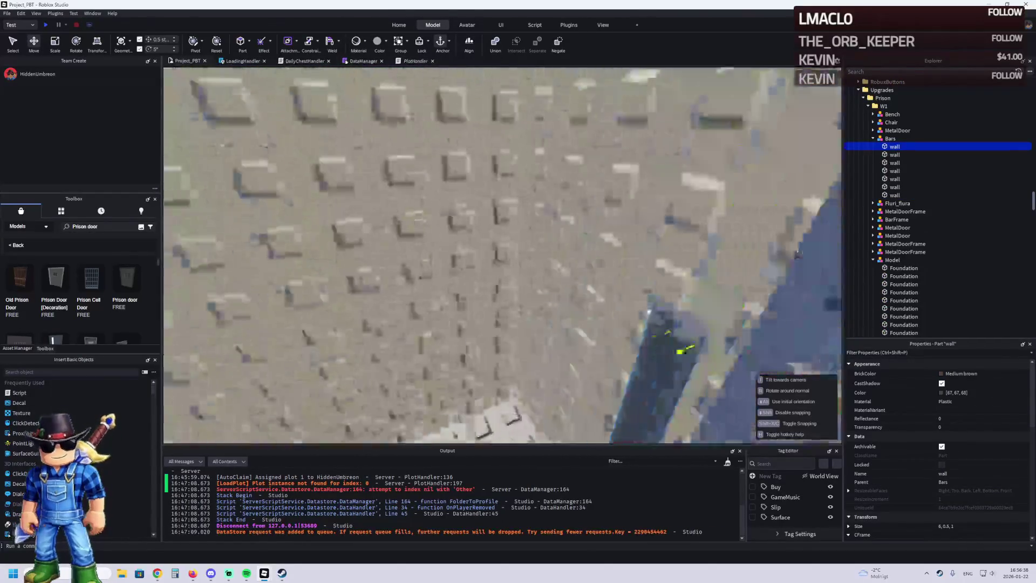
pyautogui.moveTo(621, 304); pyautogui.dragTo(621, 305)
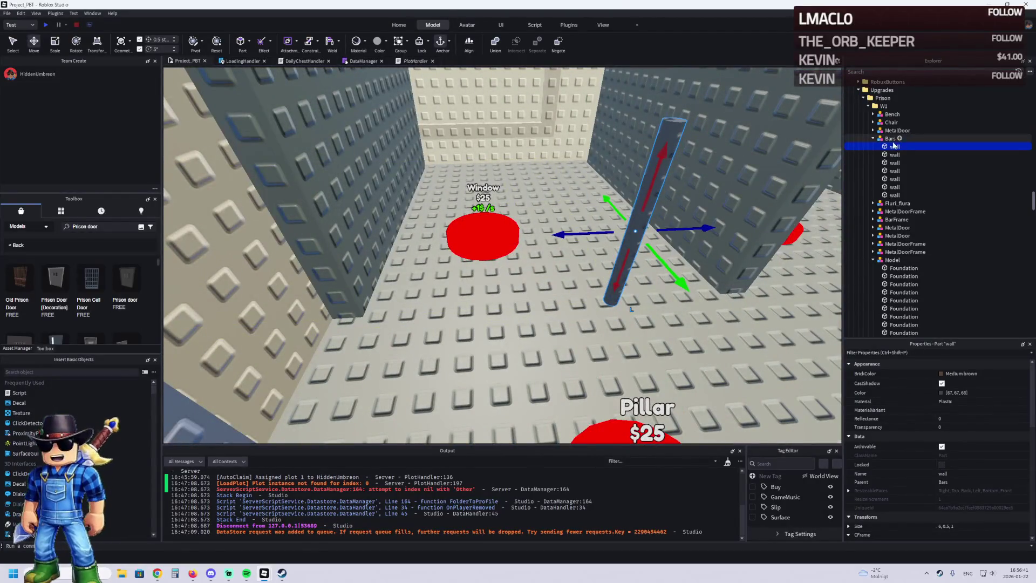
pyautogui.moveTo(884, 110); pyautogui.dragTo(885, 107)
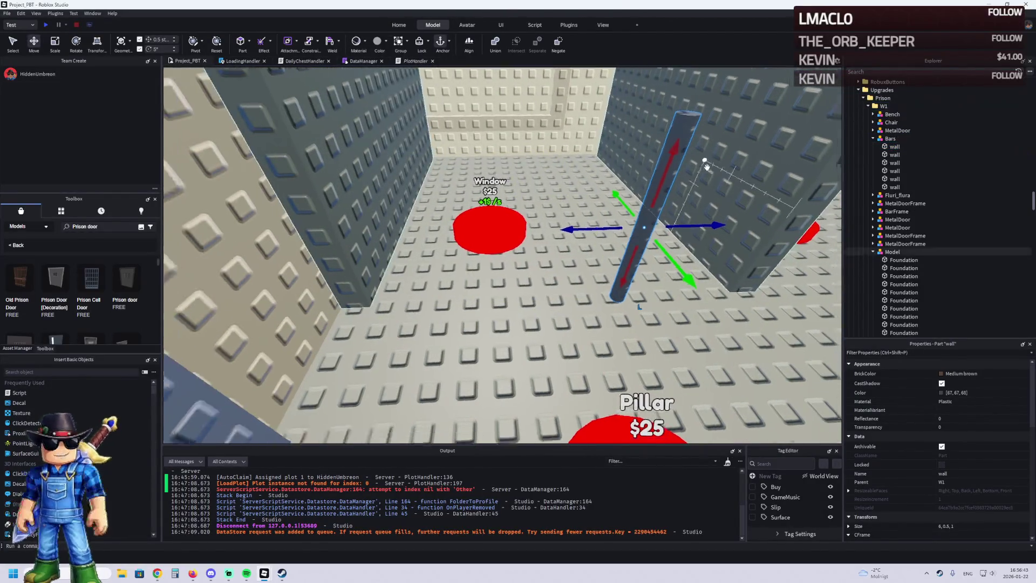
pyautogui.press('f')
pyautogui.moveTo(497, 236)
pyautogui.mouseDown()
pyautogui.moveTo(545, 253)
pyautogui.moveTo(618, 238)
pyautogui.mouseUp()
pyautogui.hotkey('ctrl', '2')
pyautogui.moveTo(597, 192); pyautogui.dragTo(651, 210)
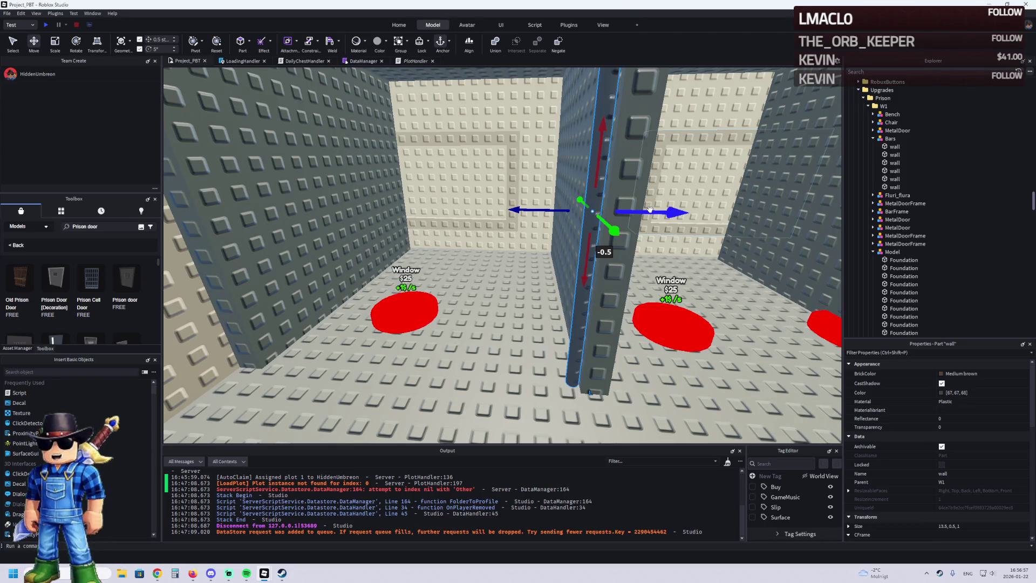
# - Duplicate the bar as a second post, group both into a Model, and set a post's Shape to Block
pyautogui.hotkey('ctrl', 'd')
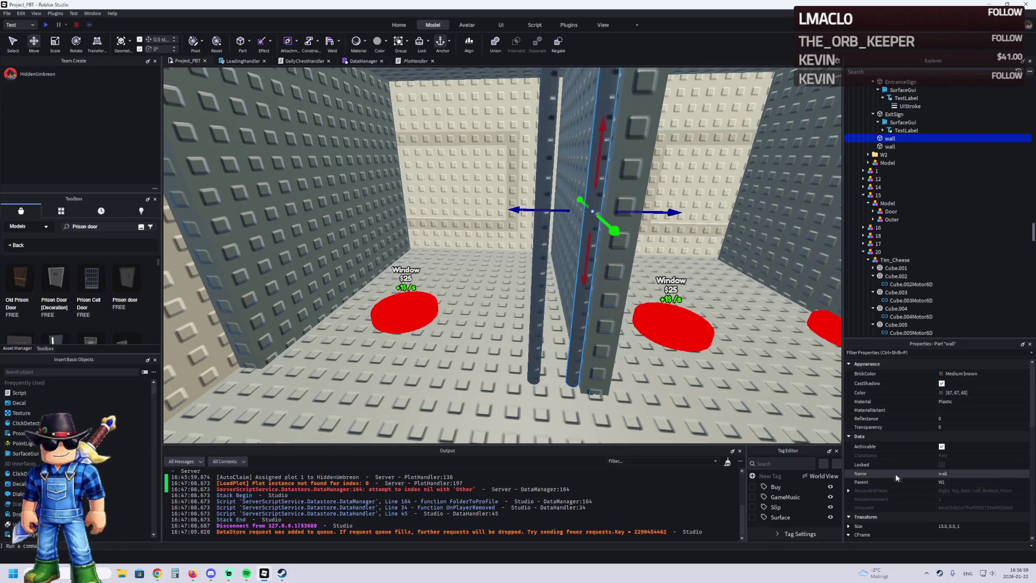
pyautogui.scroll(-4, 894, 480)
pyautogui.keyDown('ctrl'); pyautogui.click(540, 319); pyautogui.keyUp('ctrl')
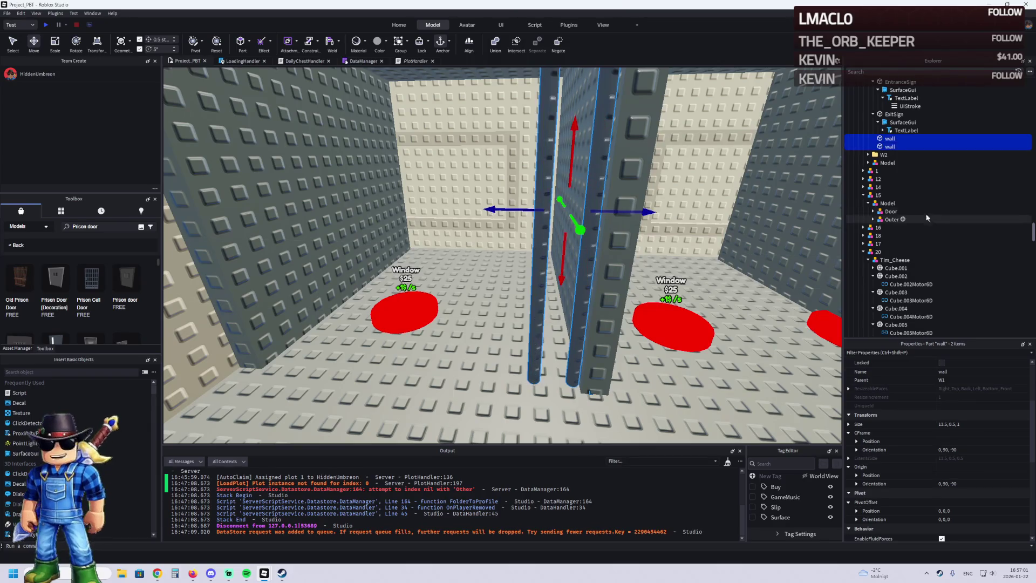
pyautogui.hotkey('ctrl', 'g')
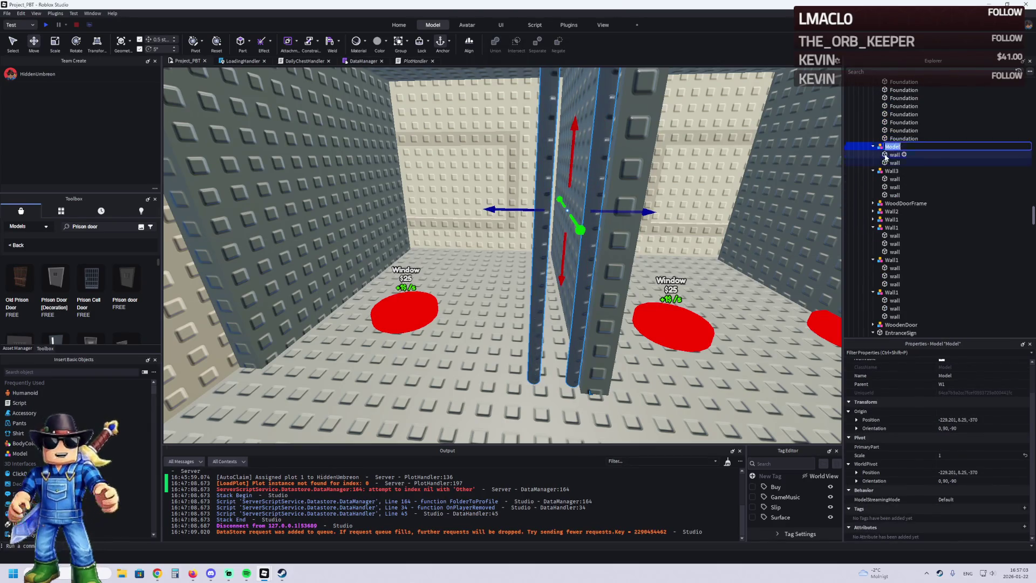
pyautogui.click(886, 156)
pyautogui.scroll(-8, 1006, 486)
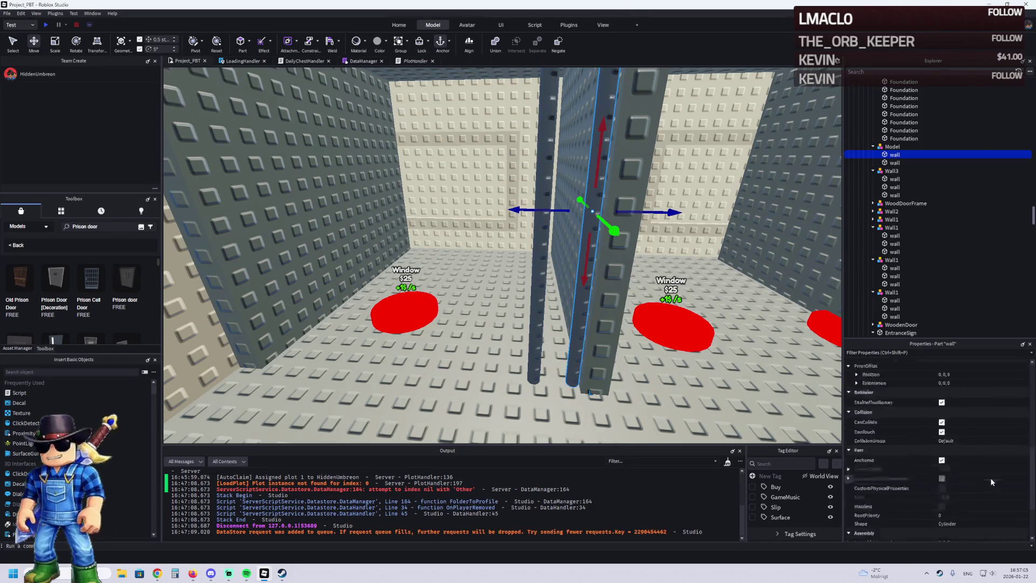
pyautogui.click(982, 473)
pyautogui.click(958, 465)
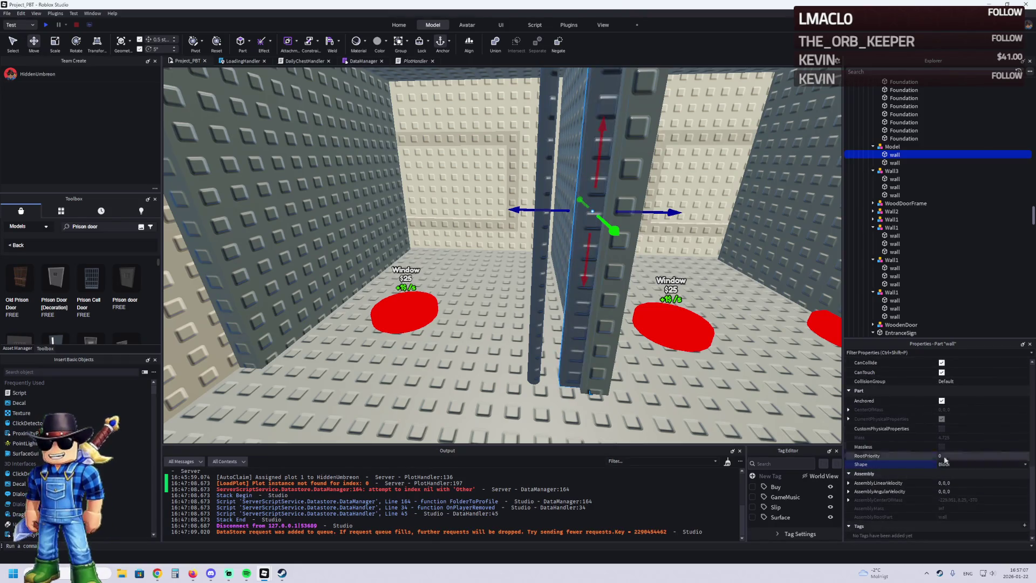
pyautogui.scroll(5, 560, 258)
# - Duplicate the post, rotate the copy into a horizontal crossbeam, and raise it 6 studs
pyautogui.hotkey('ctrl', '3')
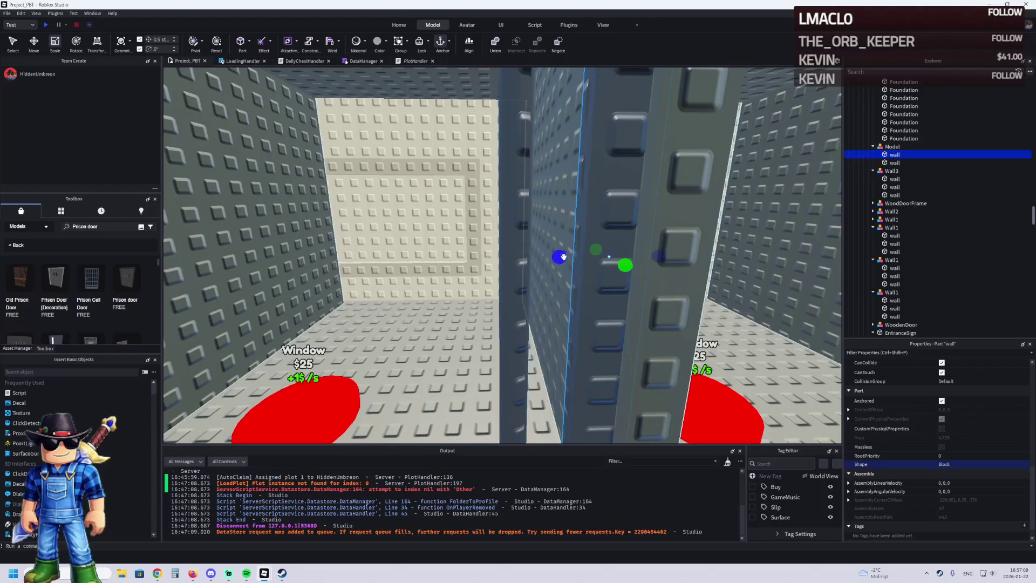
pyautogui.press('d')
pyautogui.moveTo(543, 238); pyautogui.dragTo(536, 239)
pyautogui.press('s')
pyautogui.press('s')
pyautogui.hotkey('ctrl', 'd')
pyautogui.hotkey('ctrl', 'r')
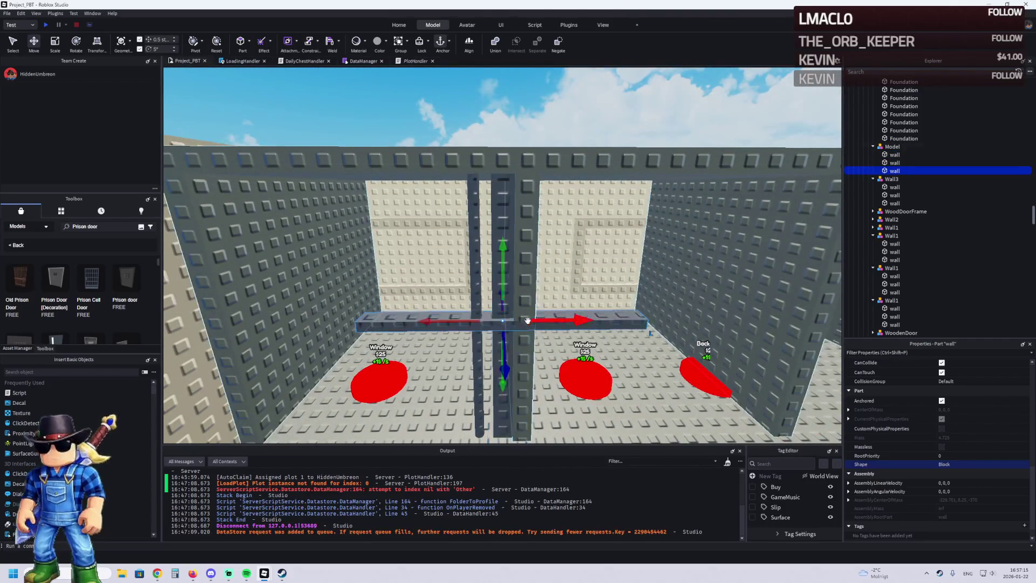
pyautogui.hotkey('ctrl', '3')
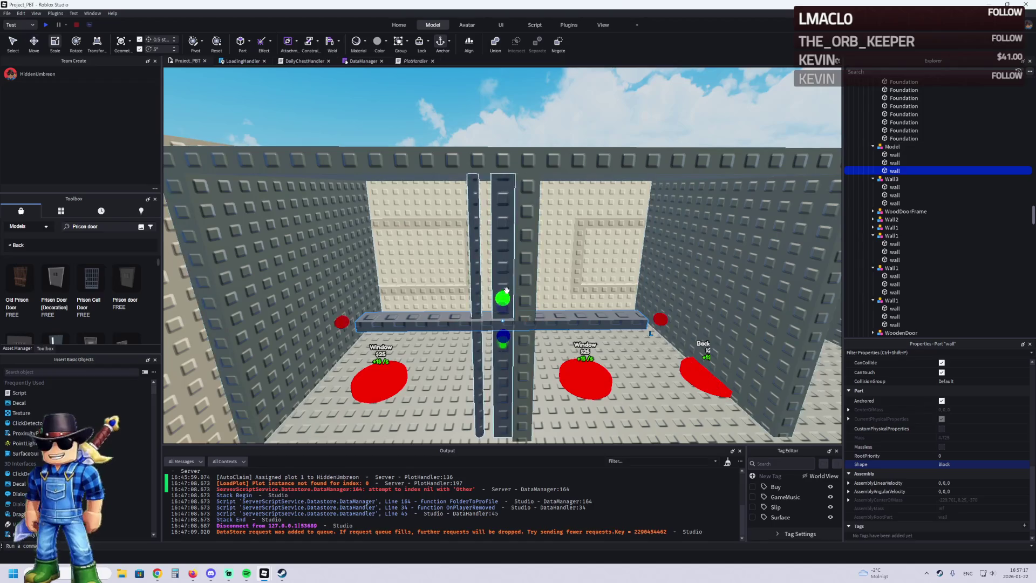
pyautogui.hotkey('ctrl', '2')
pyautogui.moveTo(499, 302); pyautogui.dragTo(498, 171)
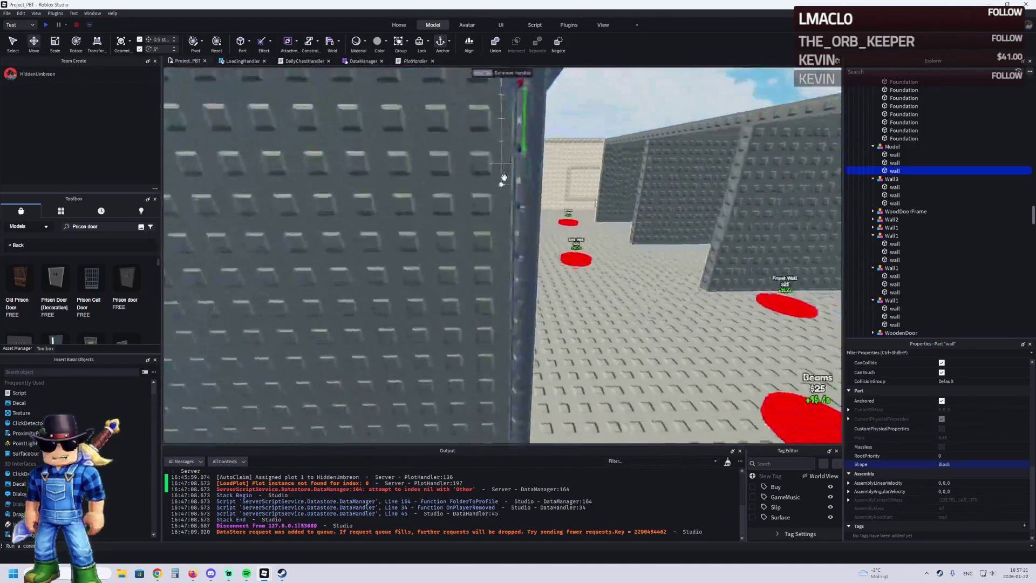
# - Stretch the first post to 13.5 studs to meet the crossbeam, then select the other post and crossbeam
pyautogui.click(590, 281)
pyautogui.hotkey('ctrl', '3')
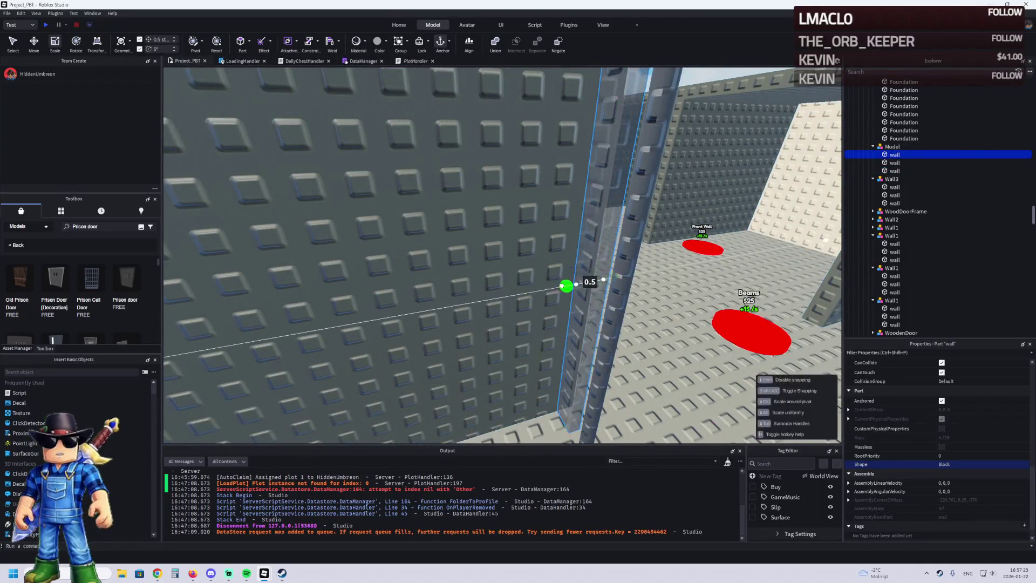
pyautogui.scroll(-5, 561, 287)
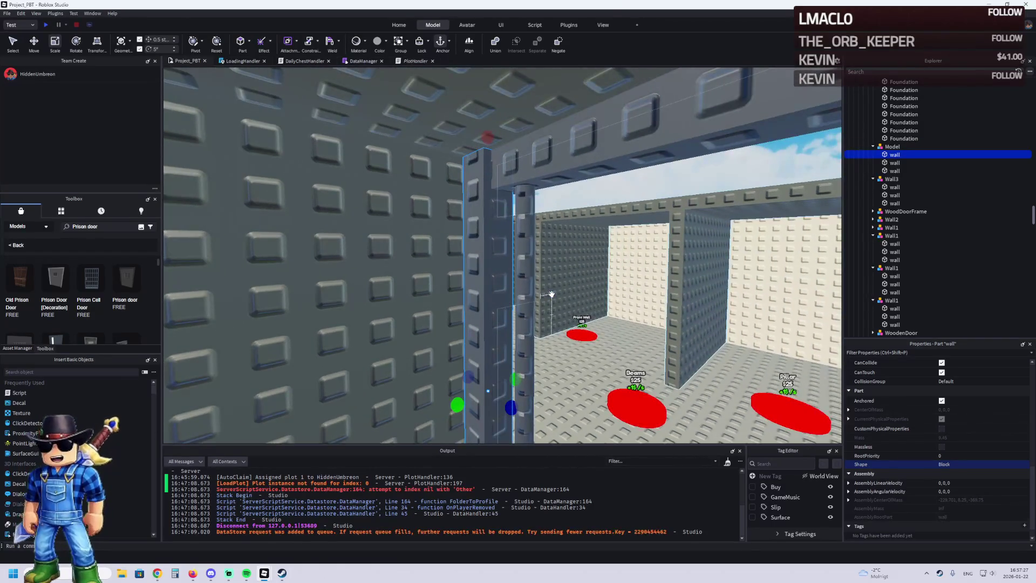
pyautogui.click(464, 267)
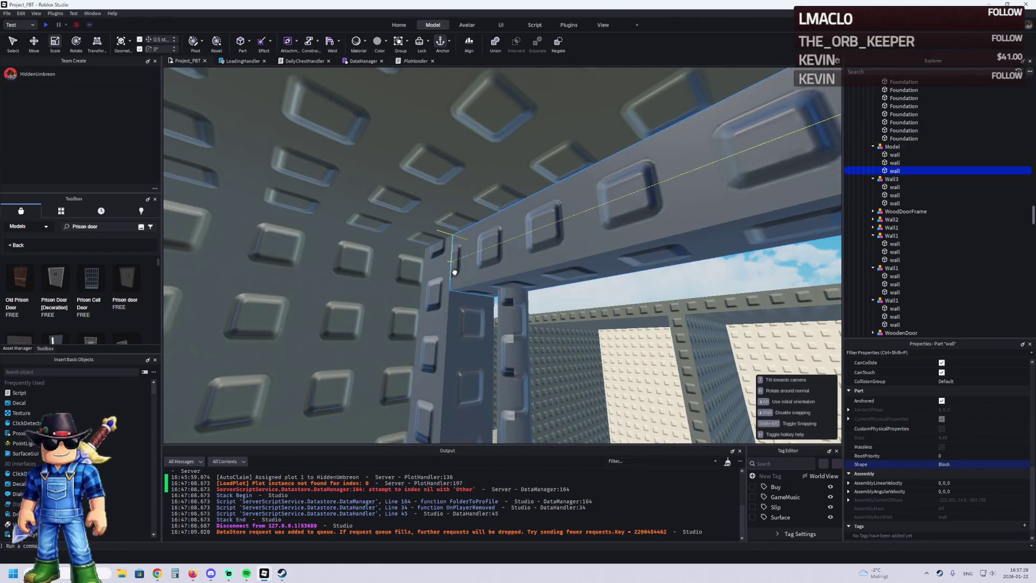
pyautogui.click(456, 260)
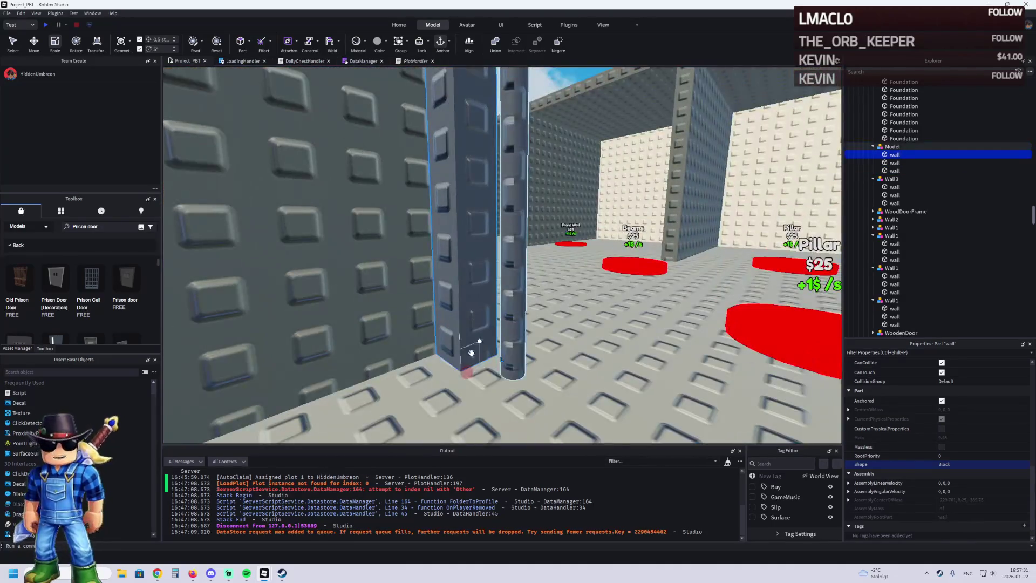
pyautogui.moveTo(467, 373); pyautogui.dragTo(468, 373)
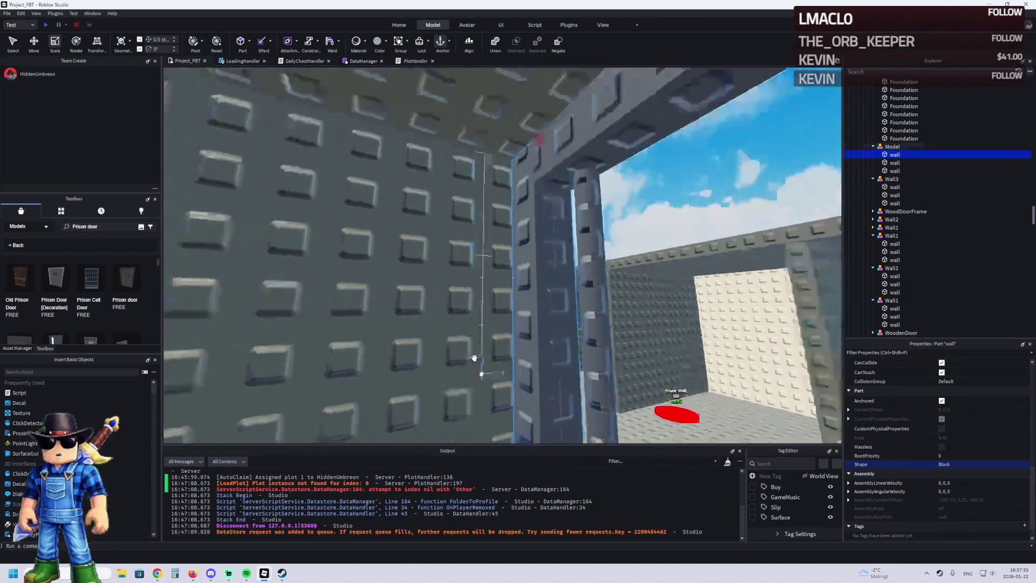
pyautogui.scroll(-5, 466, 290)
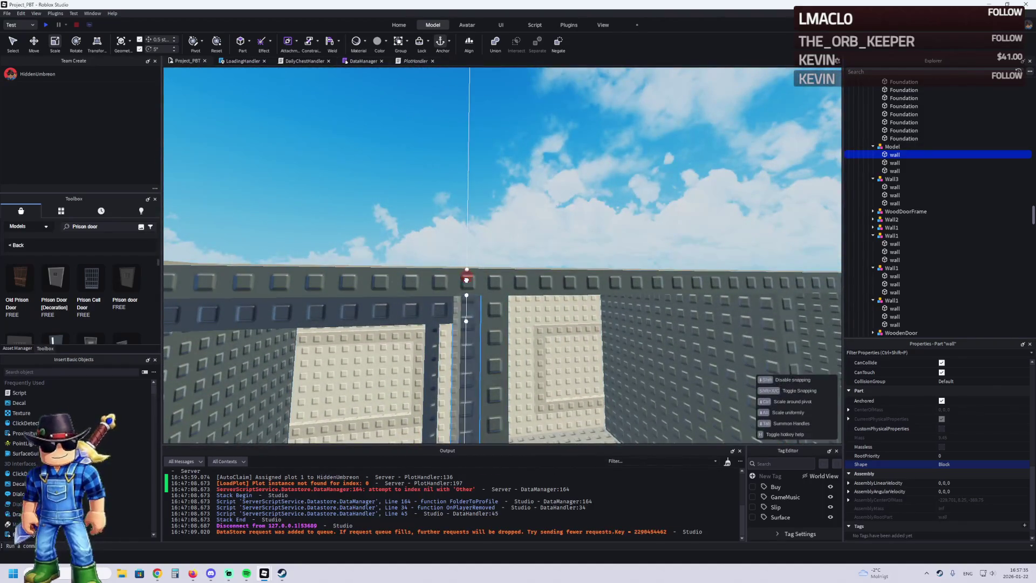
pyautogui.moveTo(491, 173); pyautogui.dragTo(491, 171)
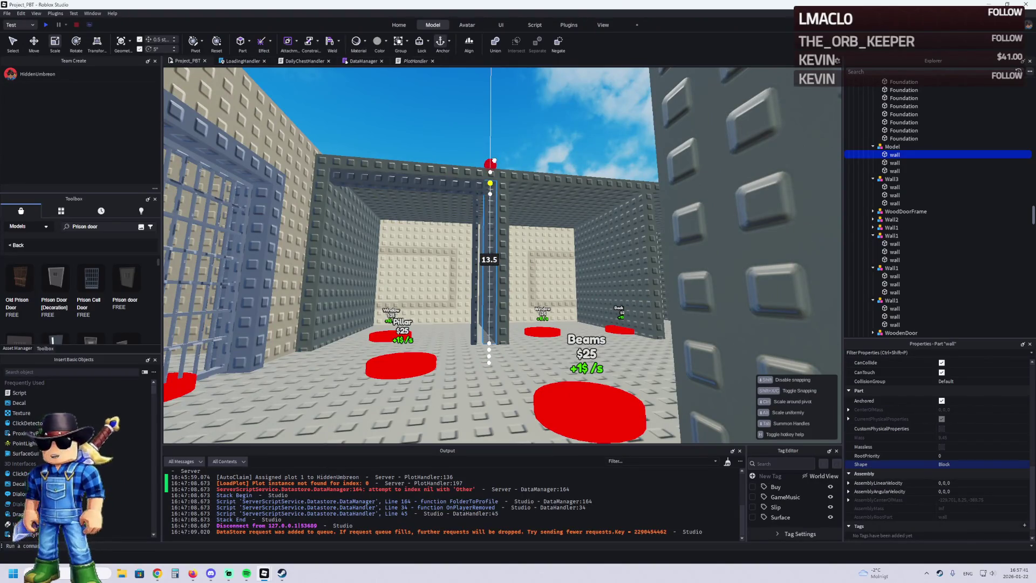
pyautogui.moveTo(494, 164); pyautogui.dragTo(494, 164)
pyautogui.scroll(3, 480, 178)
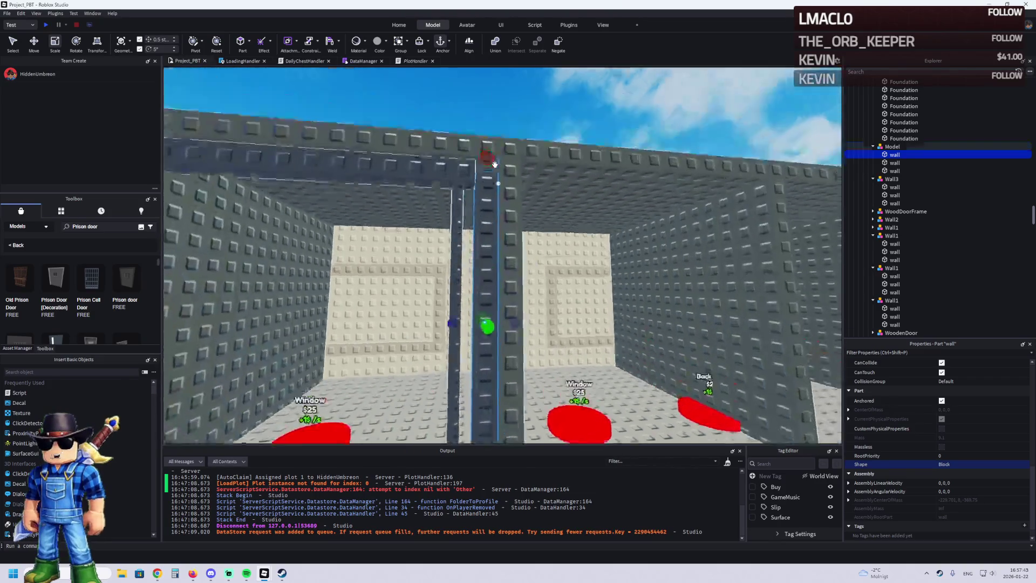
pyautogui.click(491, 251)
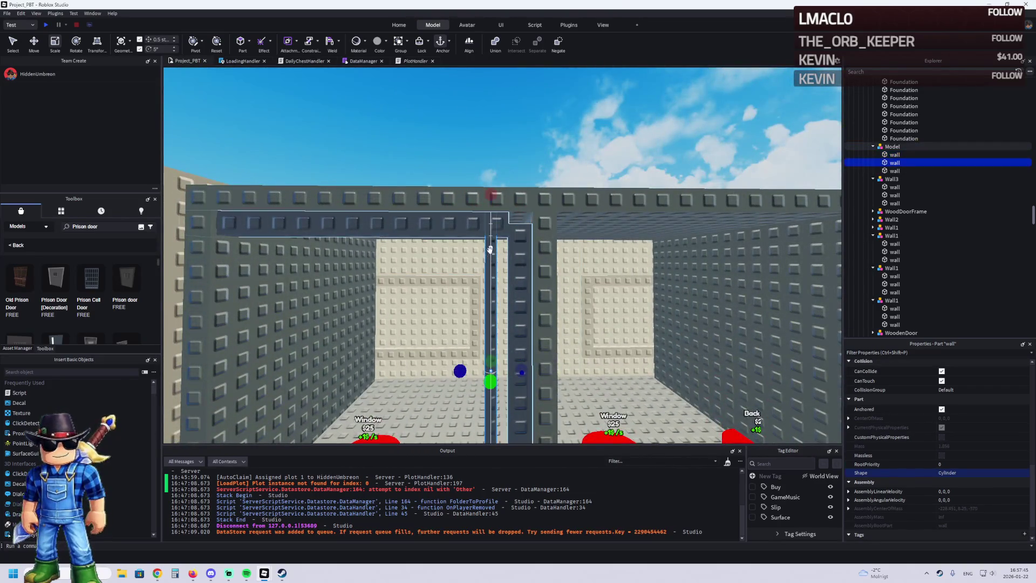
pyautogui.click(475, 237)
# - Lower the crossbeam 0.5 studs and raise the left and right foundation walls
pyautogui.hotkey('ctrl', '2')
pyautogui.moveTo(353, 263)
pyautogui.mouseDown()
pyautogui.moveTo(354, 277)
pyautogui.moveTo(459, 244)
pyautogui.moveTo(450, 236)
pyautogui.mouseUp()
pyautogui.click(905, 97)
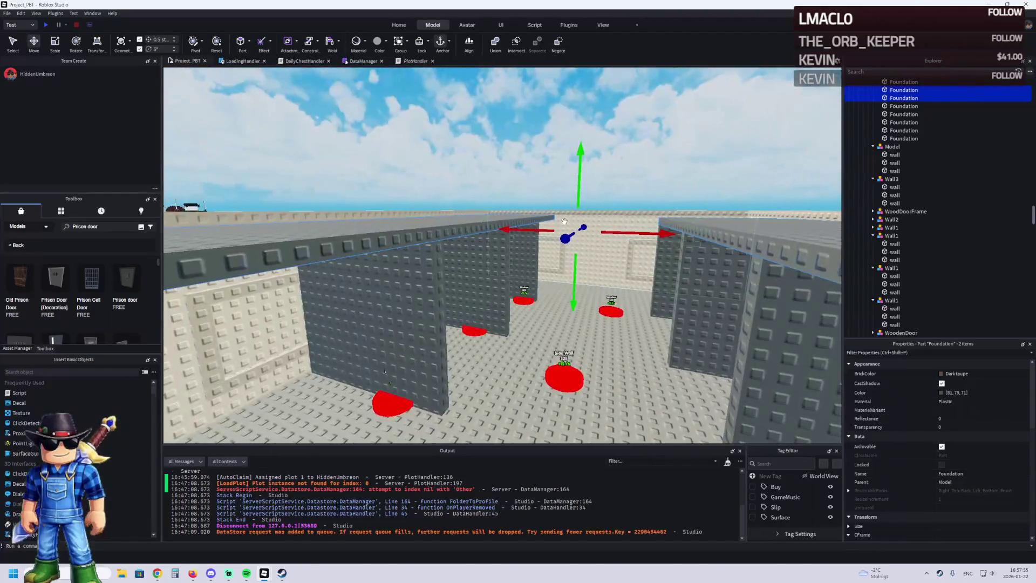
pyautogui.keyDown('ctrl'); pyautogui.click(570, 225); pyautogui.keyUp('ctrl')
pyautogui.moveTo(570, 225); pyautogui.dragTo(569, 229)
pyautogui.click(439, 236)
pyautogui.hotkey('ctrl', '3')
pyautogui.moveTo(354, 174); pyautogui.dragTo(355, 178)
# - Trim the right, back, pillar and side foundation walls down to 13 studs tall
pyautogui.click(463, 200)
pyautogui.moveTo(463, 200); pyautogui.dragTo(493, 189)
pyautogui.press('w')
pyautogui.click(540, 193)
pyautogui.press('f')
pyautogui.moveTo(513, 125); pyautogui.dragTo(509, 133)
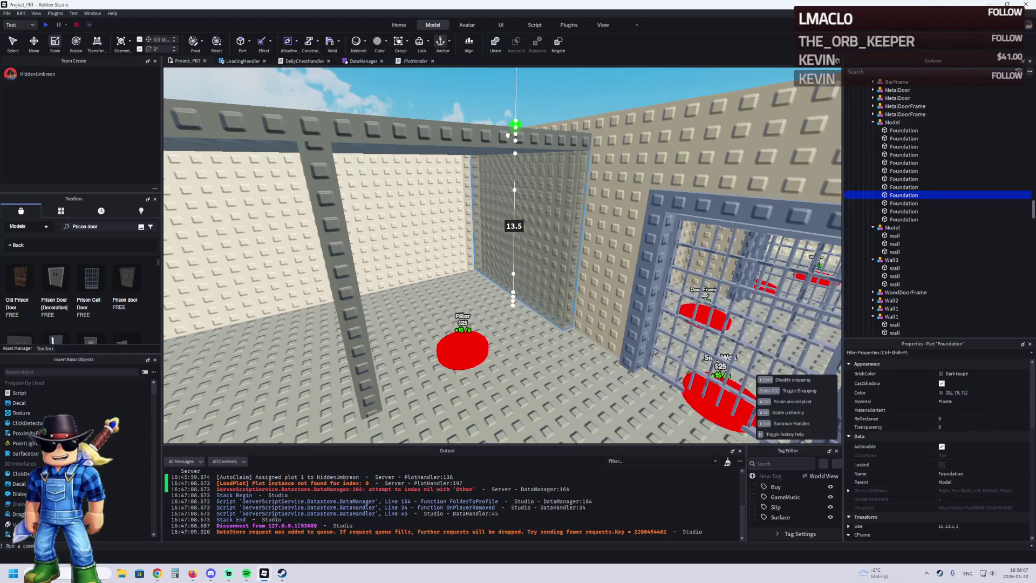
pyautogui.click(324, 243)
pyautogui.moveTo(308, 115); pyautogui.dragTo(307, 151)
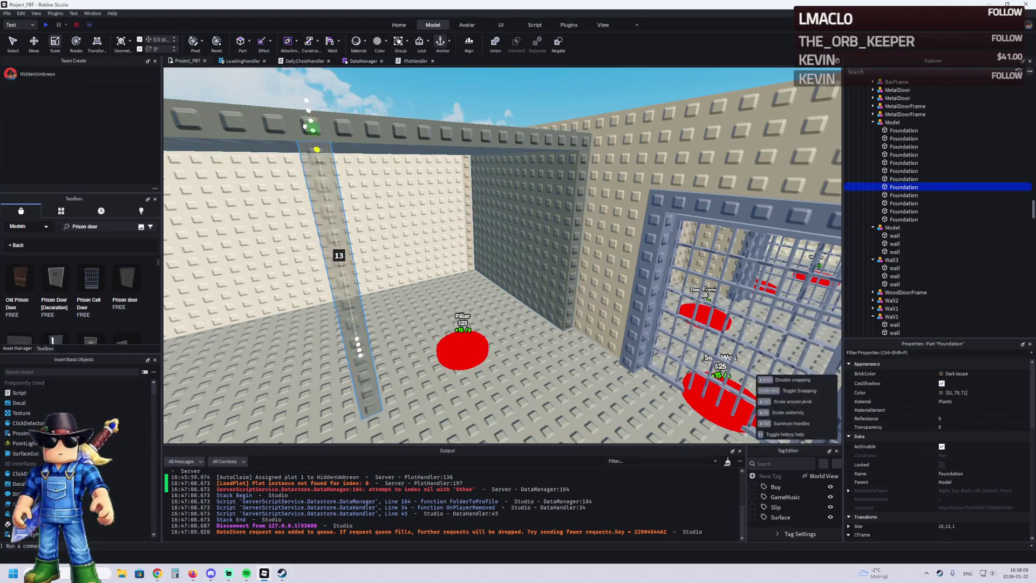
pyautogui.press('w')
pyautogui.click(333, 193)
pyautogui.click(365, 174)
pyautogui.moveTo(355, 115); pyautogui.dragTo(349, 124)
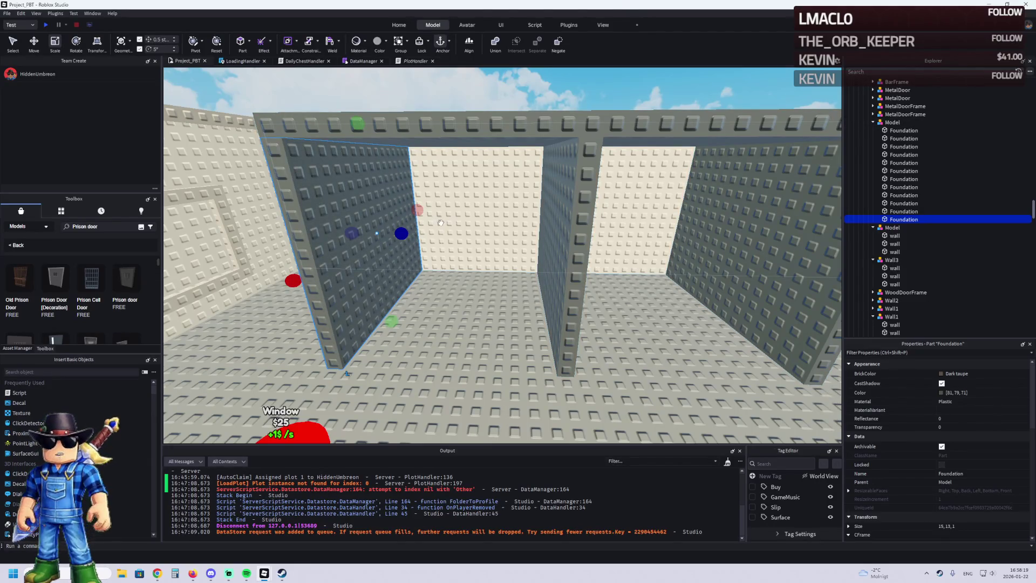
# - Duplicate the middle pillar, slide the copy 12 studs into the opening, and stretch it to 13 studs
pyautogui.scroll(-5, 441, 251)
pyautogui.scroll(5, 486, 259)
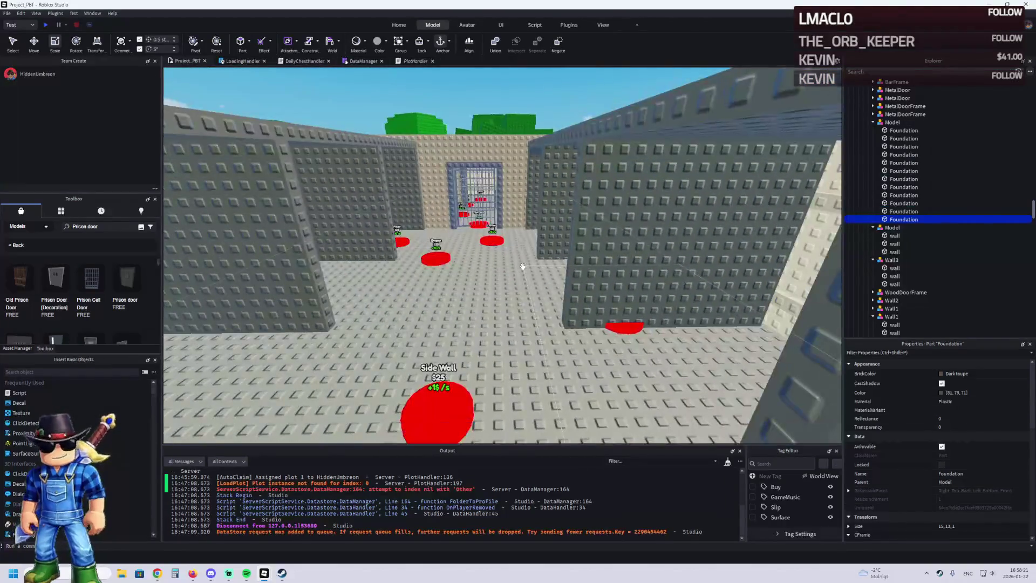
pyautogui.scroll(3, 523, 265)
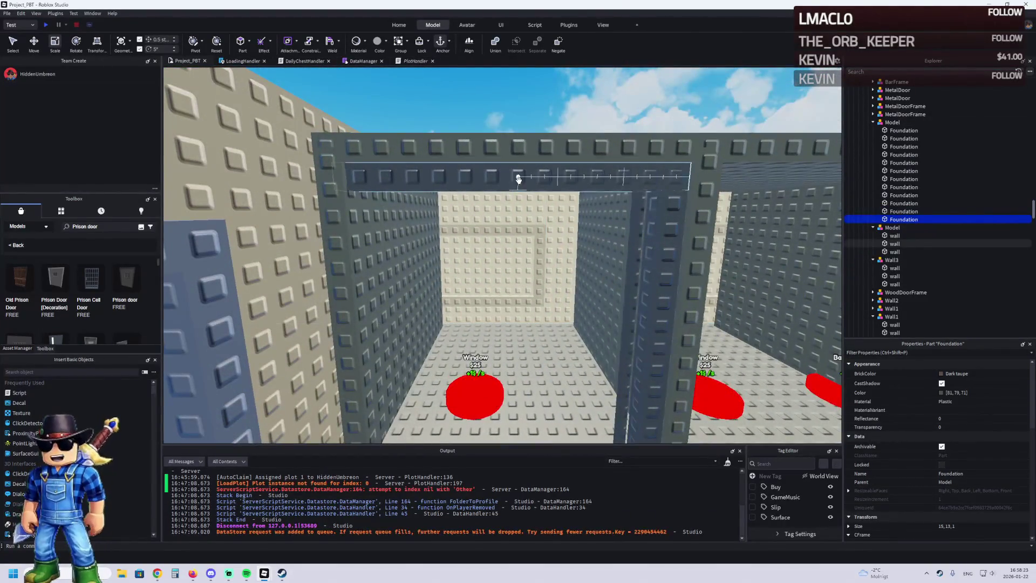
pyautogui.click(519, 182)
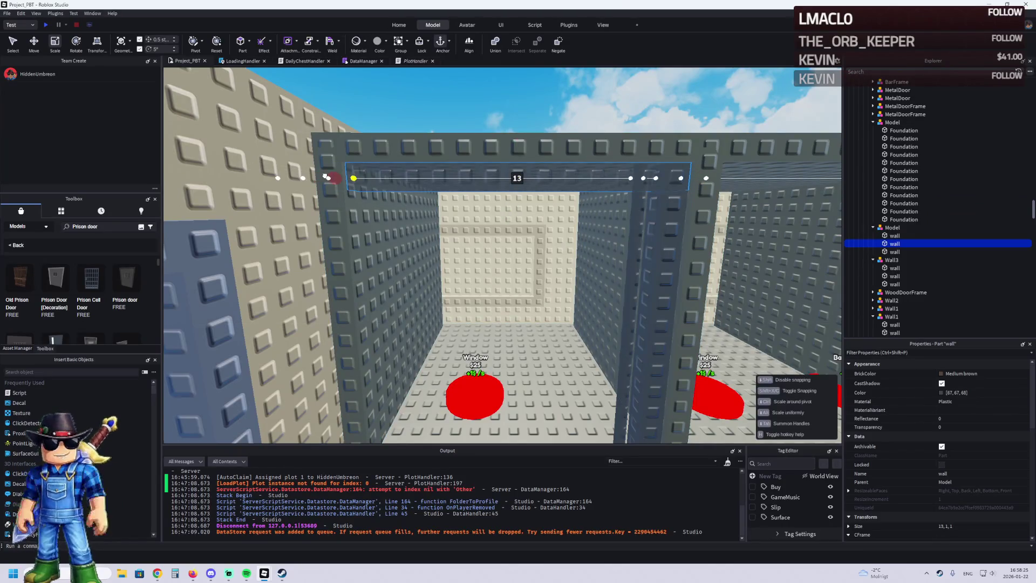
pyautogui.scroll(3, 480, 271)
pyautogui.click(506, 290)
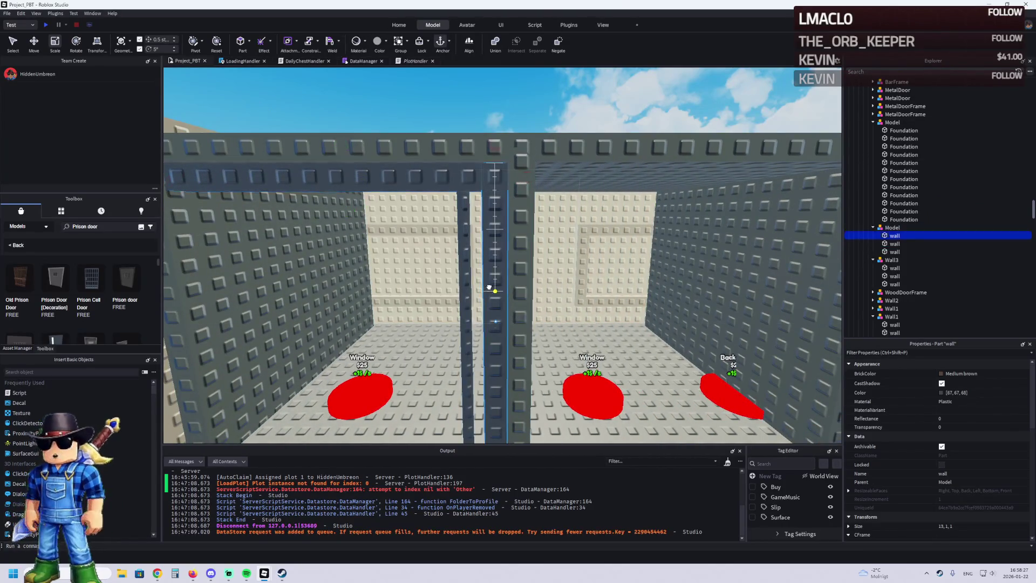
pyautogui.hotkey('ctrl', 'd')
pyautogui.moveTo(550, 319); pyautogui.dragTo(459, 324)
pyautogui.hotkey('ctrl', '3')
pyautogui.moveTo(391, 191)
pyautogui.mouseDown()
pyautogui.moveTo(387, 146)
pyautogui.moveTo(391, 171)
pyautogui.mouseUp()
# - Colour the two pillars and top beam of the opening Dark stone grey (94, 94, 95)
pyautogui.click(694, 210)
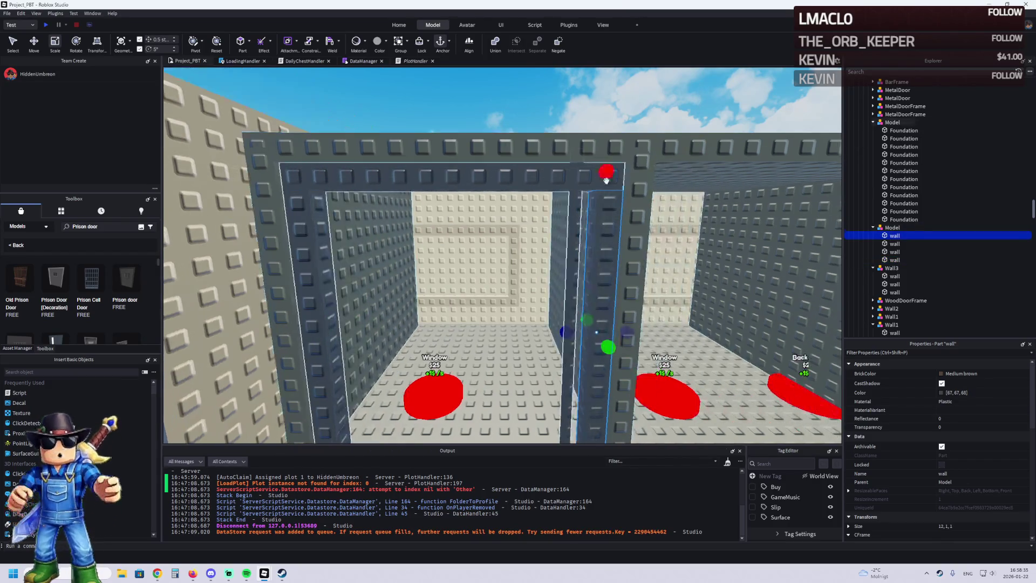
pyautogui.keyDown('ctrl'); pyautogui.click(389, 178); pyautogui.keyUp('ctrl')
pyautogui.keyDown('ctrl'); pyautogui.click(382, 231); pyautogui.keyUp('ctrl')
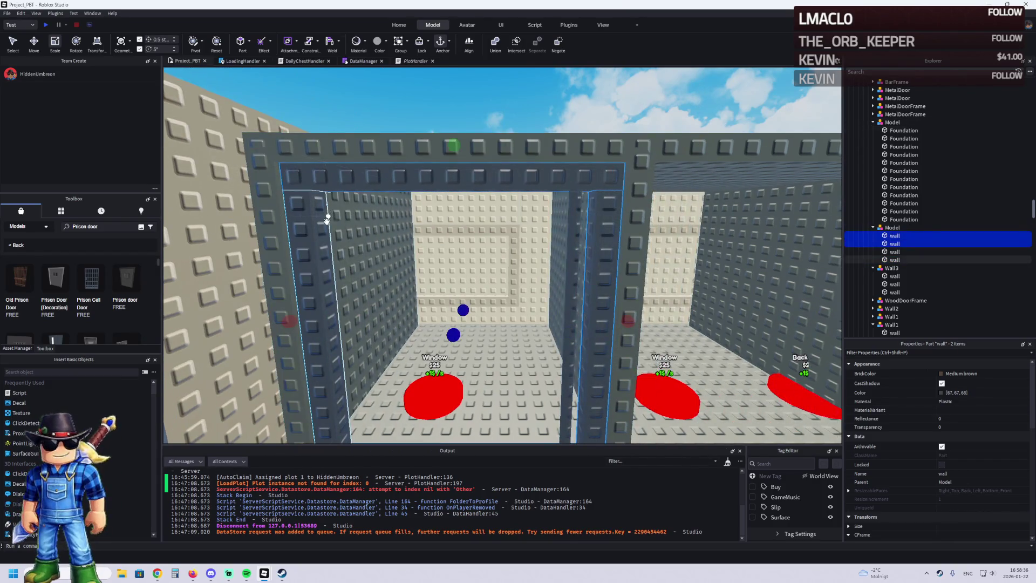
pyautogui.click(942, 392)
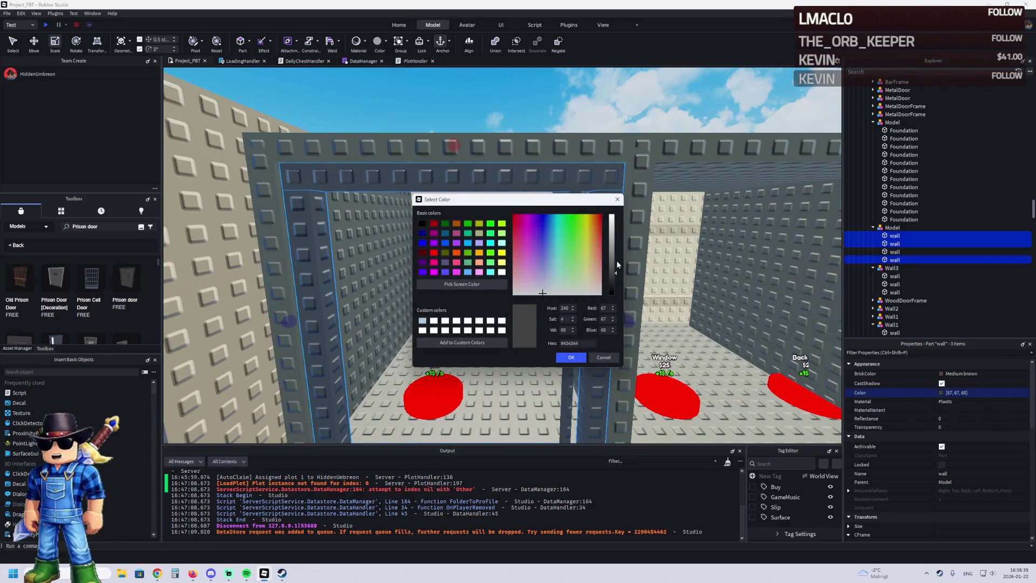
pyautogui.moveTo(614, 273); pyautogui.dragTo(615, 264)
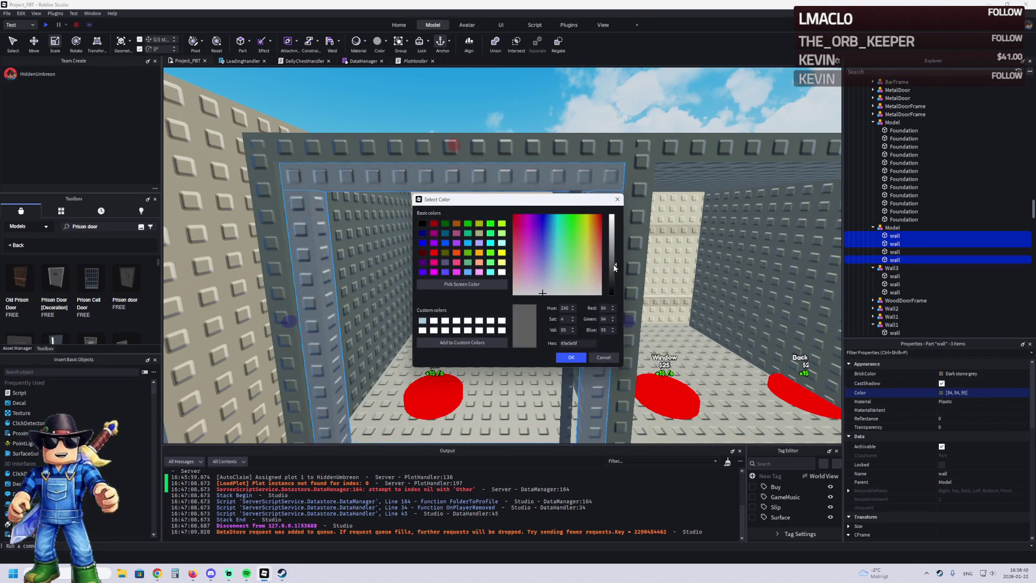
pyautogui.click(572, 358)
pyautogui.hotkey('ctrl', 'z')
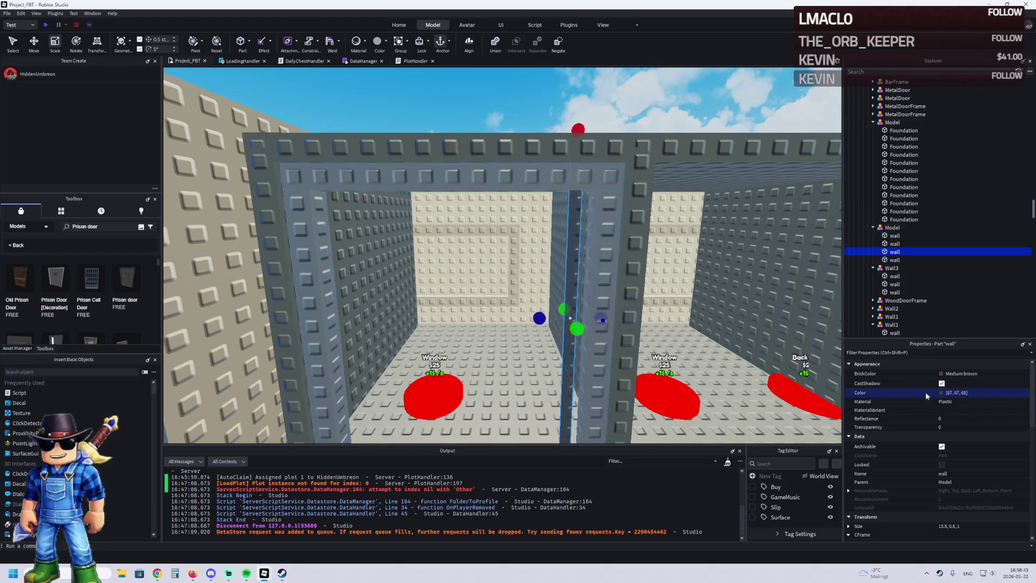
pyautogui.press('Return')
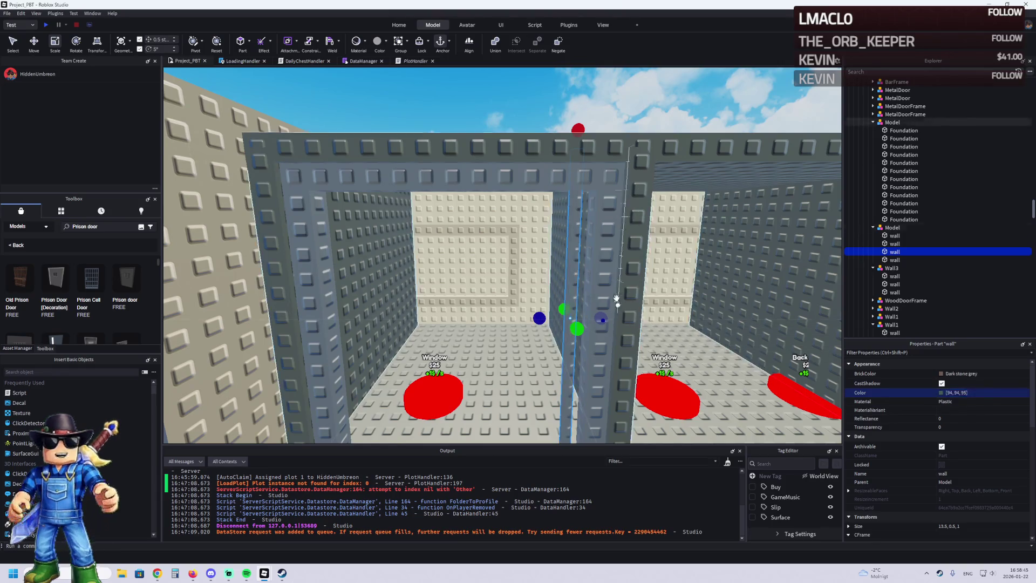
pyautogui.press('w')
pyautogui.scroll(-5, 593, 273)
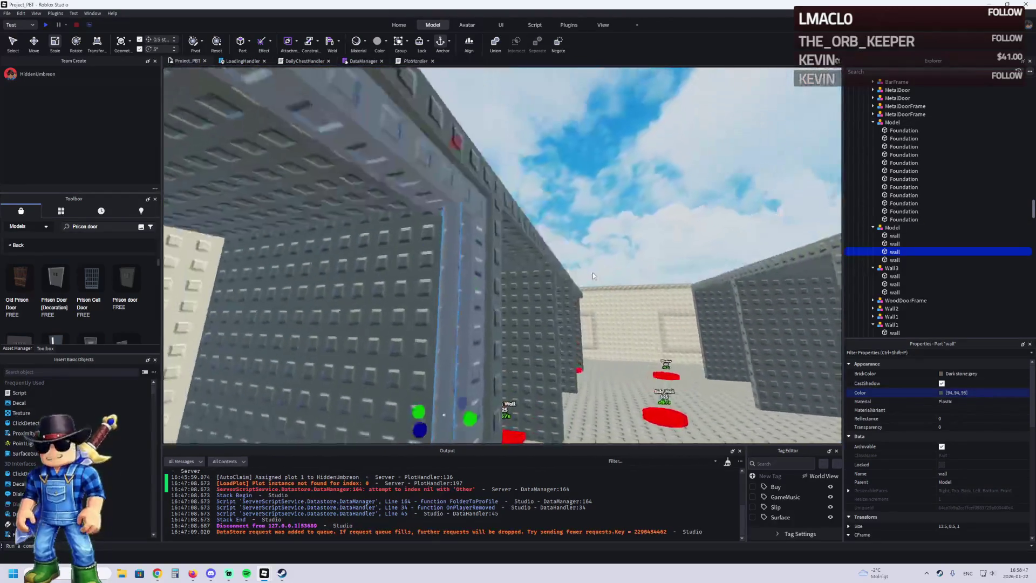
# - Shorten the bar to 13 studs and nudge it 0.5 studs lengthwise and sideways
pyautogui.moveTo(458, 146); pyautogui.dragTo(459, 163)
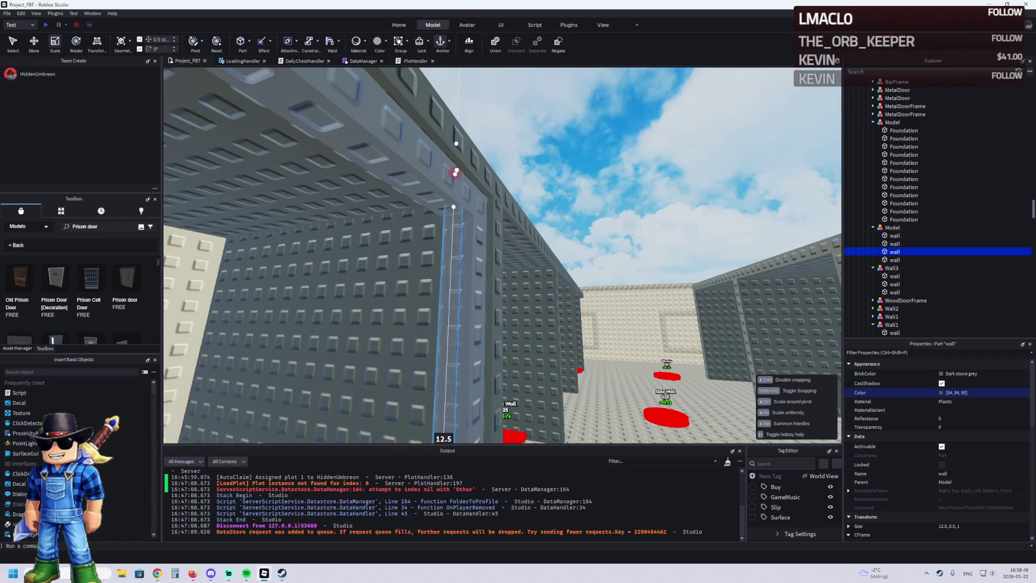
pyautogui.scroll(5, 455, 182)
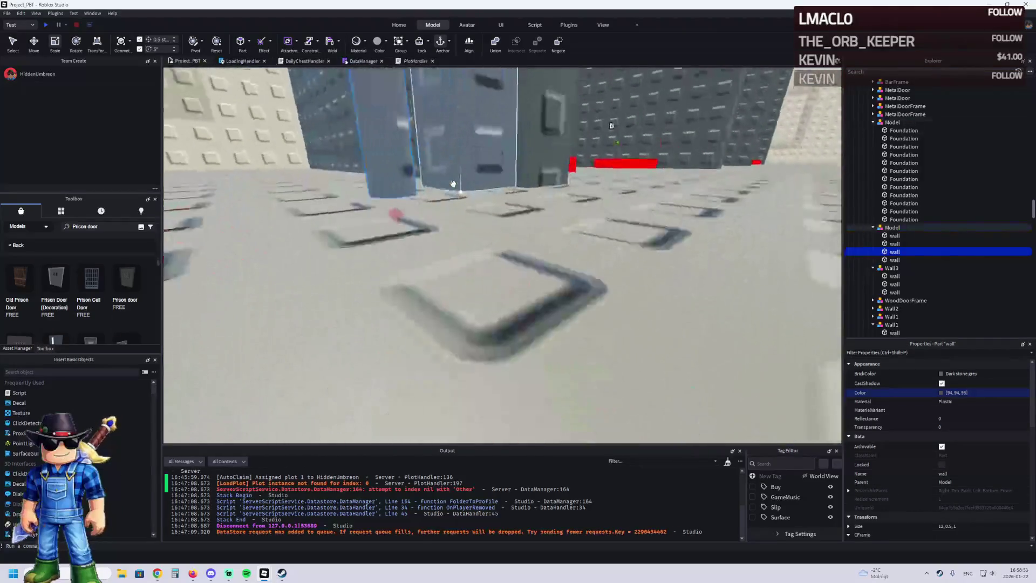
pyautogui.scroll(-5, 406, 208)
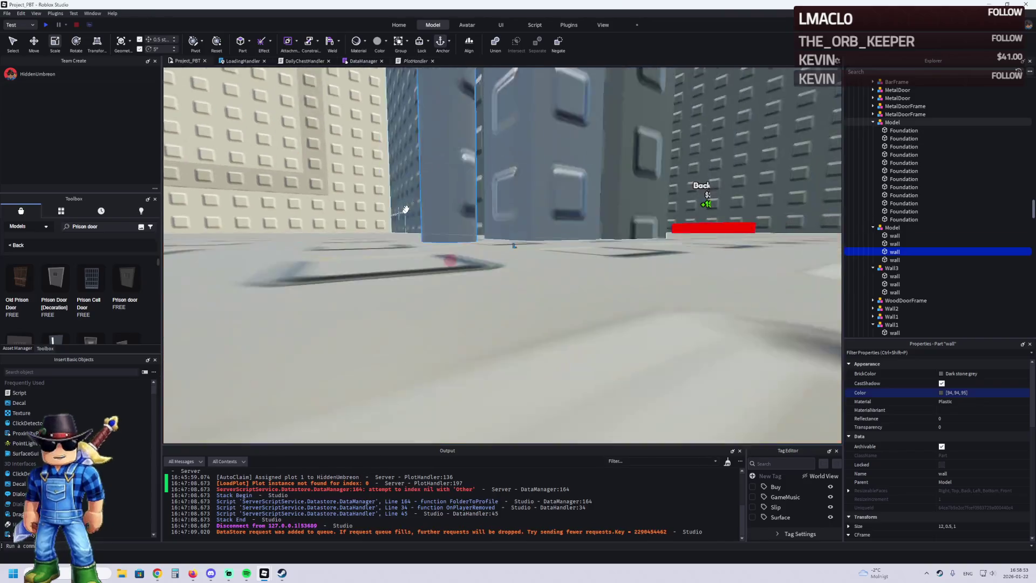
pyautogui.click(381, 191)
pyautogui.scroll(3, 371, 211)
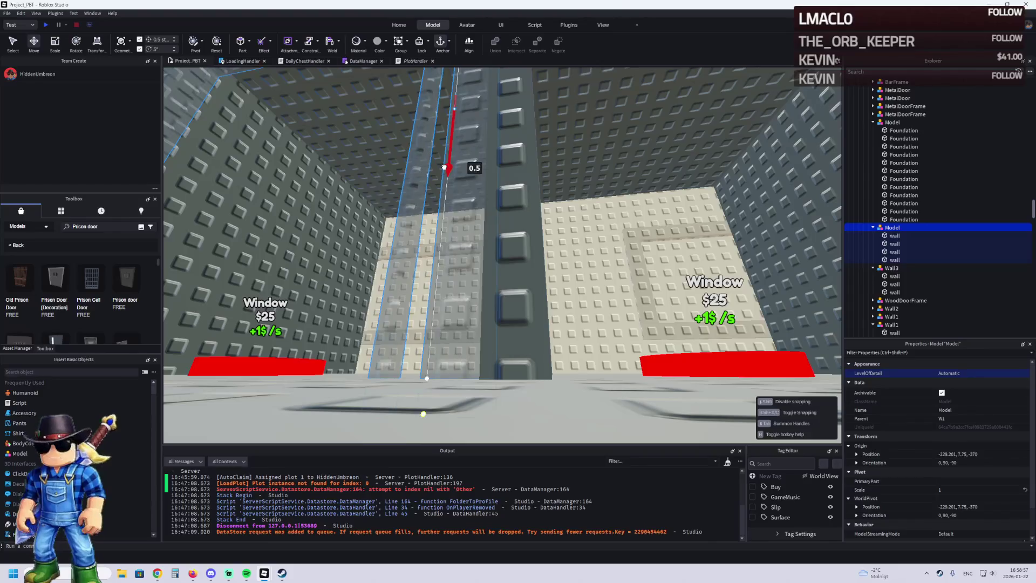
pyautogui.click(403, 261)
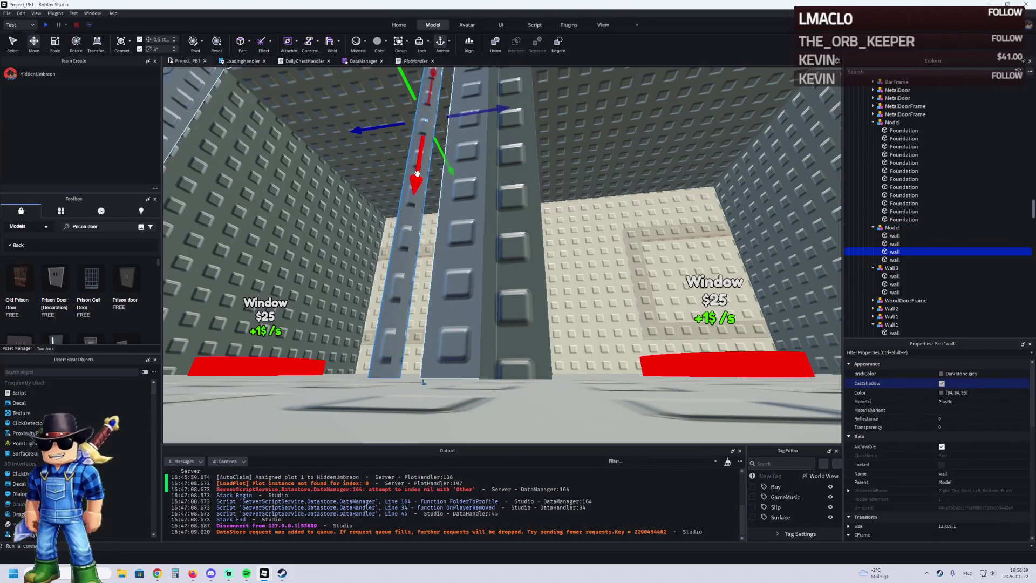
pyautogui.moveTo(421, 170); pyautogui.dragTo(418, 184)
pyautogui.scroll(-10, 420, 174)
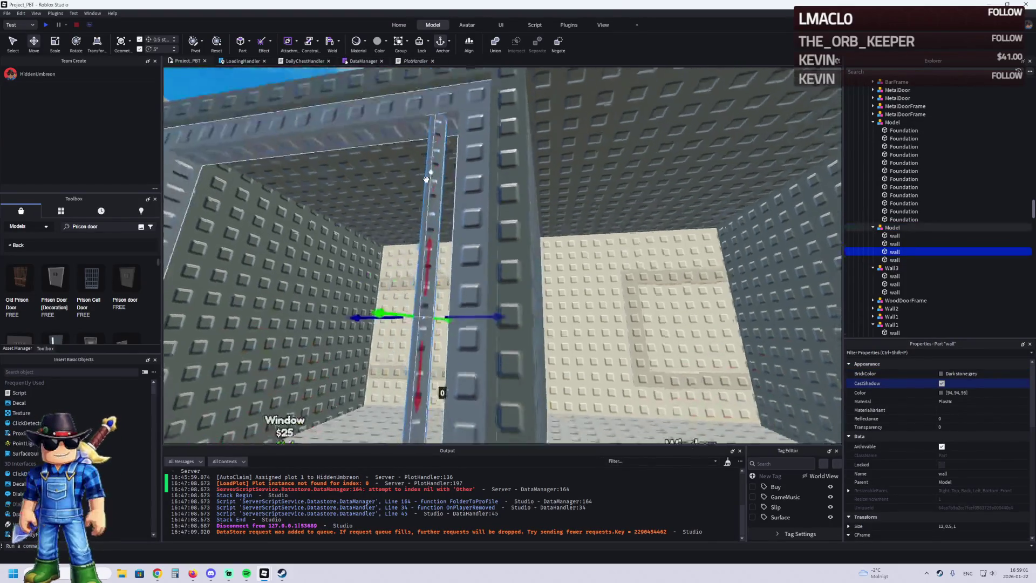
pyautogui.scroll(10, 448, 199)
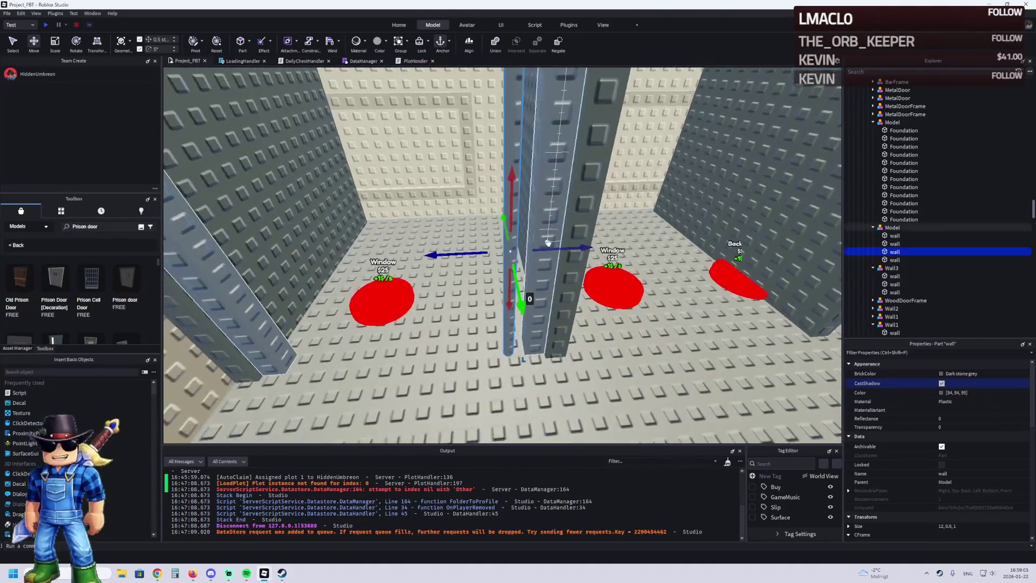
pyautogui.moveTo(556, 249); pyautogui.dragTo(577, 250)
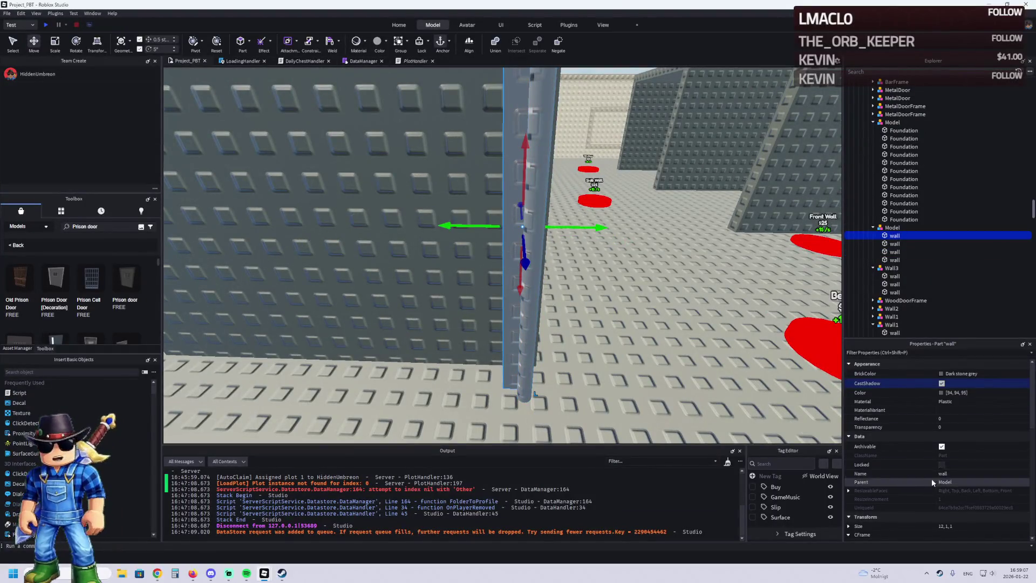
pyautogui.scroll(-2, 981, 424)
# - Edit the bar's CFrame position, shift it 1.5 studs across the opening, and duplicate it
pyautogui.click(995, 492)
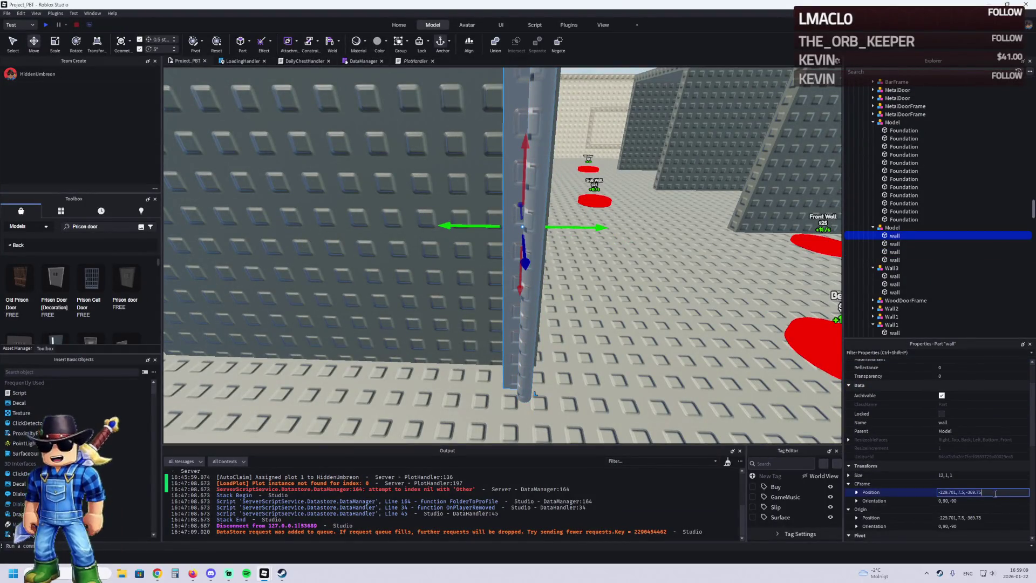
pyautogui.click(514, 327)
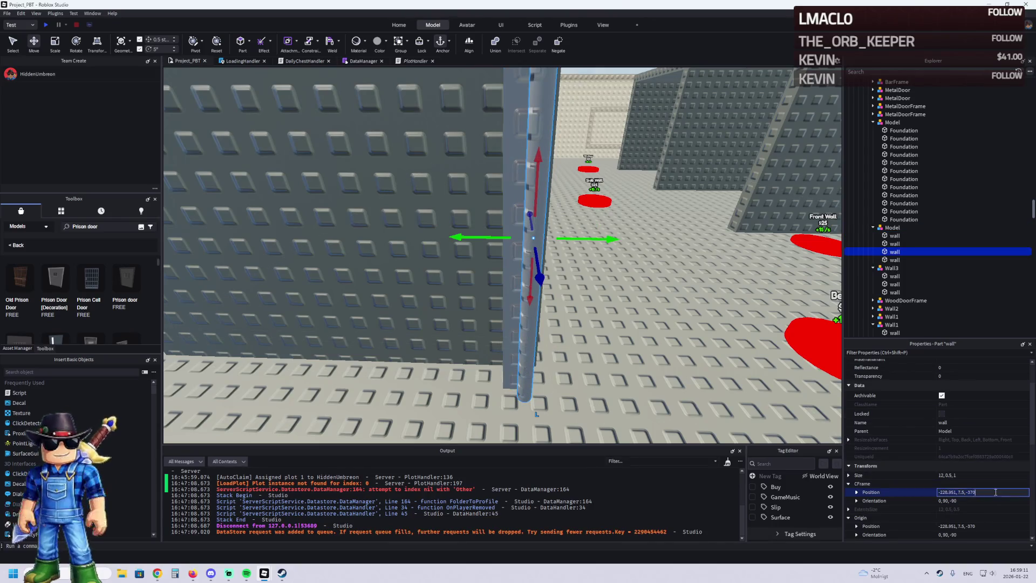
pyautogui.press('Return')
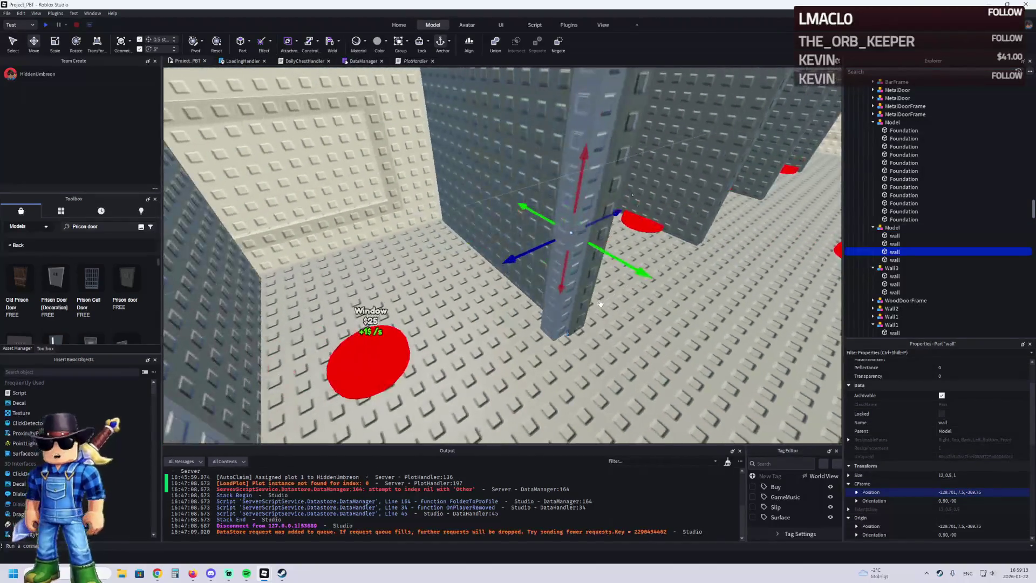
pyautogui.moveTo(525, 258)
pyautogui.mouseDown()
pyautogui.moveTo(495, 269)
pyautogui.moveTo(540, 216)
pyautogui.moveTo(571, 264)
pyautogui.moveTo(514, 273)
pyautogui.mouseUp()
pyautogui.hotkey('ctrl', 'd')
# - Duplicate the pair of bars repeatedly, sliding each new pair 1.5 studs along the row
pyautogui.keyDown('ctrl'); pyautogui.click(512, 253); pyautogui.keyUp('ctrl')
pyautogui.hotkey('ctrl', 'd')
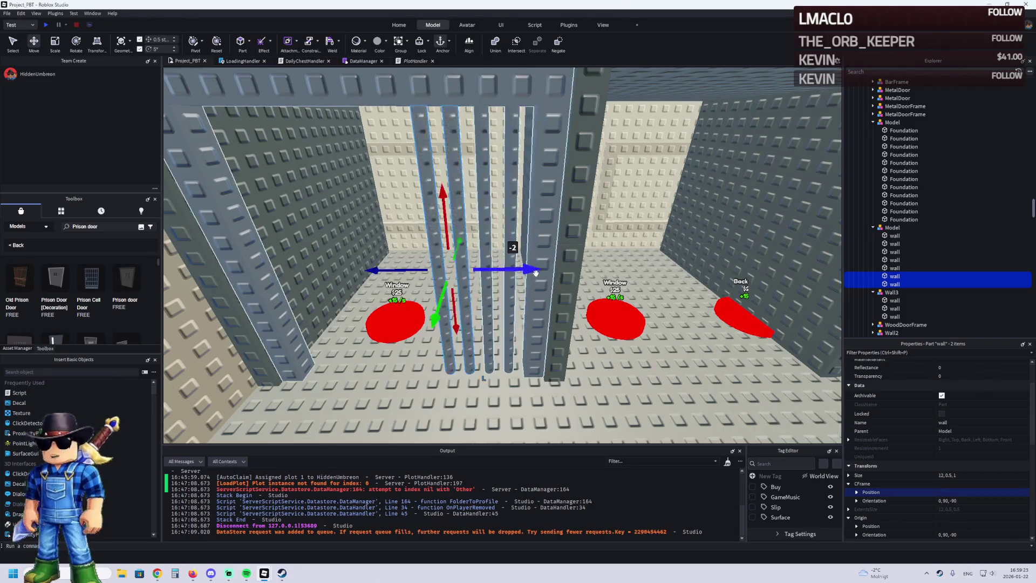
pyautogui.press('a')
pyautogui.hotkey('ctrl', 'd')
pyautogui.moveTo(599, 270); pyautogui.dragTo(474, 277)
pyautogui.hotkey('ctrl', 'd')
pyautogui.hotkey('ctrl', 'd')
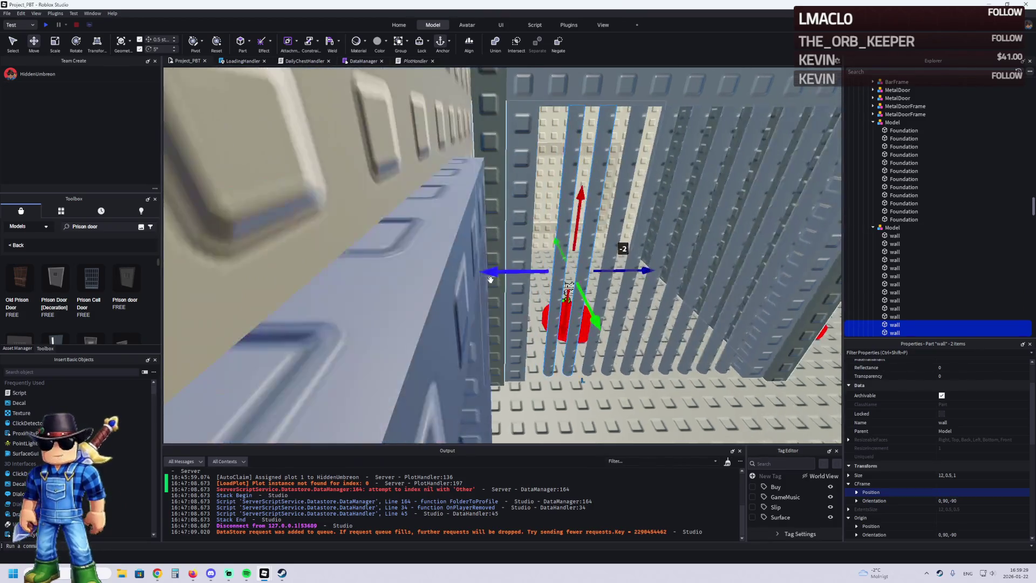
pyautogui.hotkey('ctrl', 'd')
pyautogui.moveTo(553, 271)
pyautogui.mouseDown()
pyautogui.moveTo(528, 278)
pyautogui.moveTo(564, 271)
pyautogui.moveTo(536, 240)
pyautogui.moveTo(525, 247)
pyautogui.mouseUp()
# - Select eight of the bars and shift them 0.5 studs along the row for even spacing
pyautogui.click(537, 291)
pyautogui.press('a')
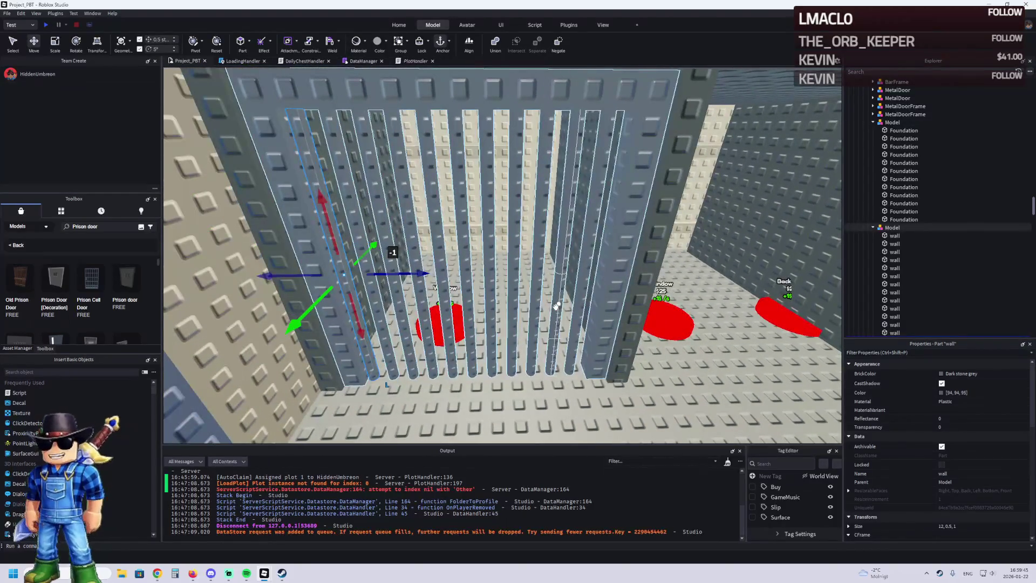
pyautogui.press('a')
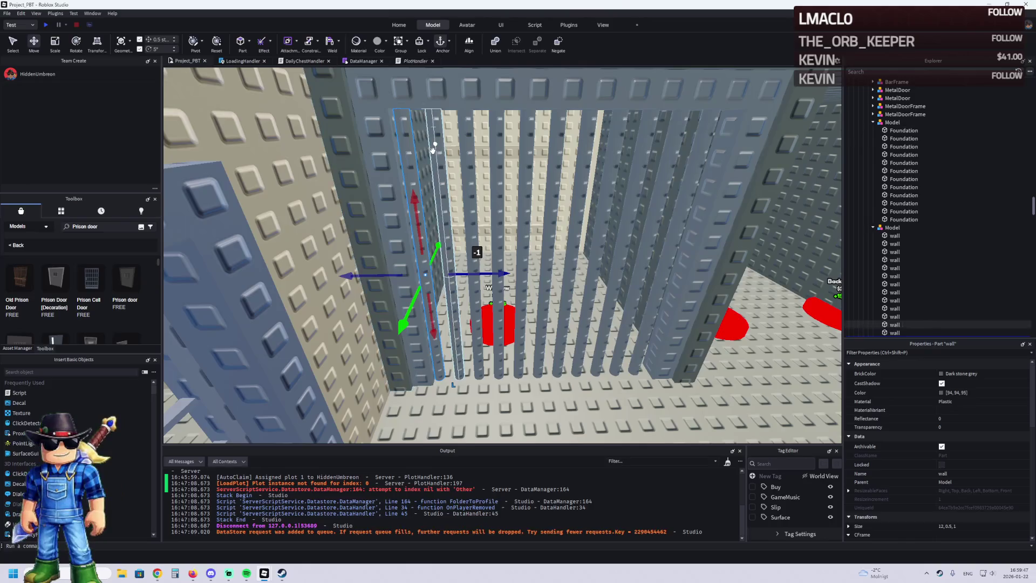
pyautogui.keyDown('ctrl'); pyautogui.click(493, 144); pyautogui.keyUp('ctrl')
pyautogui.keyDown('ctrl'); pyautogui.click(527, 141); pyautogui.keyUp('ctrl')
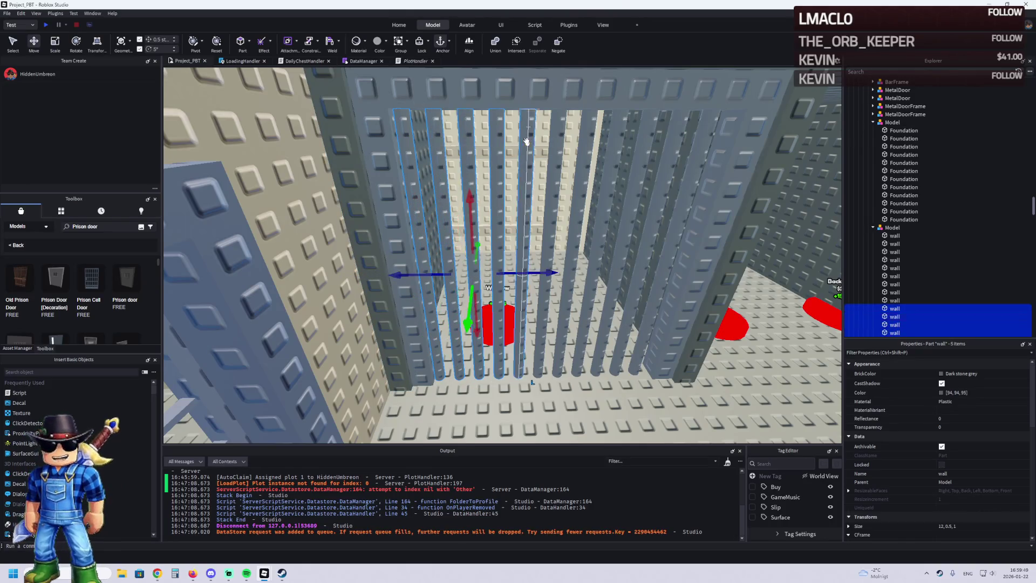
pyautogui.keyDown('ctrl'); pyautogui.click(561, 143); pyautogui.keyUp('ctrl')
pyautogui.keyDown('ctrl'); pyautogui.click(599, 142); pyautogui.keyUp('ctrl')
pyautogui.keyDown('ctrl'); pyautogui.click(637, 142); pyautogui.keyUp('ctrl')
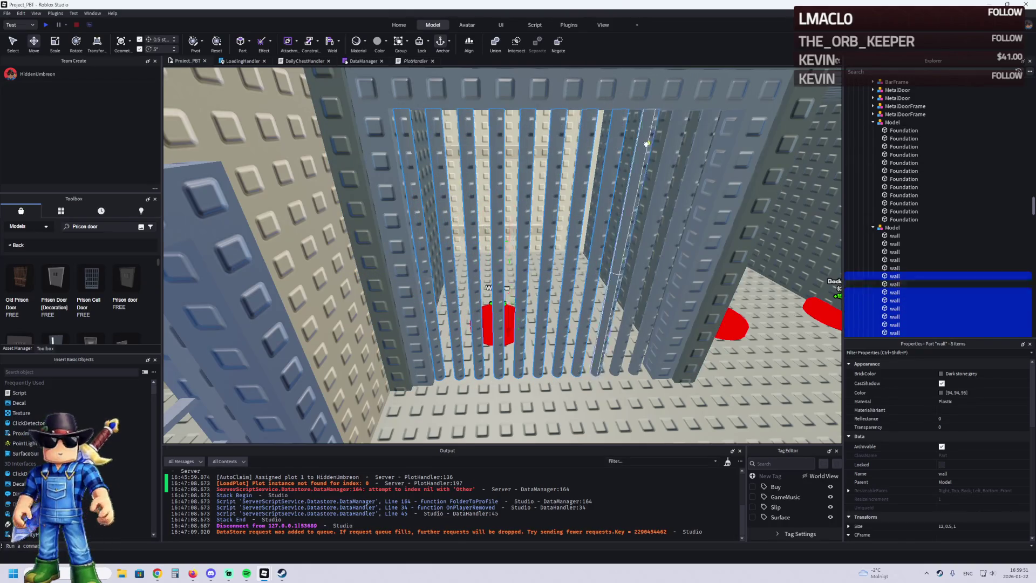
pyautogui.keyDown('ctrl'); pyautogui.click(669, 143); pyautogui.keyUp('ctrl')
pyautogui.keyDown('ctrl'); pyautogui.click(701, 139); pyautogui.keyUp('ctrl')
pyautogui.press('f')
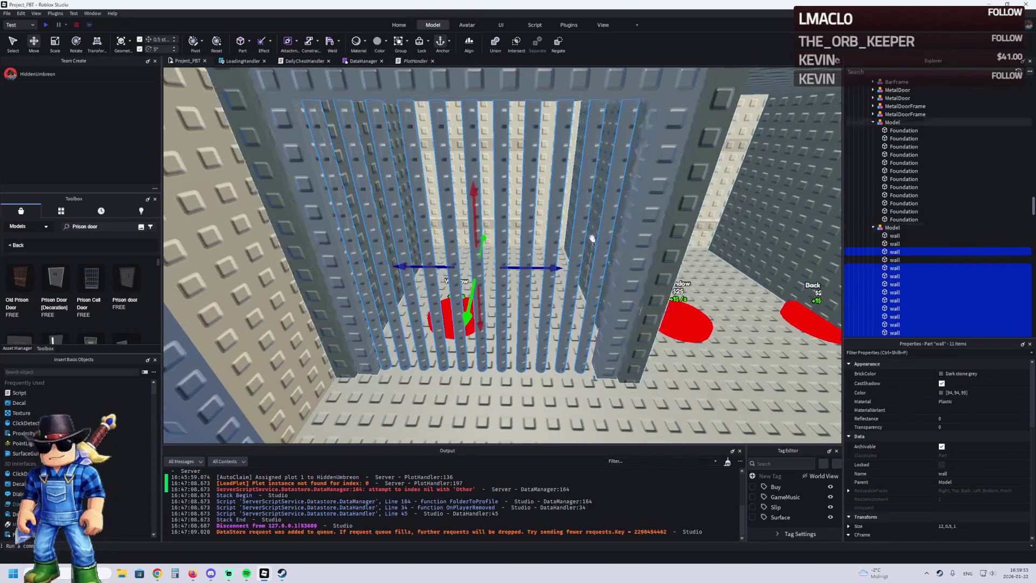
pyautogui.moveTo(551, 266); pyautogui.dragTo(578, 268)
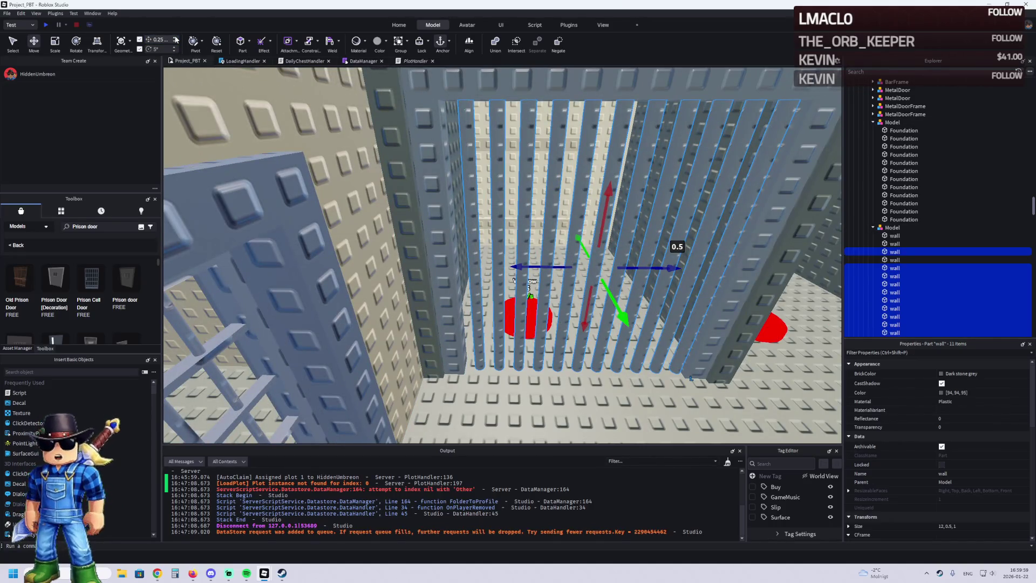
pyautogui.moveTo(527, 268); pyautogui.dragTo(522, 265)
pyautogui.scroll(-5, 521, 264)
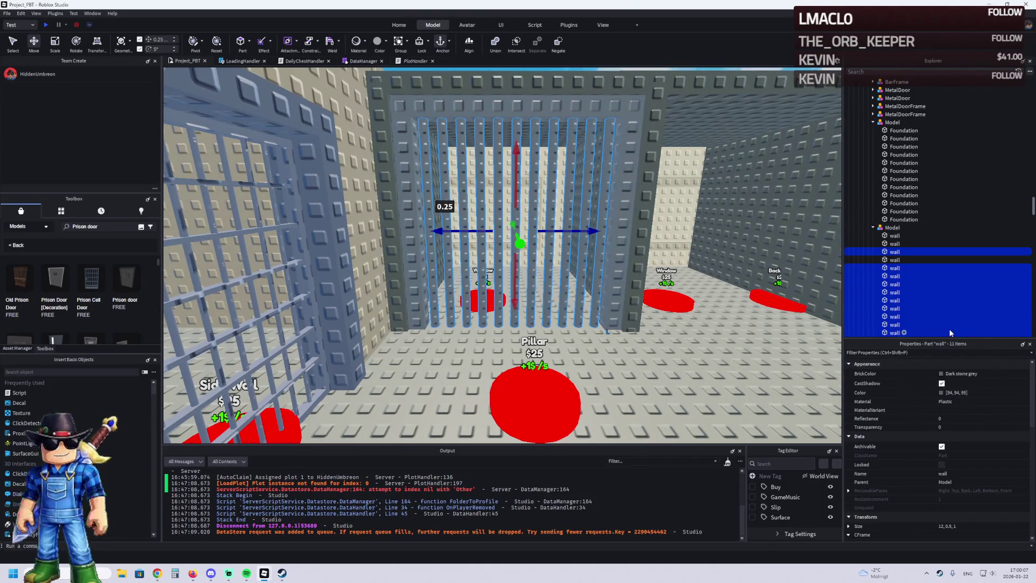
# - Select all eleven wall bars and set their Shape to Block
pyautogui.click(917, 235)
pyautogui.click(698, 290)
pyautogui.press('w')
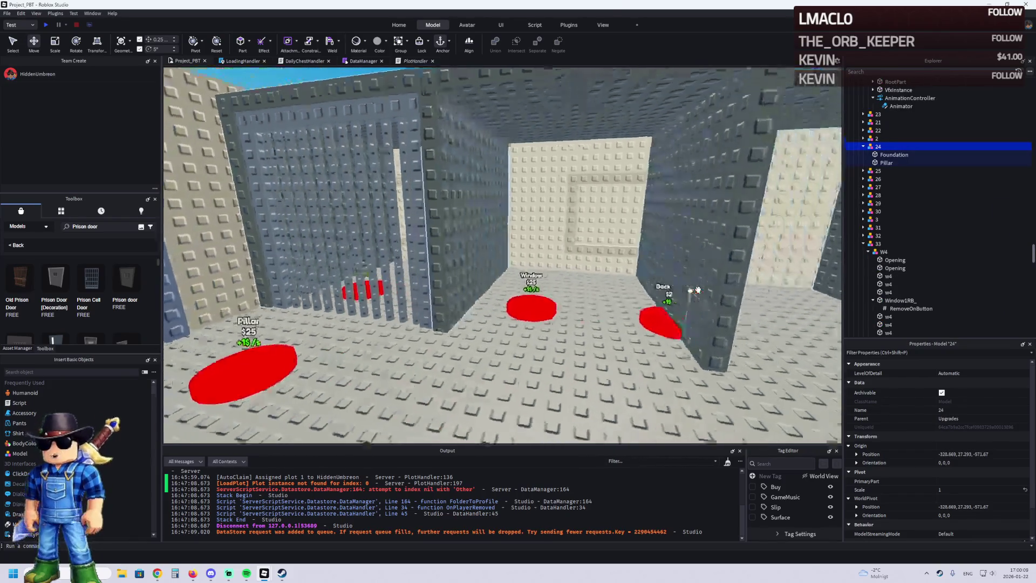
pyautogui.press('w')
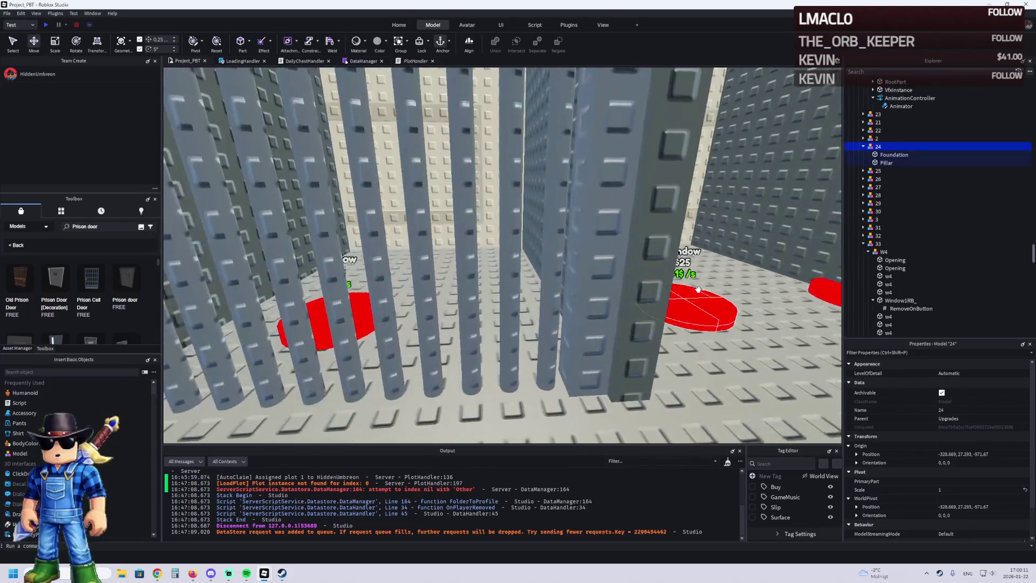
pyautogui.press('w')
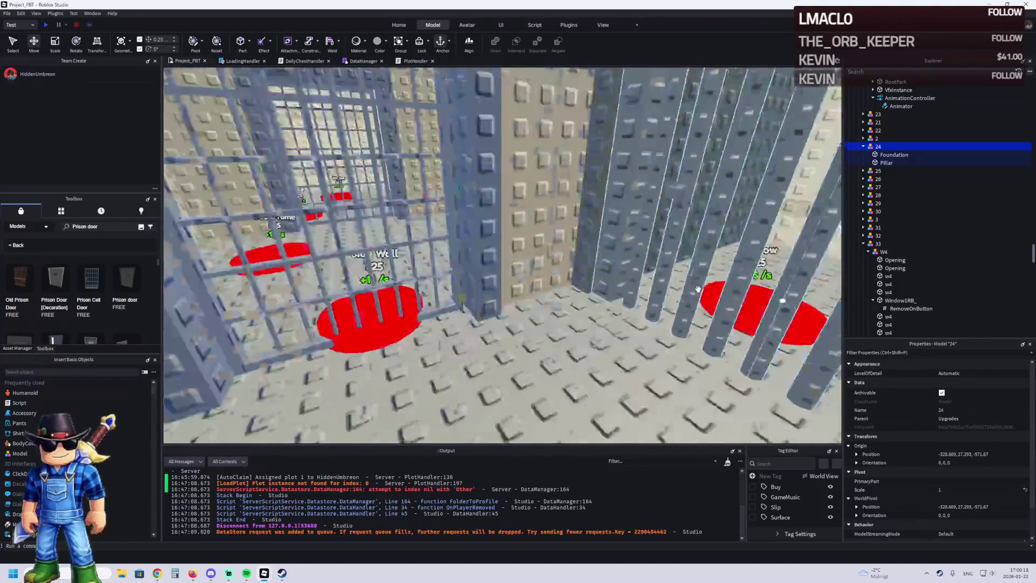
pyautogui.press('w')
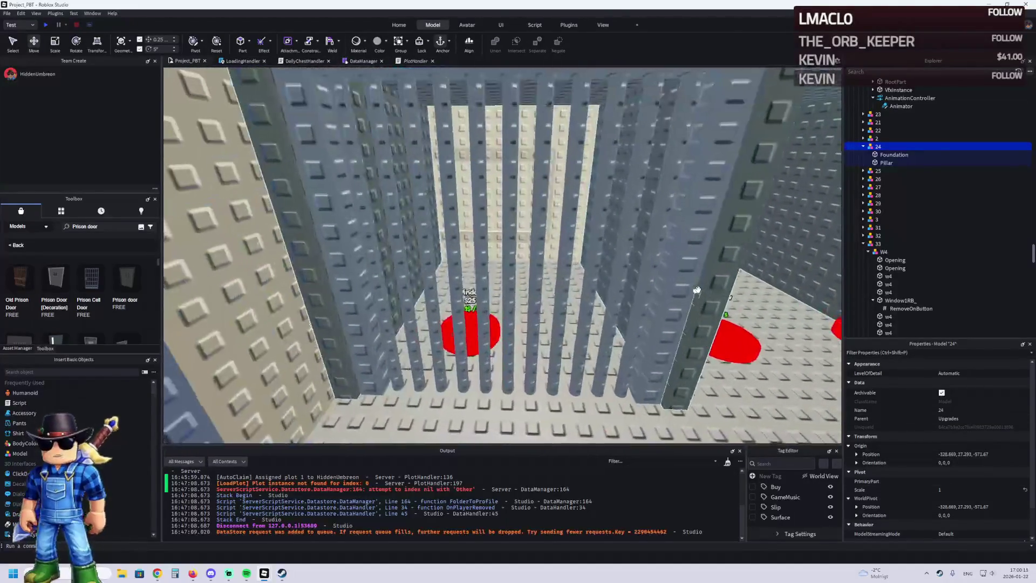
pyautogui.click(624, 276)
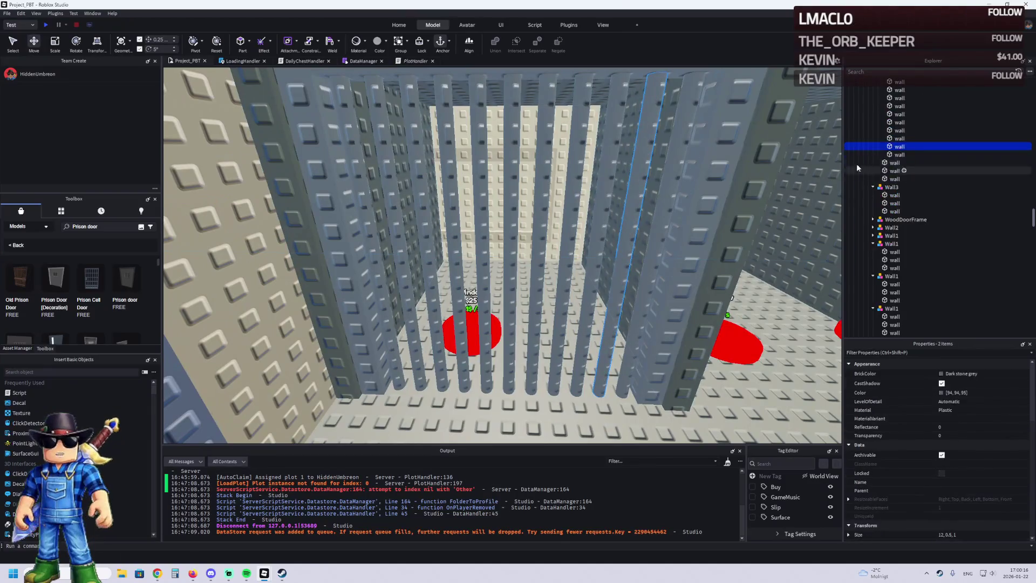
pyautogui.keyDown('shift'); pyautogui.click(894, 143); pyautogui.keyUp('shift')
pyautogui.scroll(-5, 955, 500)
pyautogui.scroll(-1, 957, 499)
pyautogui.click(960, 498)
pyautogui.click(961, 504)
# - Set the eleven bars' Size to 12, 0.5, 0.5, then thicken them to 12, 1, 1
pyautogui.scroll(3, 657, 350)
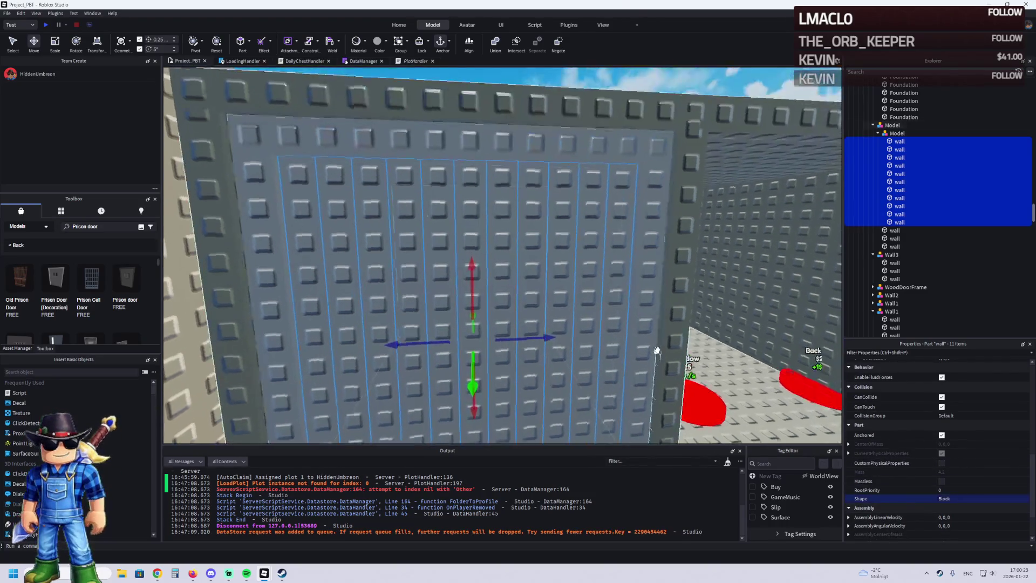
pyautogui.press('a')
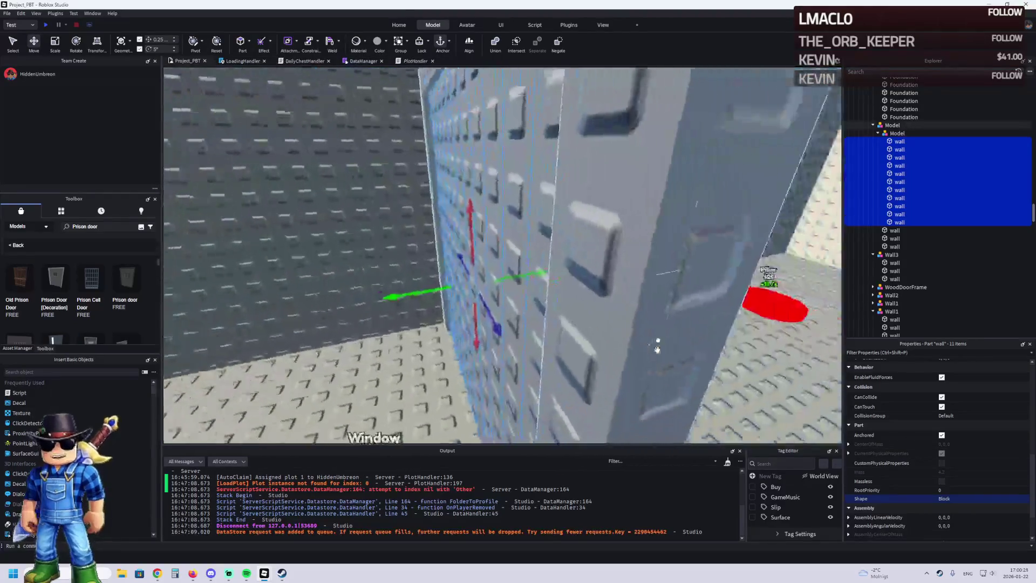
pyautogui.scroll(5, 657, 349)
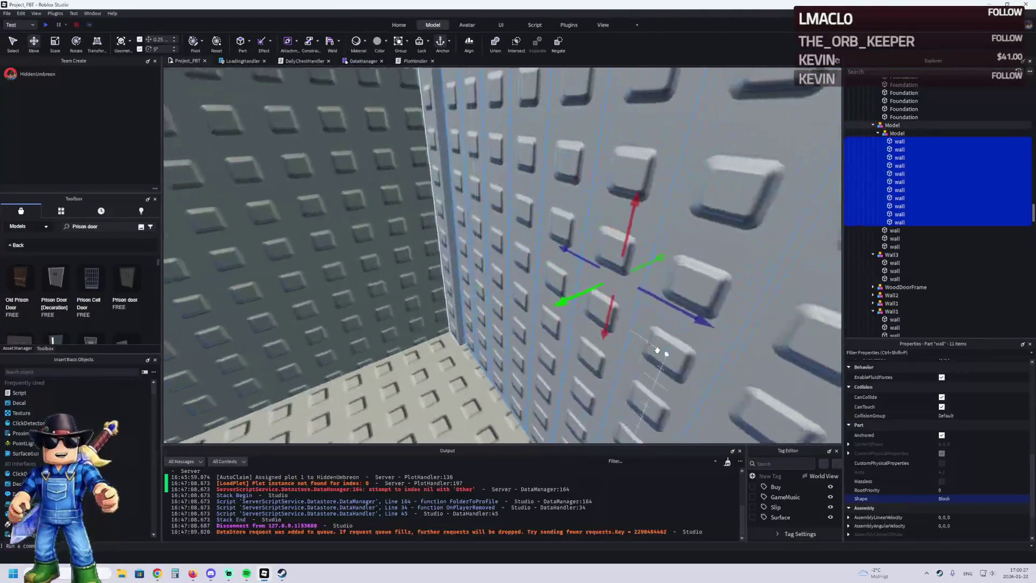
pyautogui.press('f')
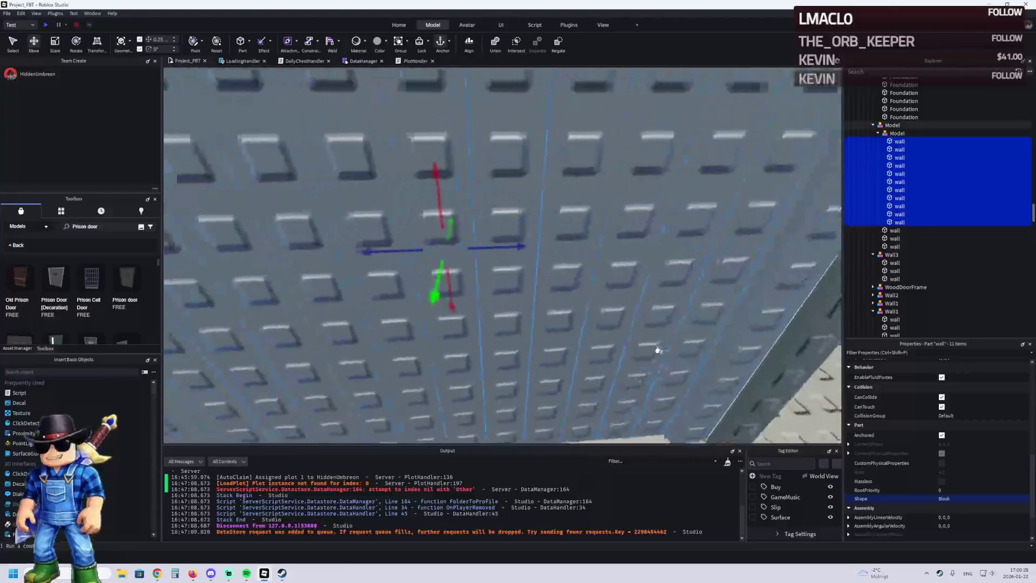
pyautogui.scroll(4, 982, 467)
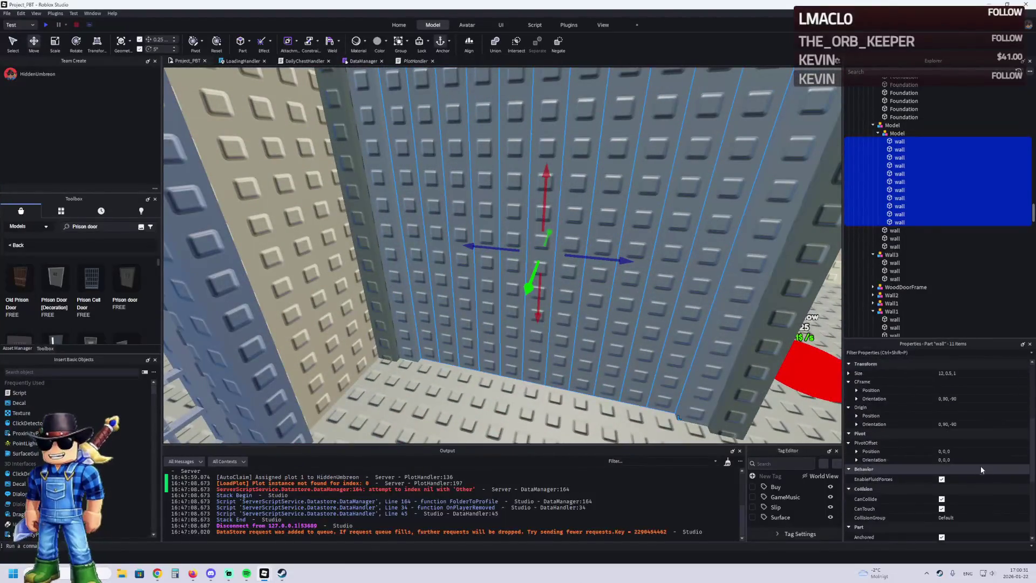
pyautogui.scroll(-2, 982, 507)
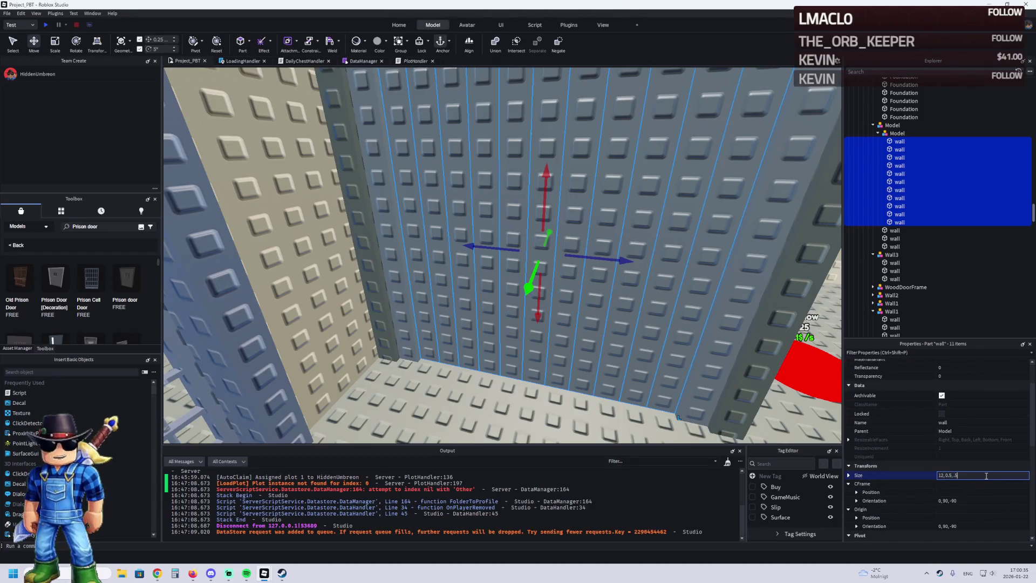
pyautogui.press('Return')
pyautogui.press('d')
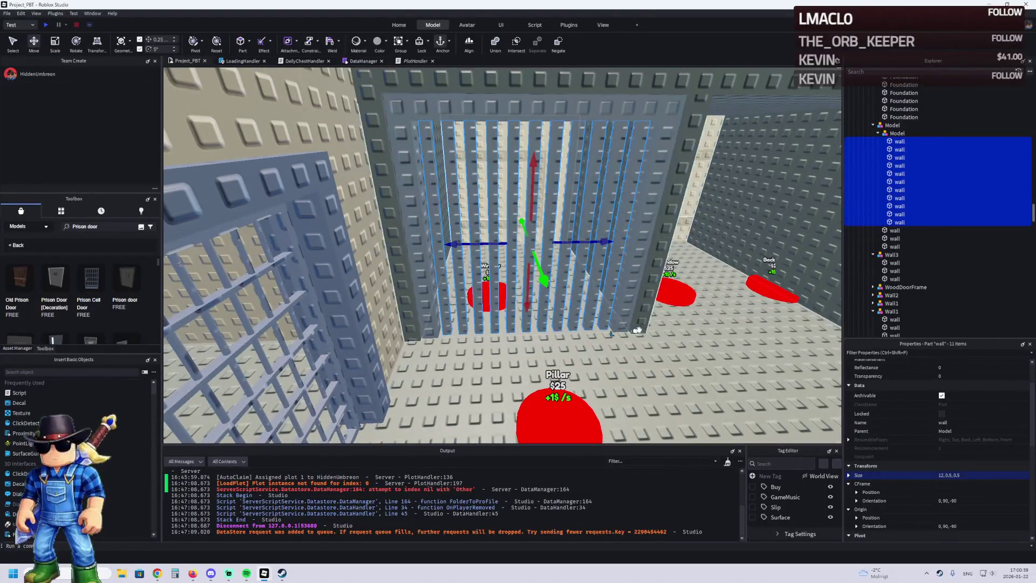
pyautogui.press('d')
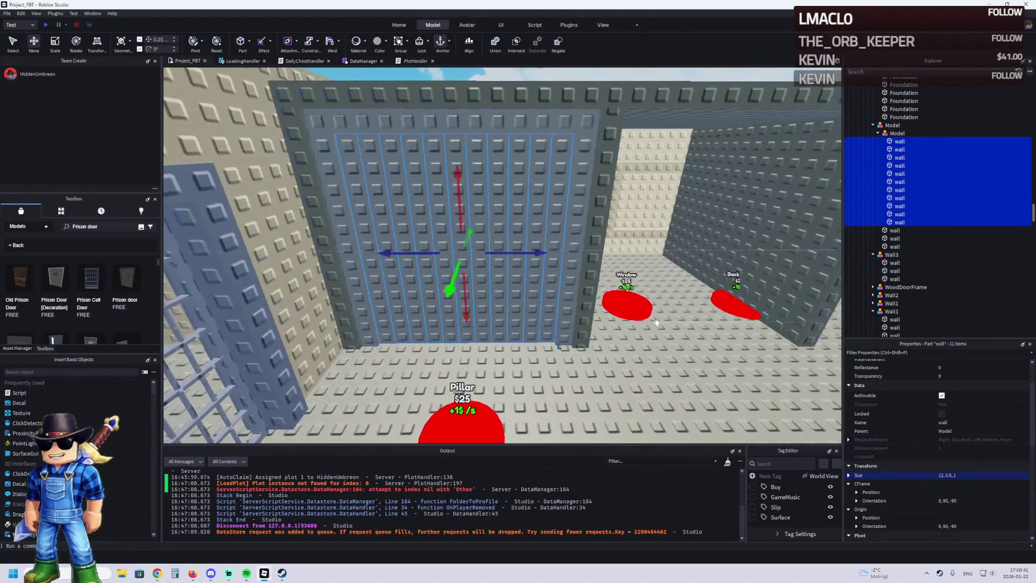
pyautogui.press('e')
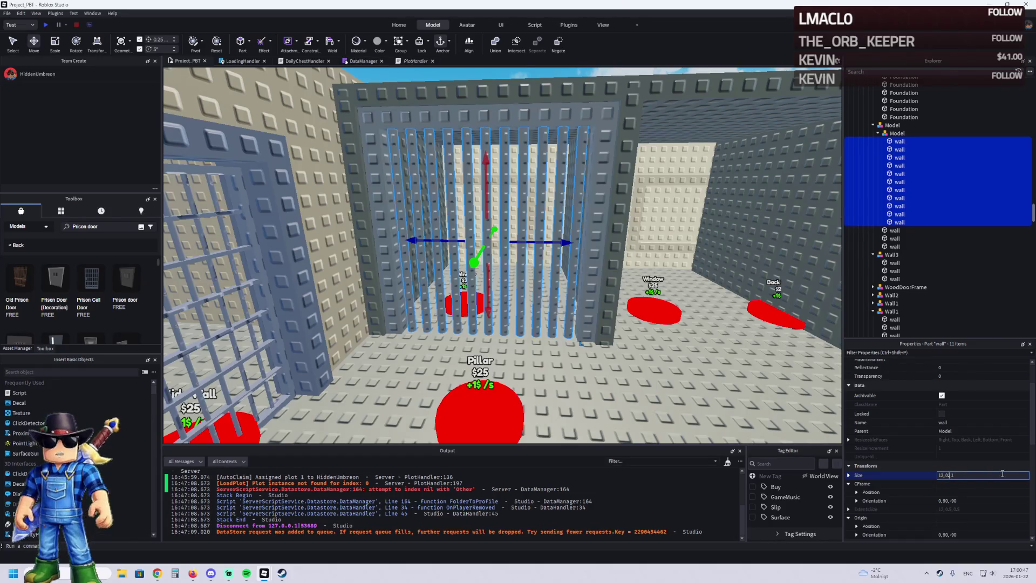
pyautogui.write('1,')
pyautogui.press('Return')
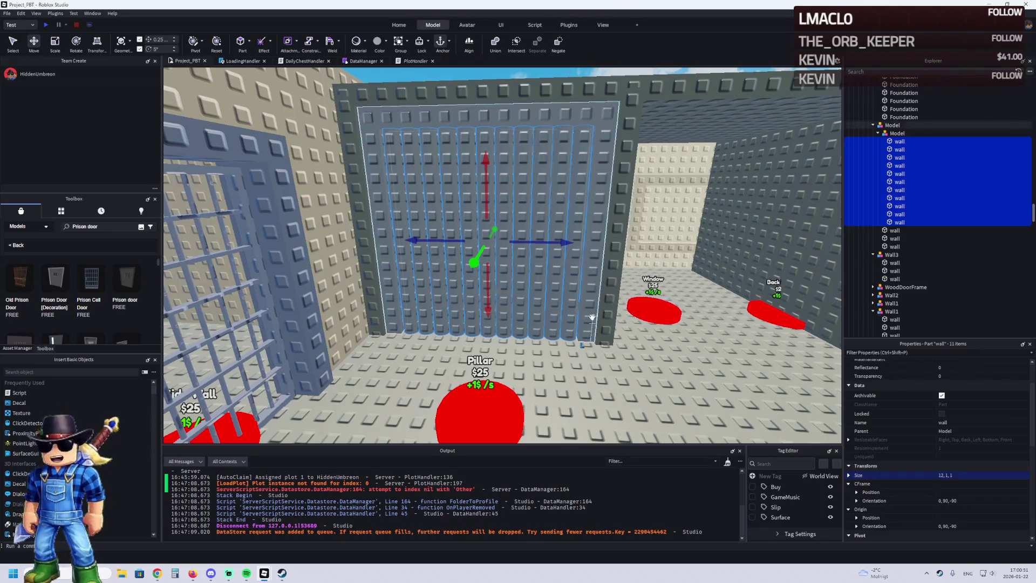
# - Select five of the wall bars and delete them
pyautogui.click(583, 270)
pyautogui.keyDown('ctrl'); pyautogui.click(558, 269); pyautogui.keyUp('ctrl')
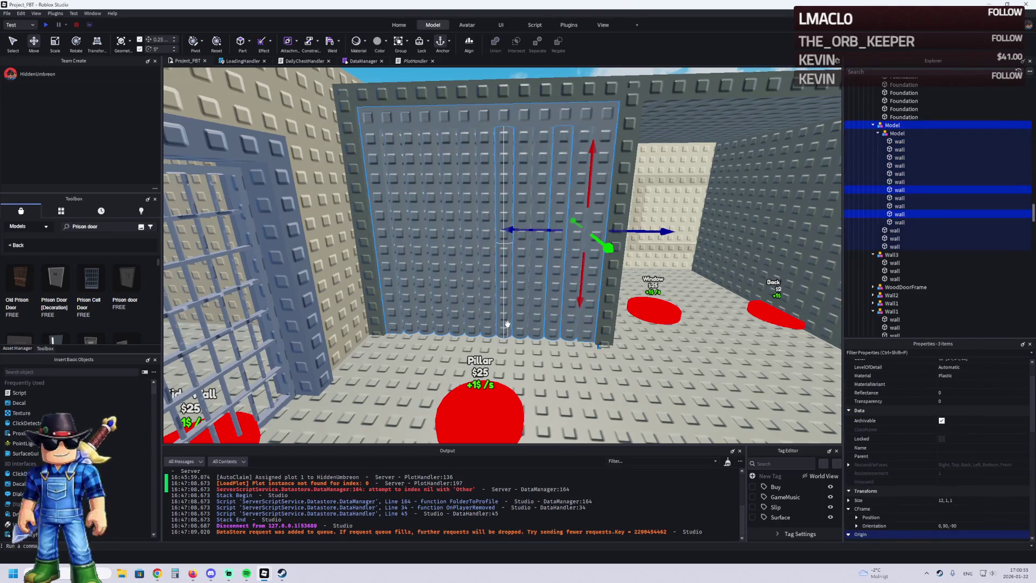
pyautogui.keyDown('ctrl'); pyautogui.click(467, 324); pyautogui.keyUp('ctrl')
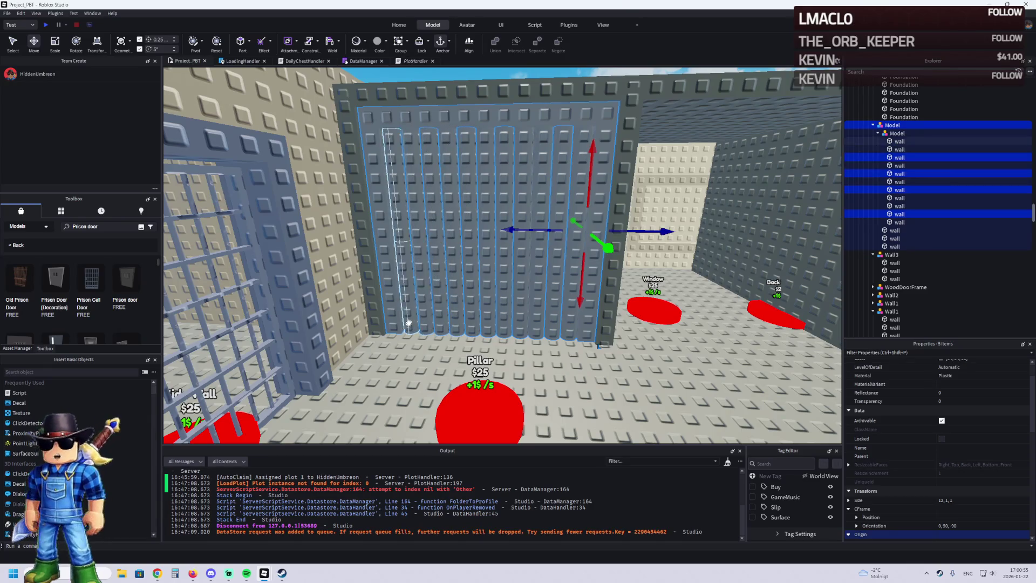
pyautogui.click(454, 326)
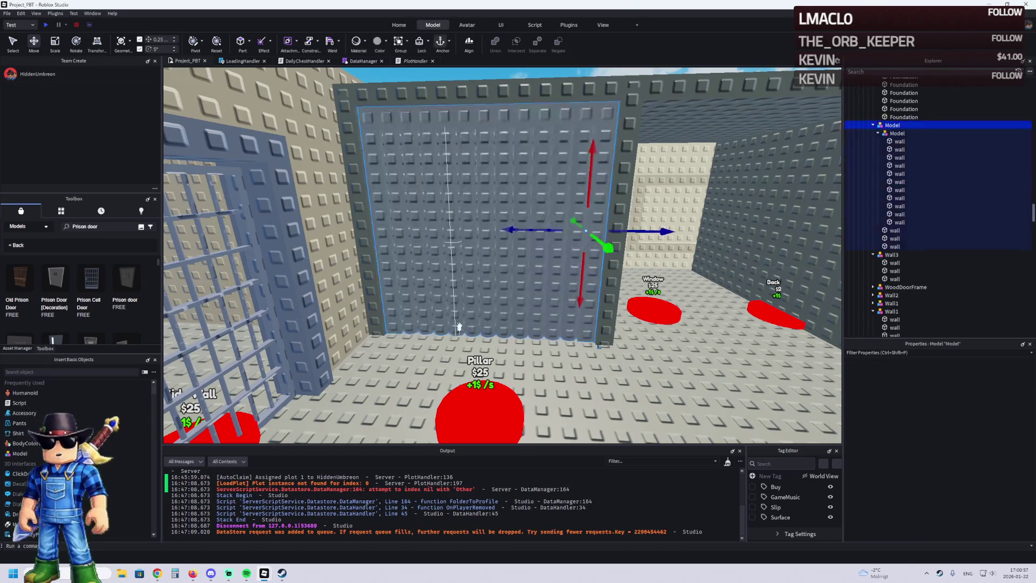
pyautogui.click(572, 322)
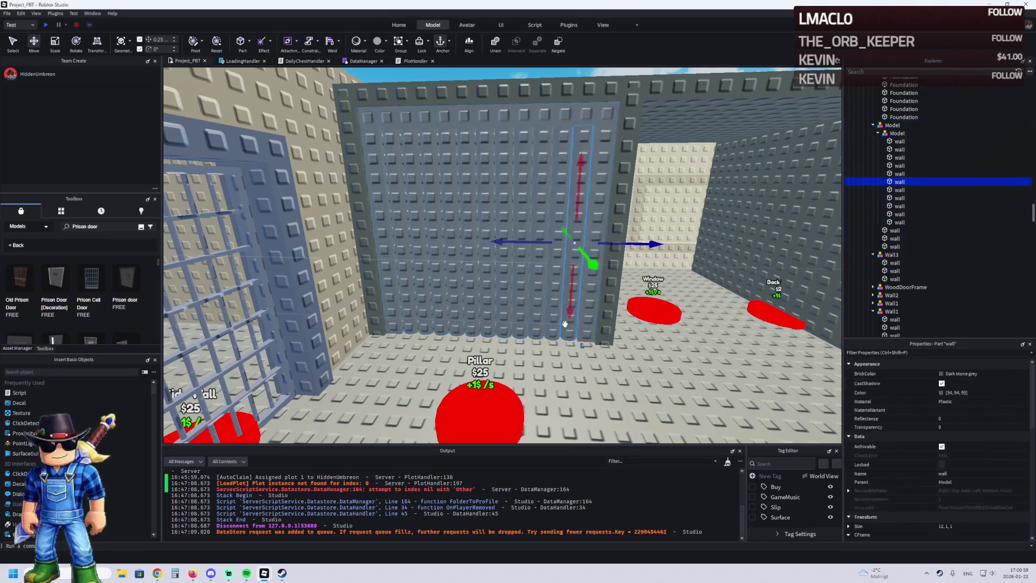
pyautogui.click(550, 326)
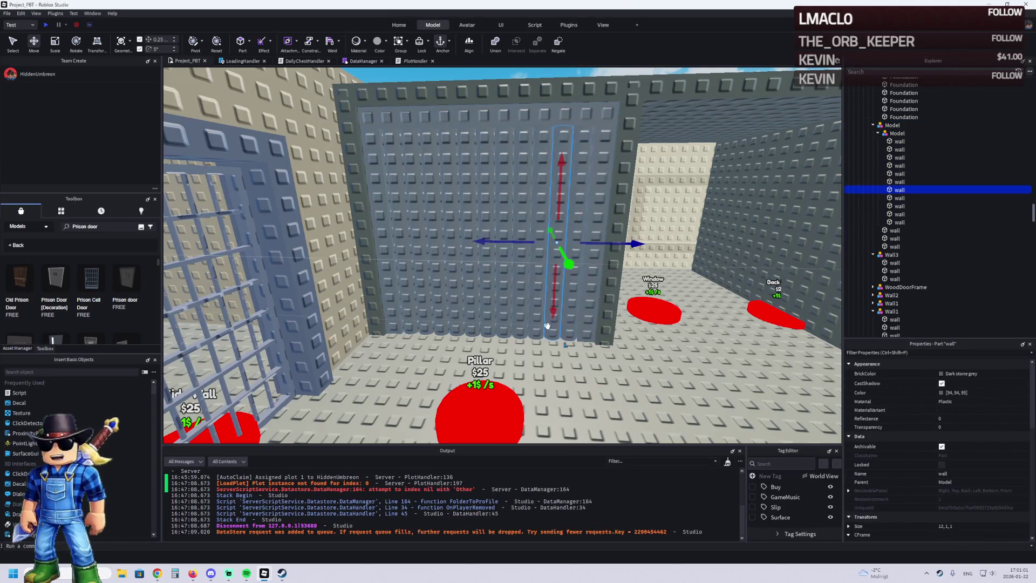
pyautogui.keyDown('ctrl'); pyautogui.click(512, 326); pyautogui.keyUp('ctrl')
pyautogui.keyDown('ctrl'); pyautogui.click(489, 326); pyautogui.keyUp('ctrl')
pyautogui.keyDown('ctrl'); pyautogui.click(470, 326); pyautogui.keyUp('ctrl')
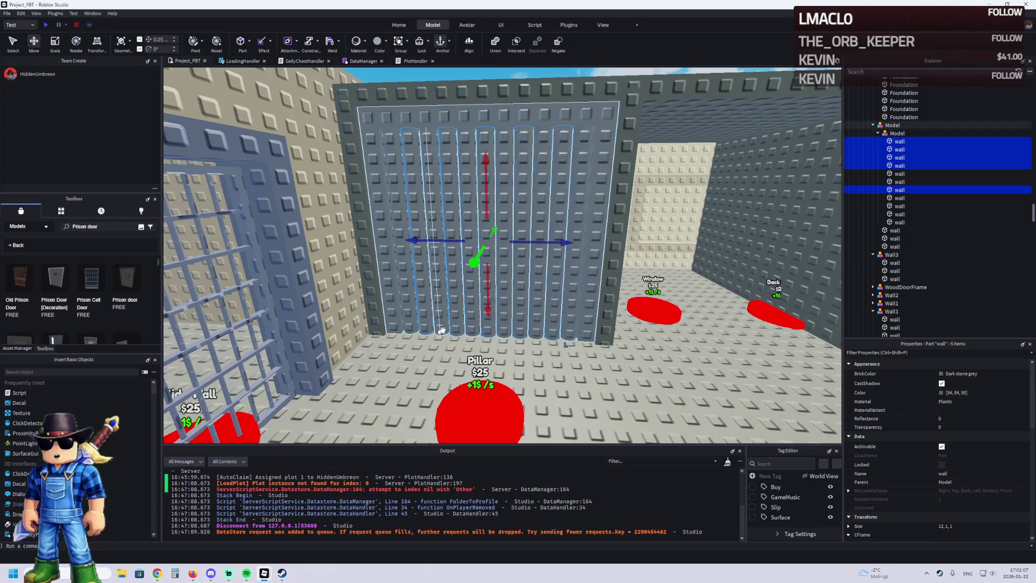
pyautogui.press('Delete')
# - Undo the deletion, restoring all eleven separate bars
pyautogui.scroll(3, 504, 329)
pyautogui.scroll(5, 504, 330)
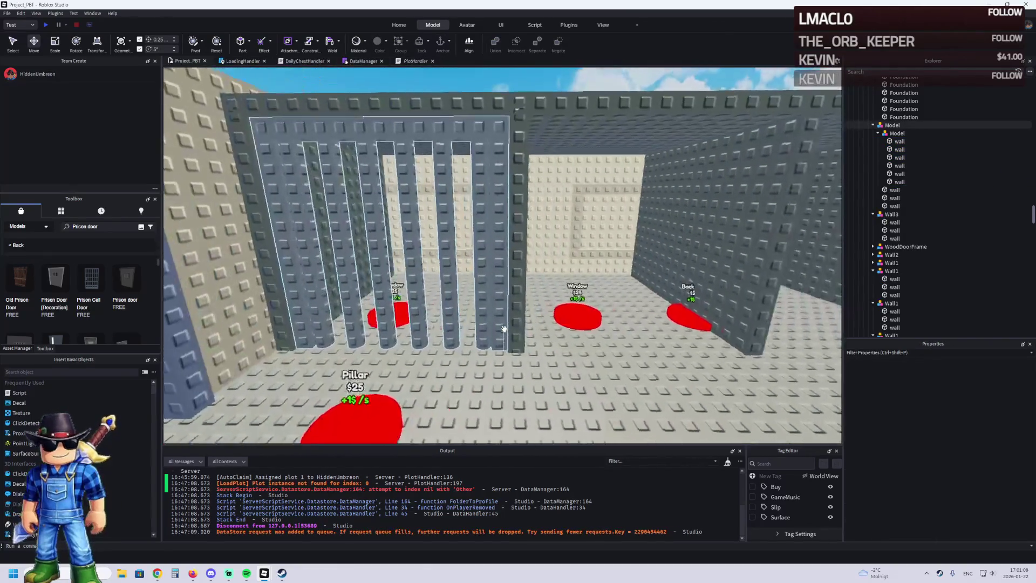
pyautogui.scroll(5, 516, 331)
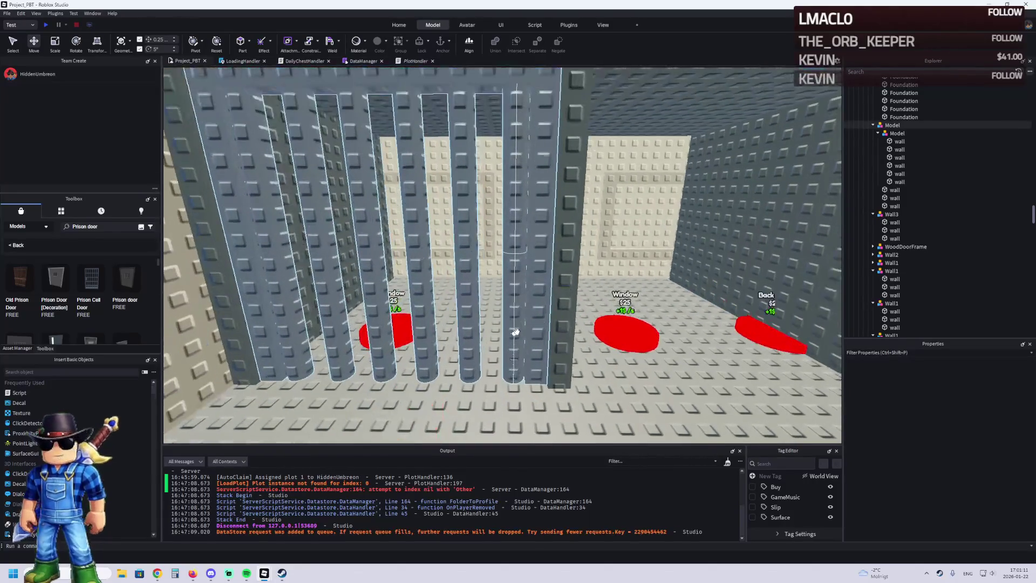
pyautogui.scroll(-3, 517, 330)
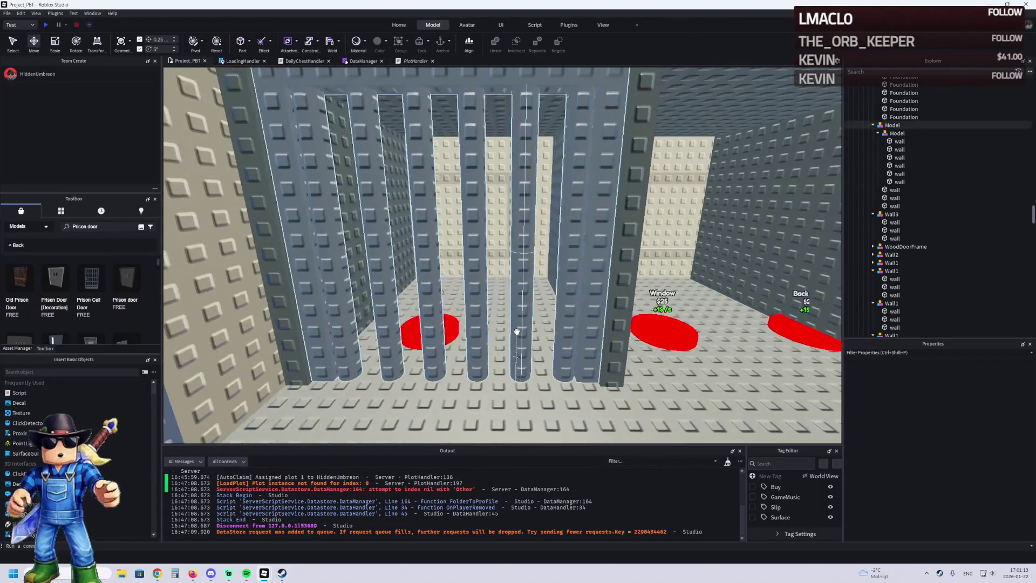
pyautogui.hotkey('ctrl', 'z')
pyautogui.scroll(-3, 542, 328)
pyautogui.press('a')
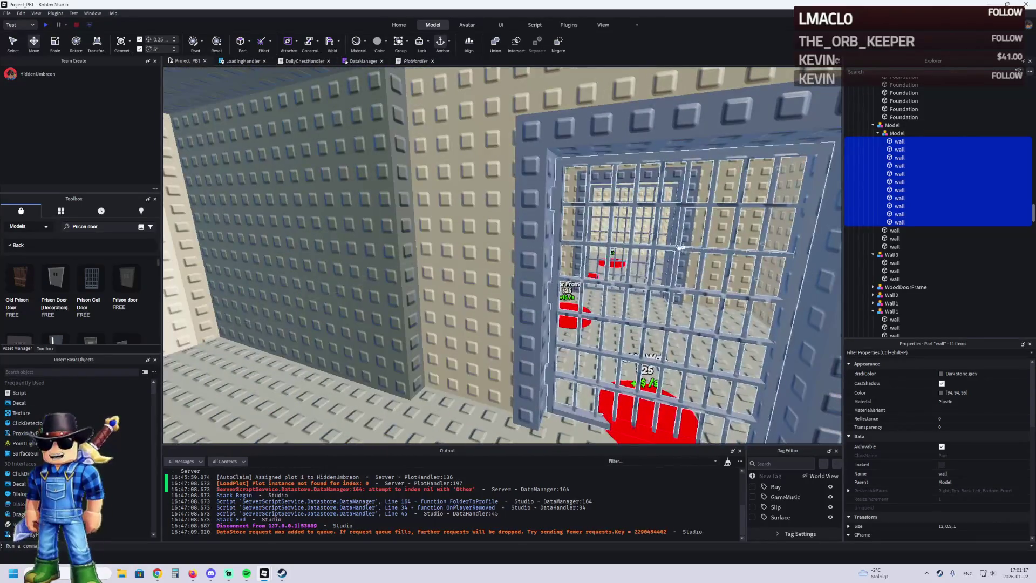
# - Duplicate the metal cell door and slide the copy sideways and forward along the bars
pyautogui.click(681, 248)
pyautogui.press('f')
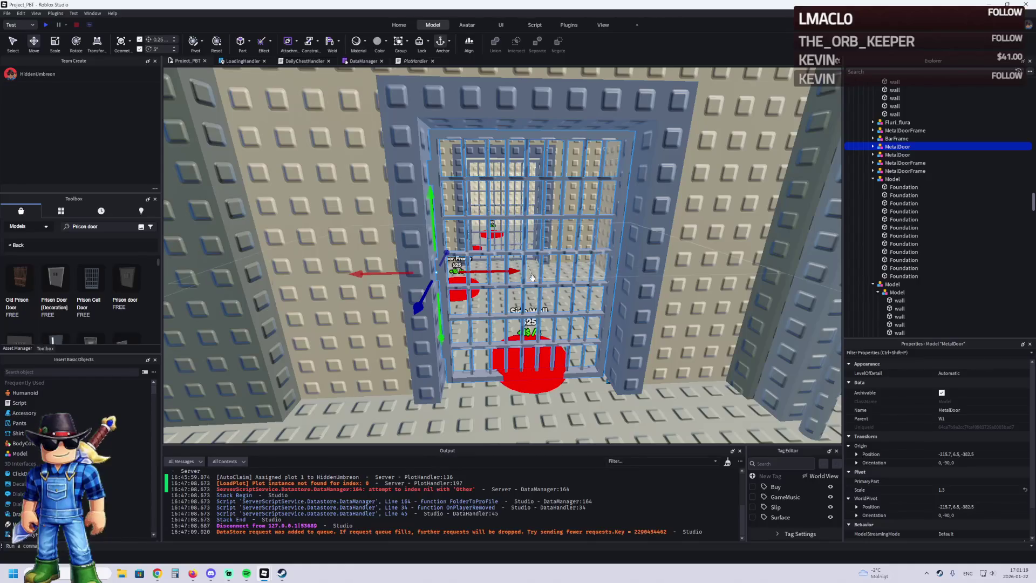
pyautogui.press('d')
pyautogui.hotkey('ctrl', 'd')
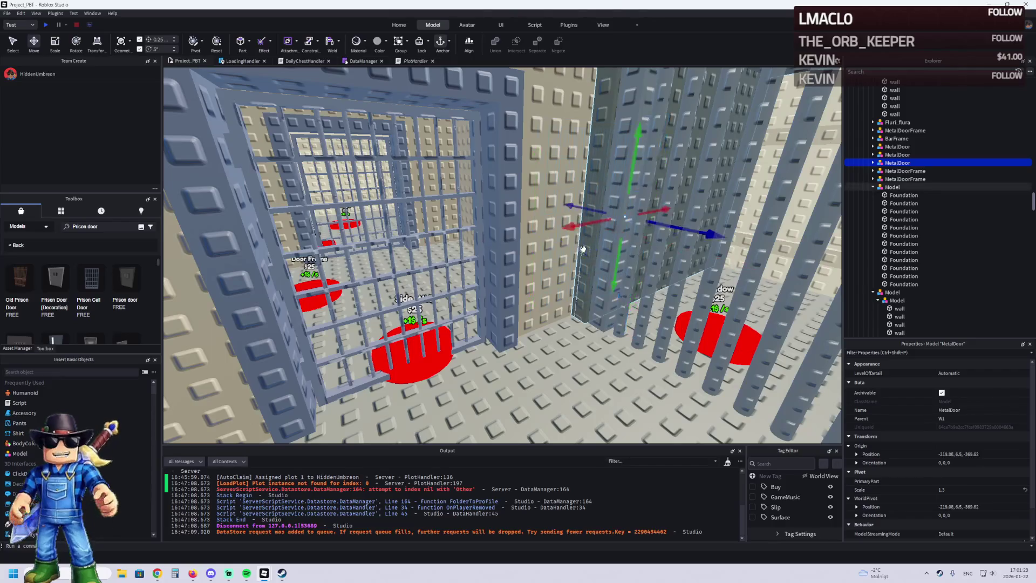
pyautogui.moveTo(718, 257); pyautogui.dragTo(598, 248)
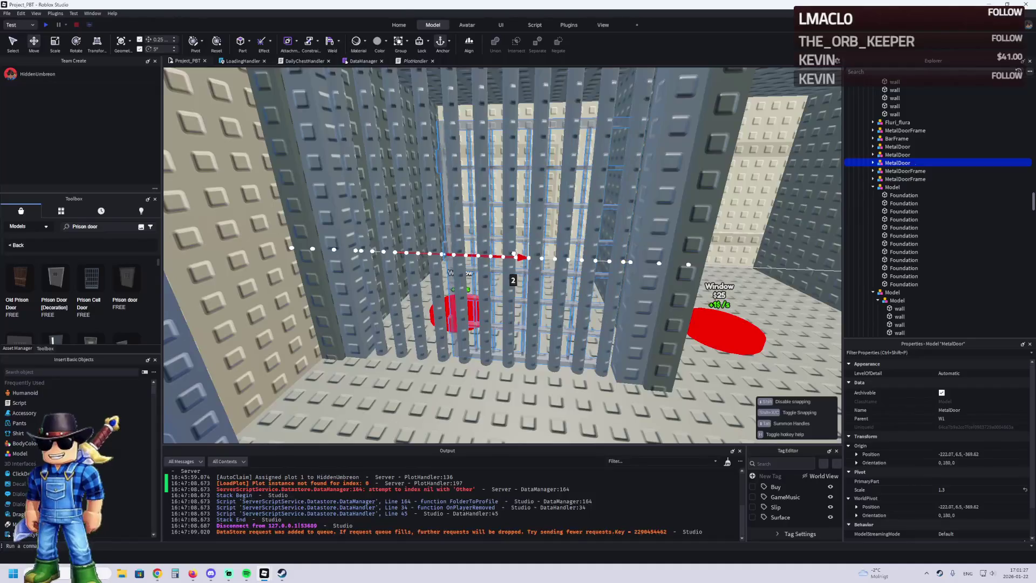
pyautogui.scroll(5, 515, 255)
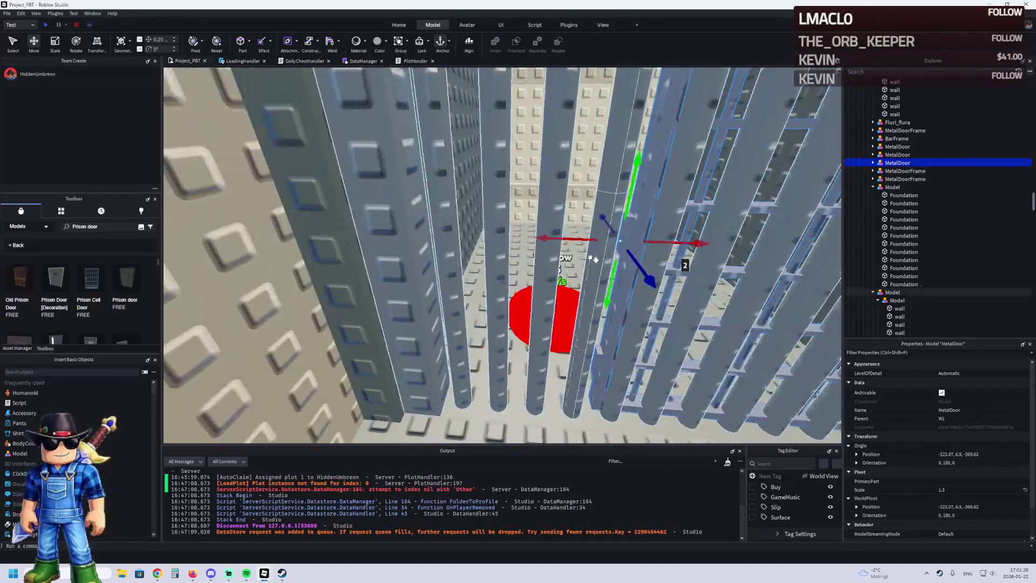
pyautogui.moveTo(641, 266); pyautogui.dragTo(367, 263)
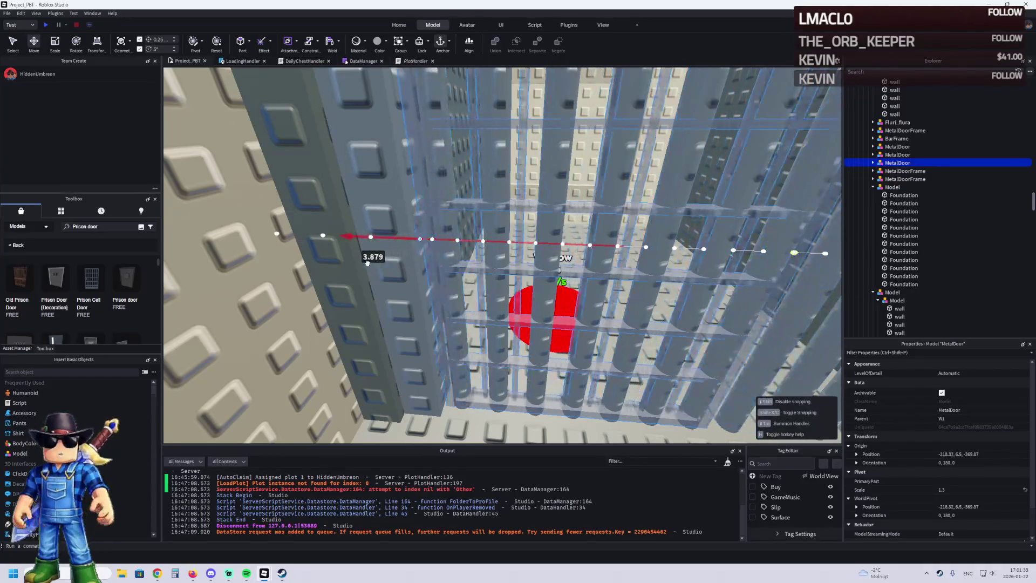
pyautogui.scroll(6, 373, 264)
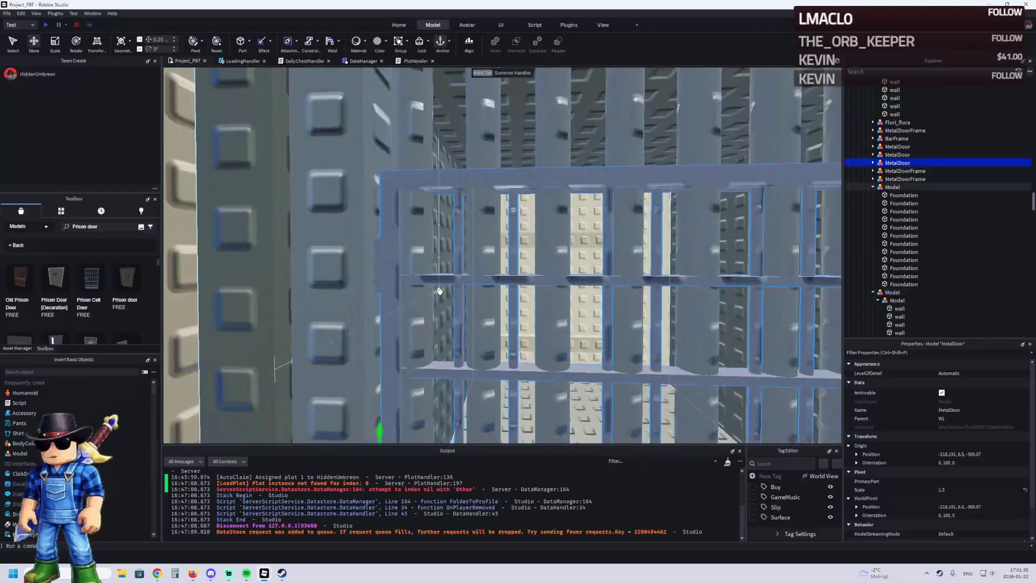
pyautogui.scroll(10, 440, 292)
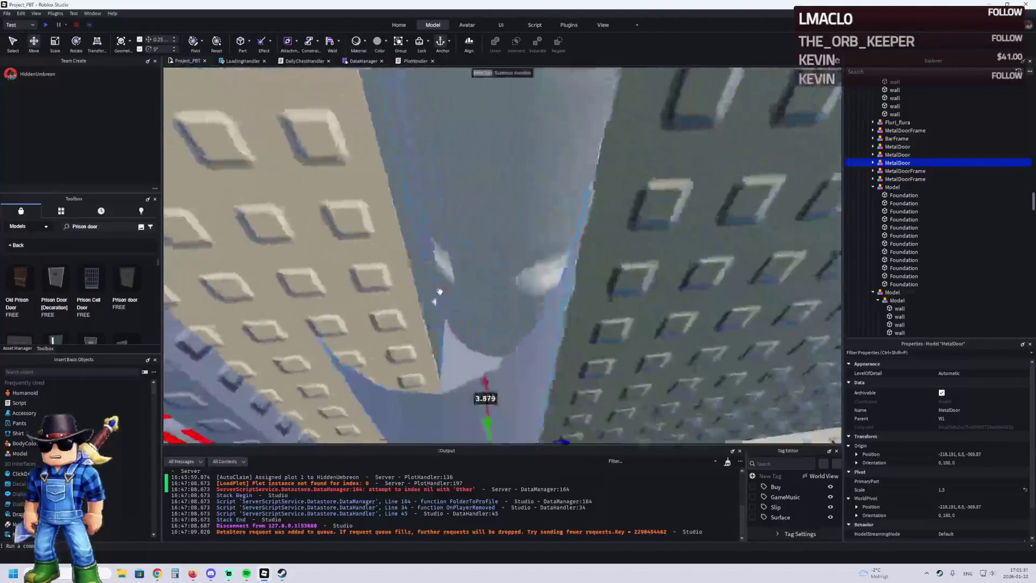
pyautogui.scroll(-8, 439, 291)
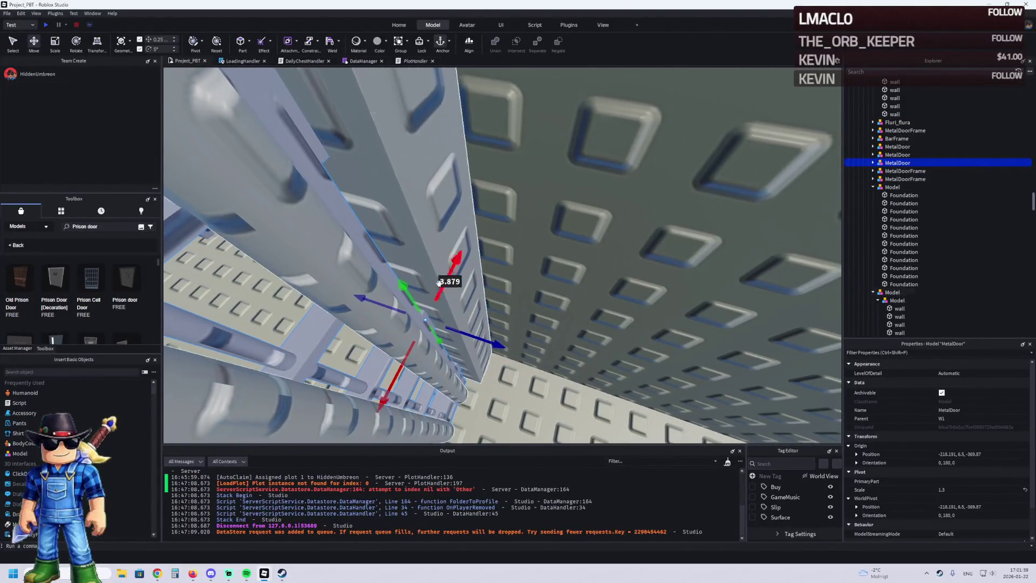
# - Undo an accidental wall move and confirm the door's new position value
pyautogui.click(429, 232)
pyautogui.scroll(-3, 980, 520)
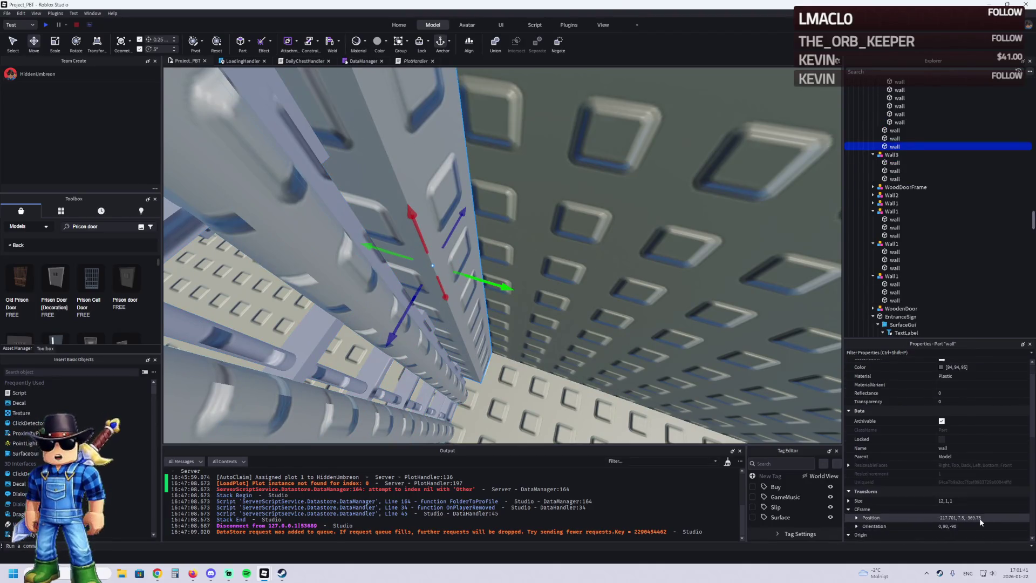
pyautogui.press('Return')
pyautogui.hotkey('ctrl', 'z')
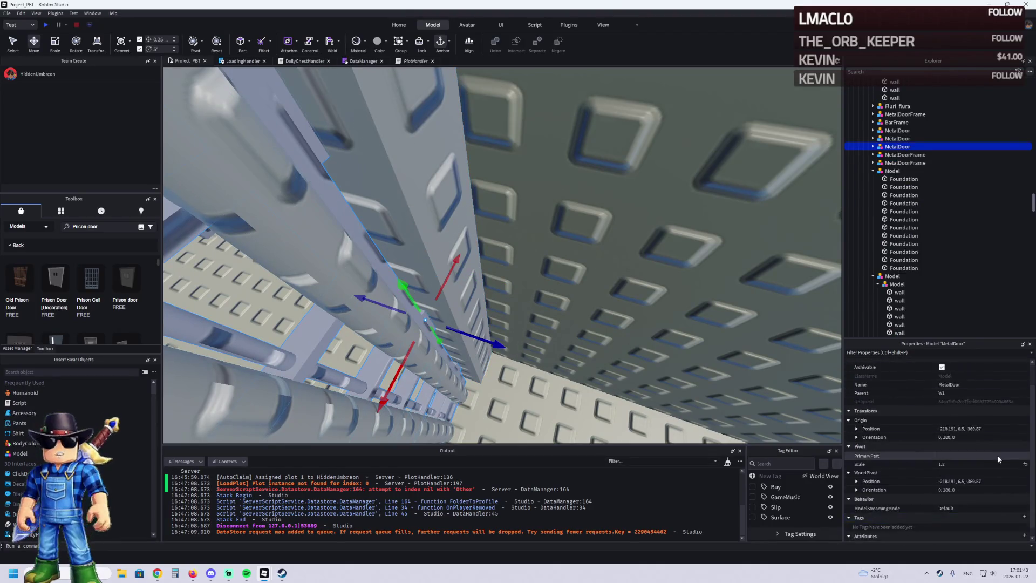
pyautogui.press('Return')
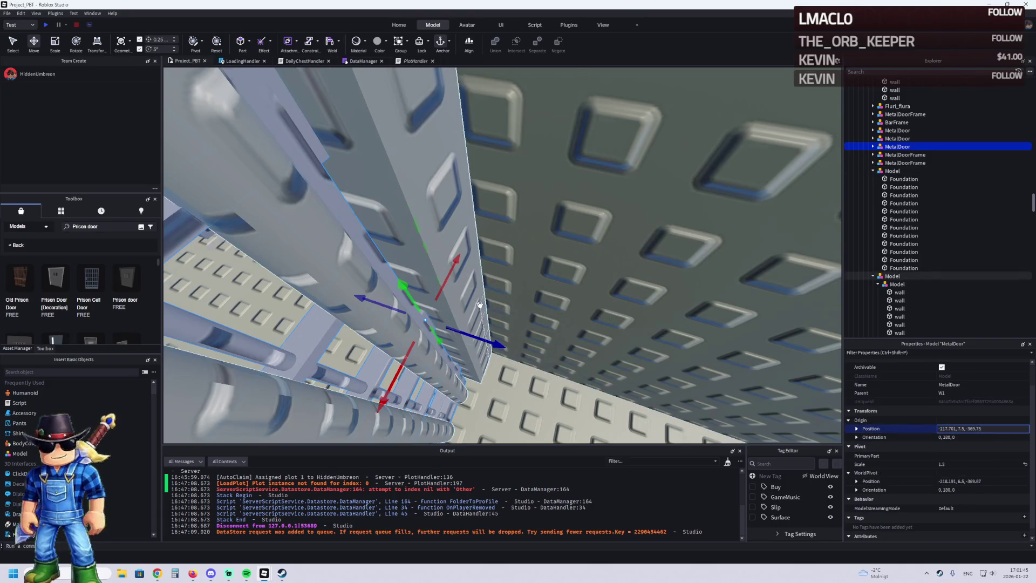
pyautogui.scroll(5, 478, 305)
pyautogui.scroll(-5, 478, 305)
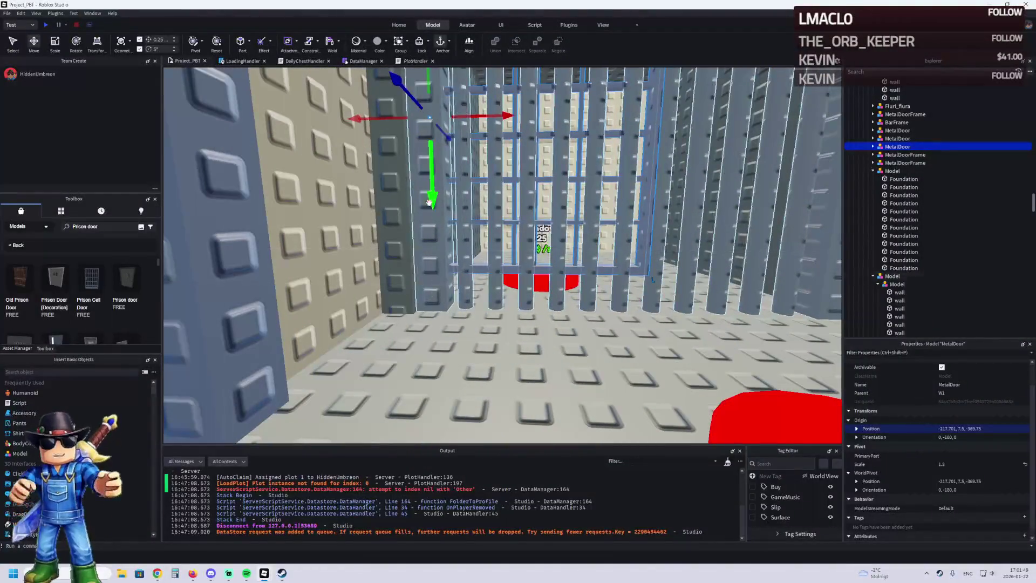
# - Lower the metal door one stud to Y 6.5 and shift it 0.25 studs along X
pyautogui.moveTo(427, 184)
pyautogui.mouseDown()
pyautogui.moveTo(418, 232)
pyautogui.moveTo(439, 226)
pyautogui.mouseUp()
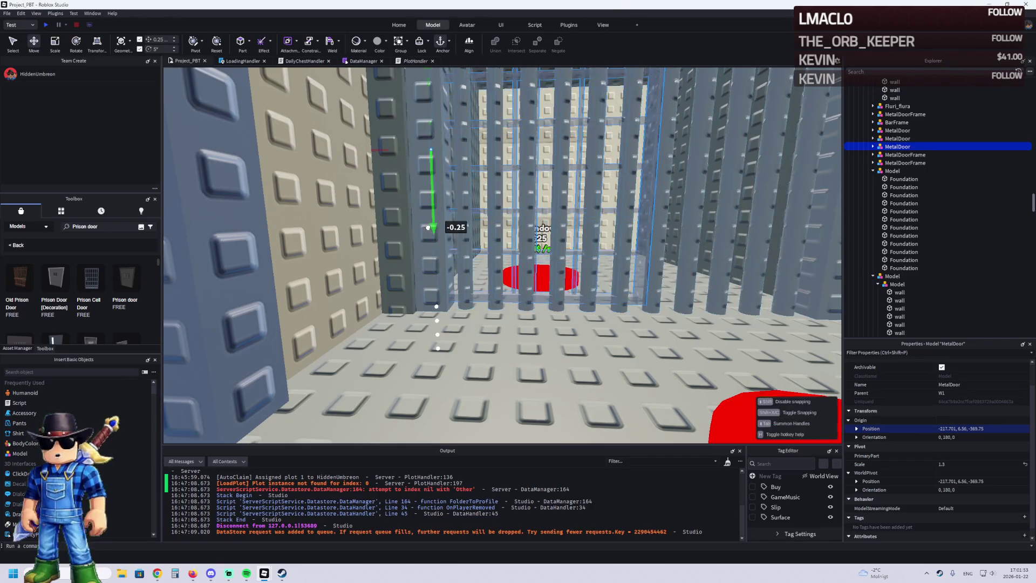
pyautogui.moveTo(479, 150); pyautogui.dragTo(491, 157)
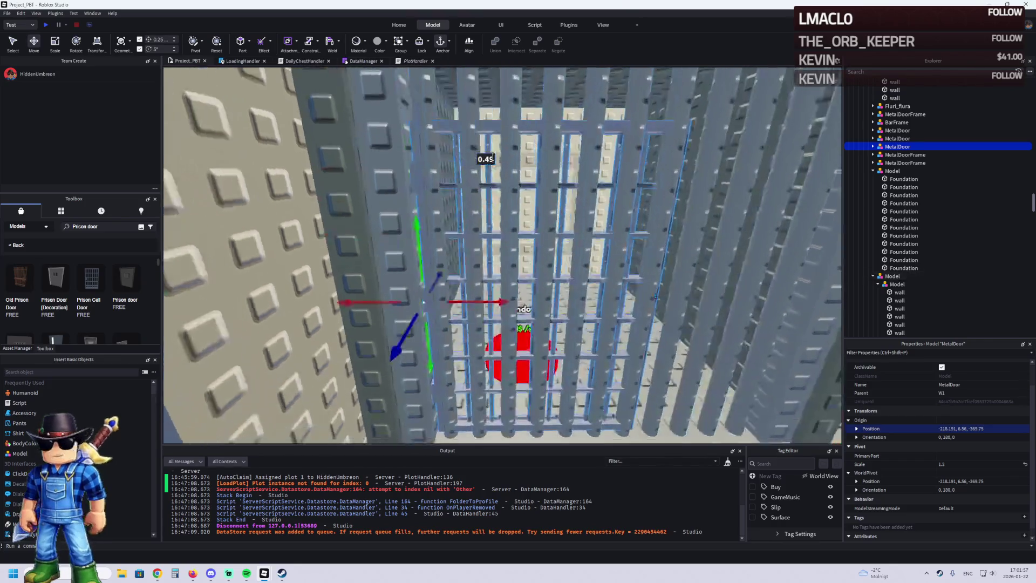
pyautogui.scroll(-5, 491, 158)
pyautogui.click(489, 378)
pyautogui.hotkey('ctrl', '3')
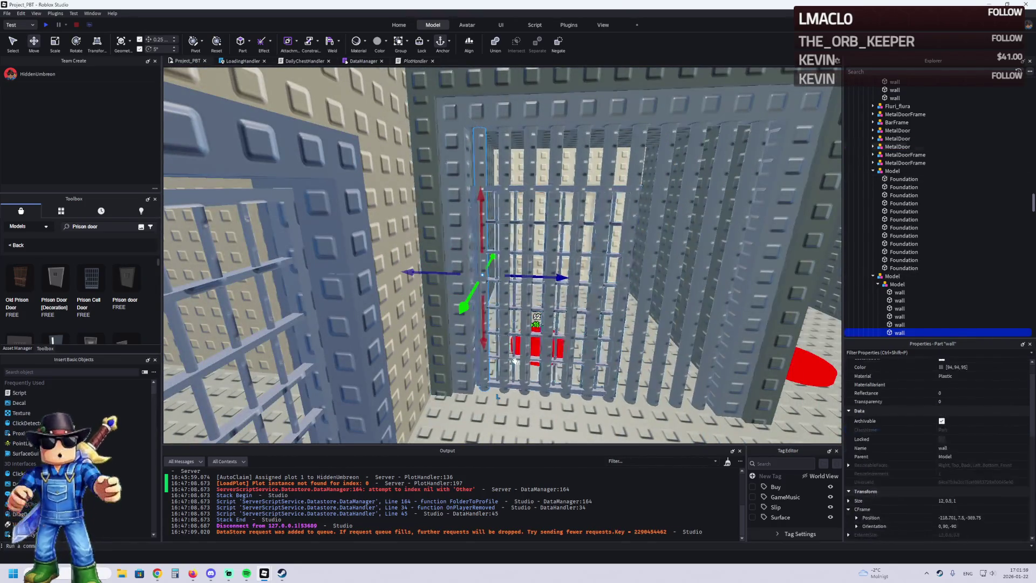
# - Shorten four bars in the door opening from below, the first to about 2.25 studs
pyautogui.moveTo(489, 401); pyautogui.dragTo(542, 186)
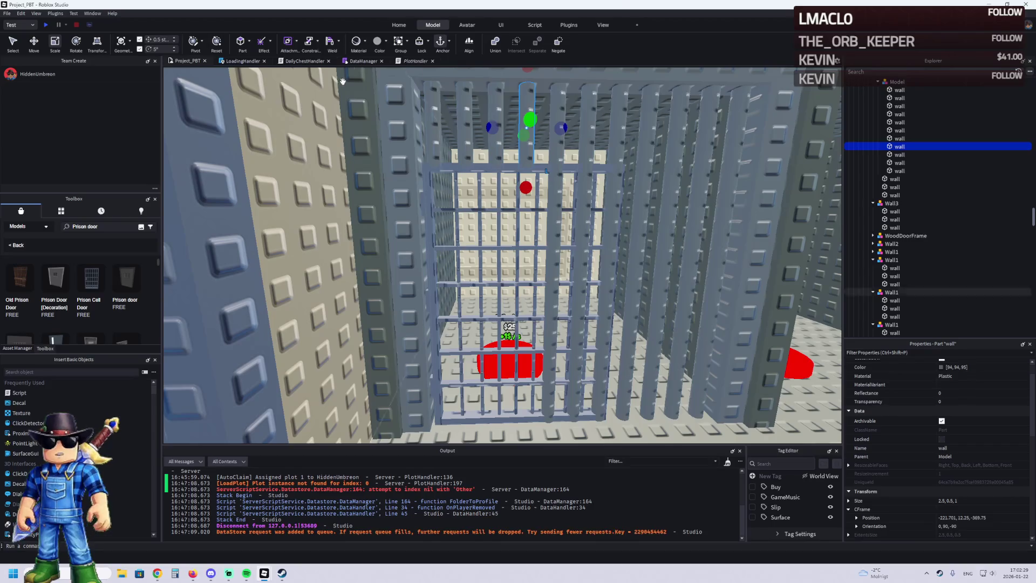
pyautogui.scroll(3, 454, 184)
pyautogui.click(454, 184)
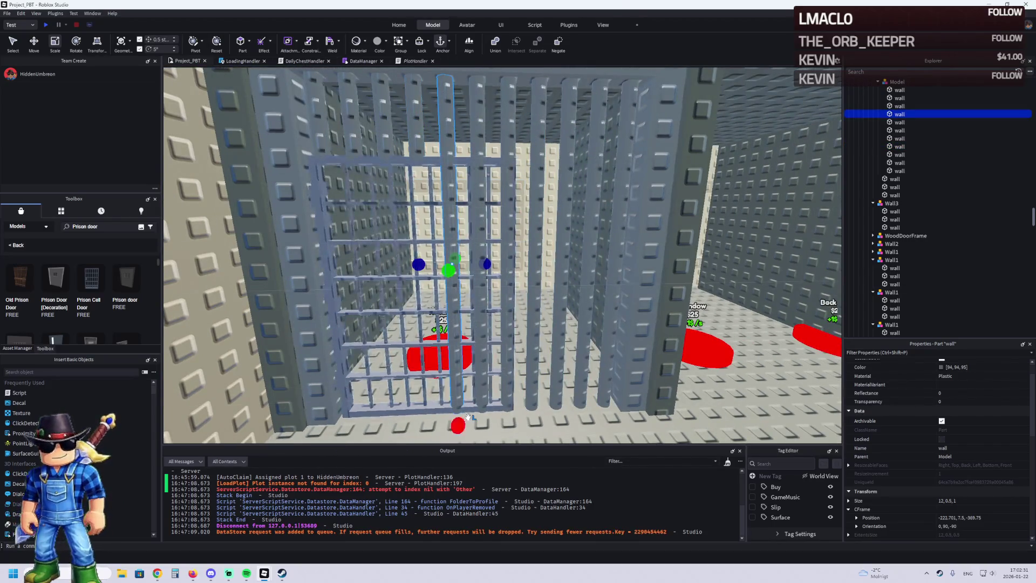
pyautogui.moveTo(468, 416); pyautogui.dragTo(448, 292)
pyautogui.moveTo(456, 183); pyautogui.dragTo(456, 182)
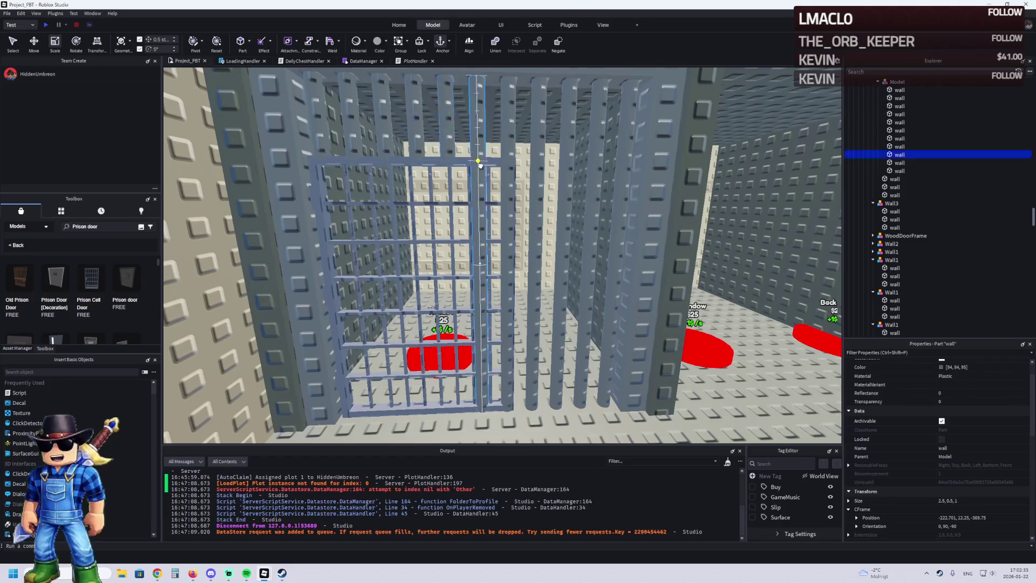
pyautogui.click(480, 356)
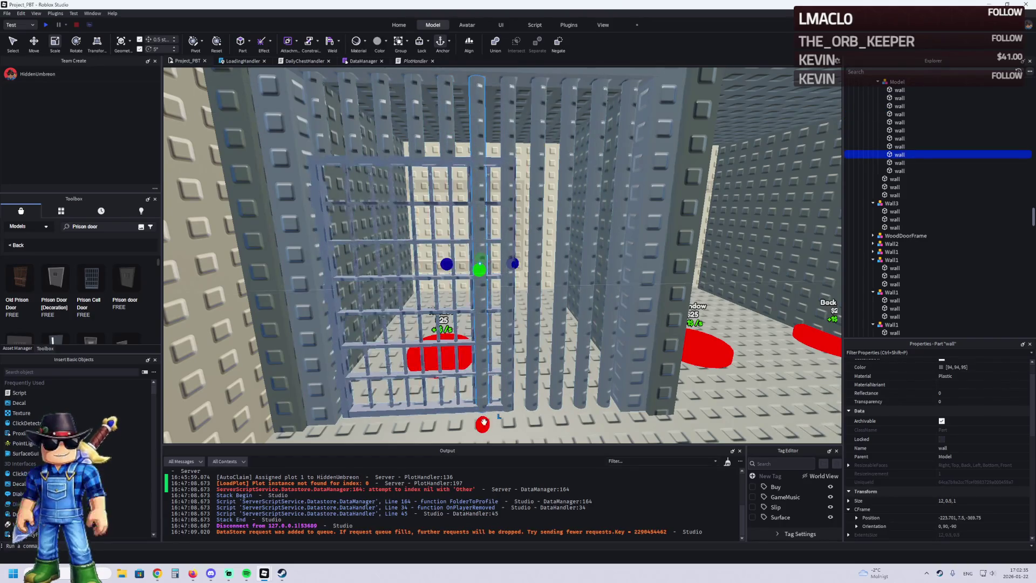
pyautogui.moveTo(483, 422); pyautogui.dragTo(479, 240)
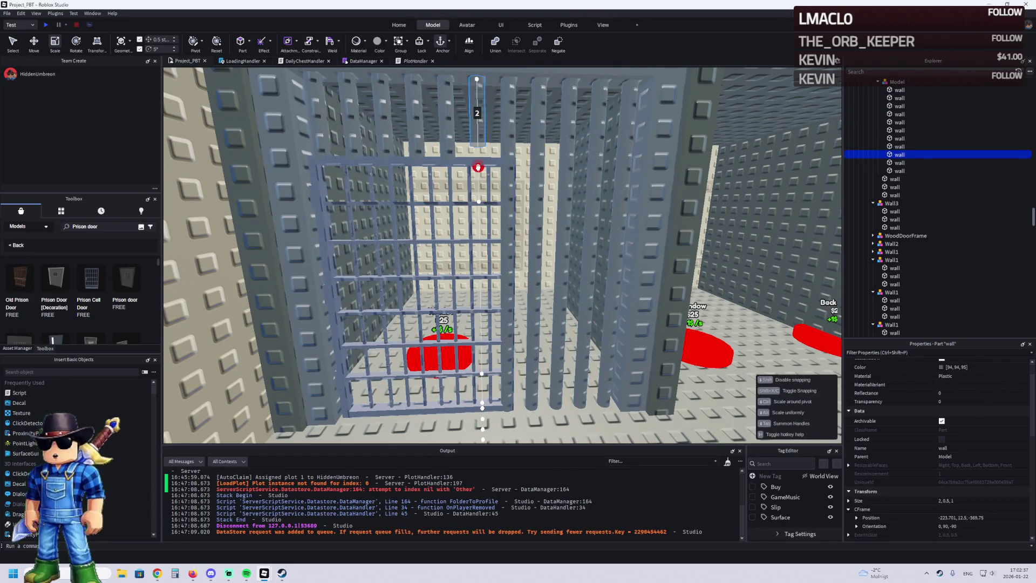
pyautogui.moveTo(479, 168); pyautogui.dragTo(477, 162)
pyautogui.click(511, 367)
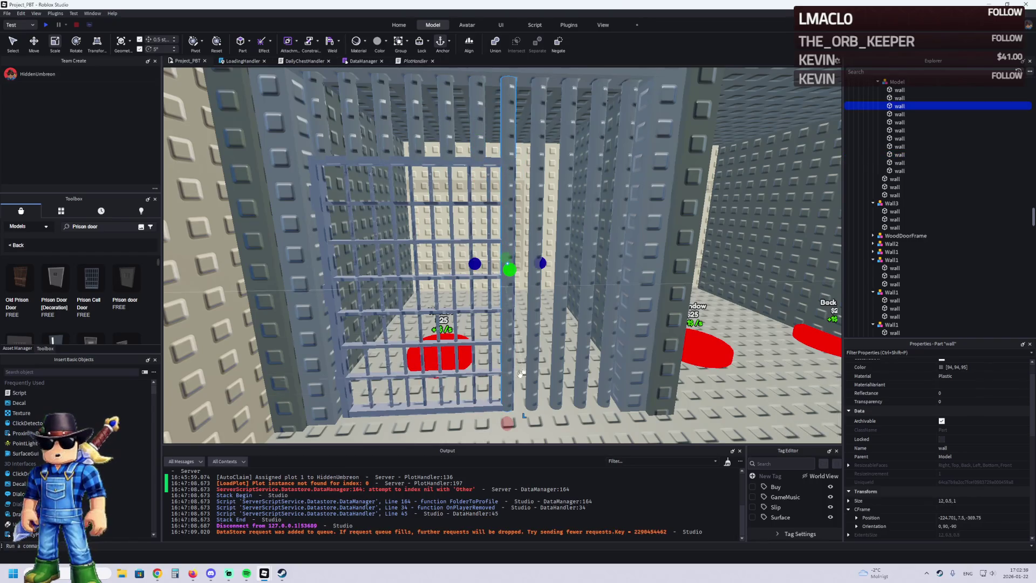
pyautogui.moveTo(507, 422); pyautogui.dragTo(509, 426)
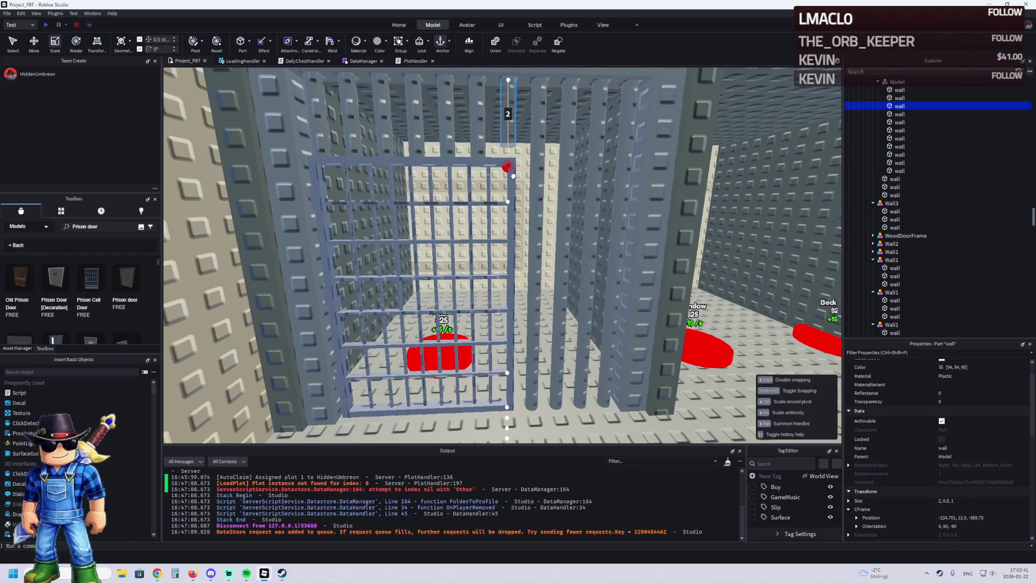
pyautogui.moveTo(510, 179); pyautogui.dragTo(510, 180)
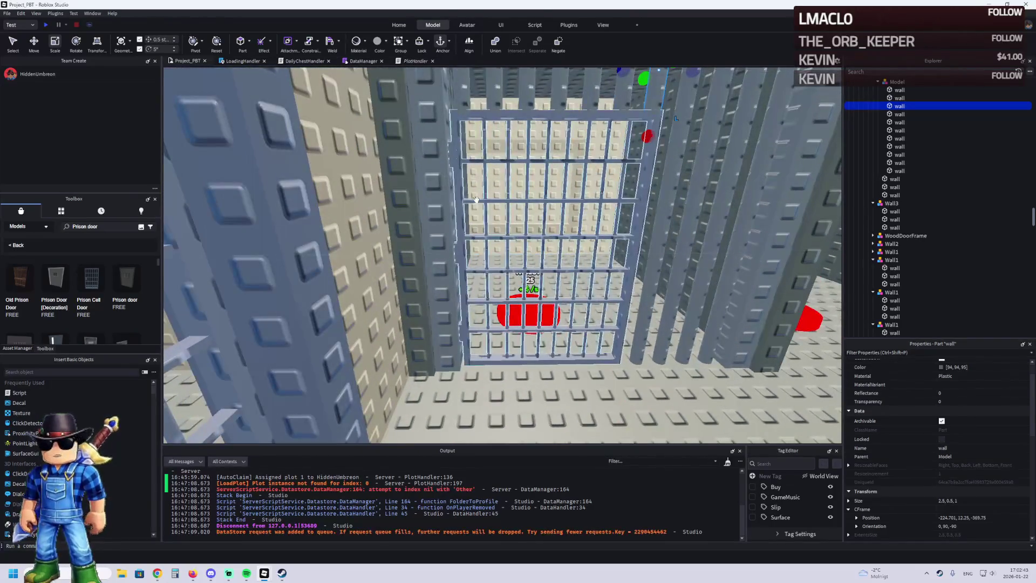
# - Slide the metal door sideways into the opening in the bar row
pyautogui.click(476, 200)
pyautogui.hotkey('ctrl', '2')
pyautogui.moveTo(427, 257); pyautogui.dragTo(419, 257)
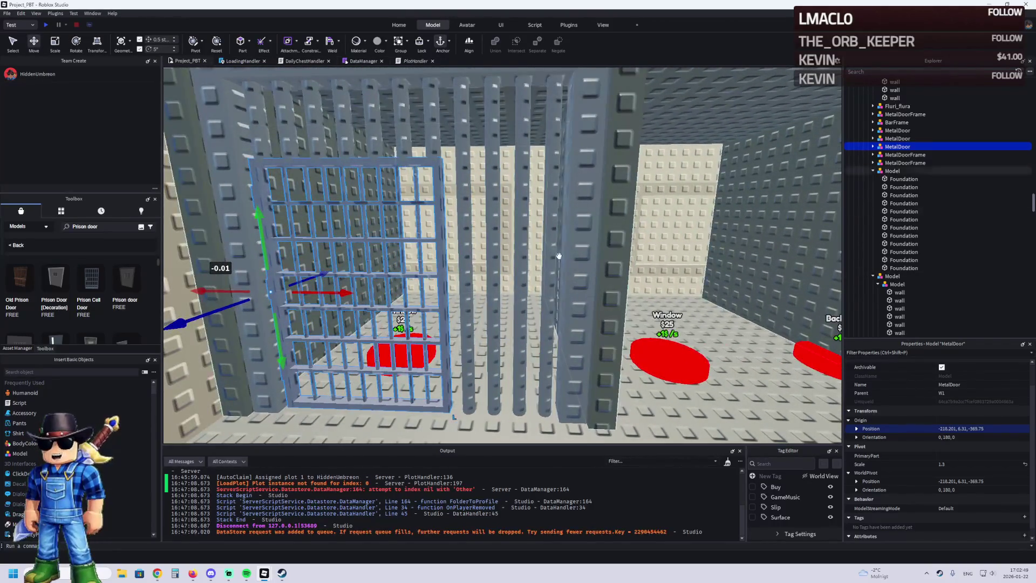
pyautogui.click(556, 243)
pyautogui.keyDown('ctrl'); pyautogui.click(518, 223); pyautogui.keyUp('ctrl')
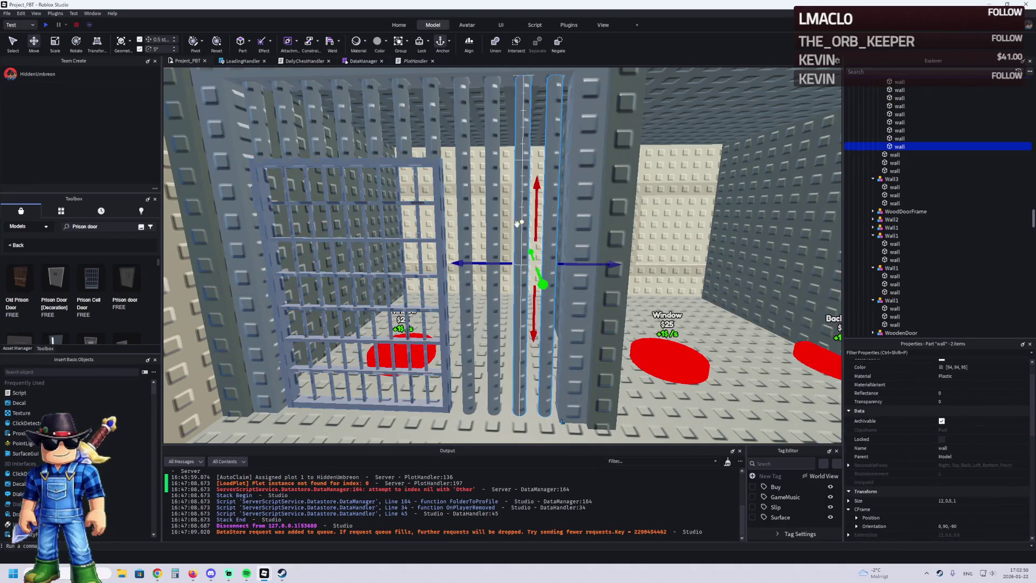
pyautogui.click(491, 217)
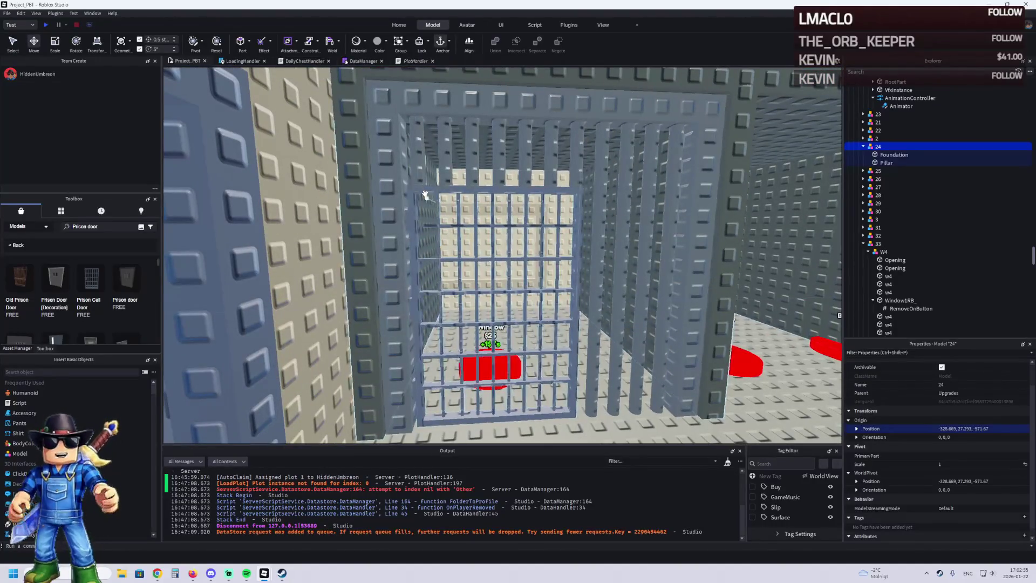
# - Lengthen a shortened bar to about 10 studs and slide the door further along the bars
pyautogui.click(415, 173)
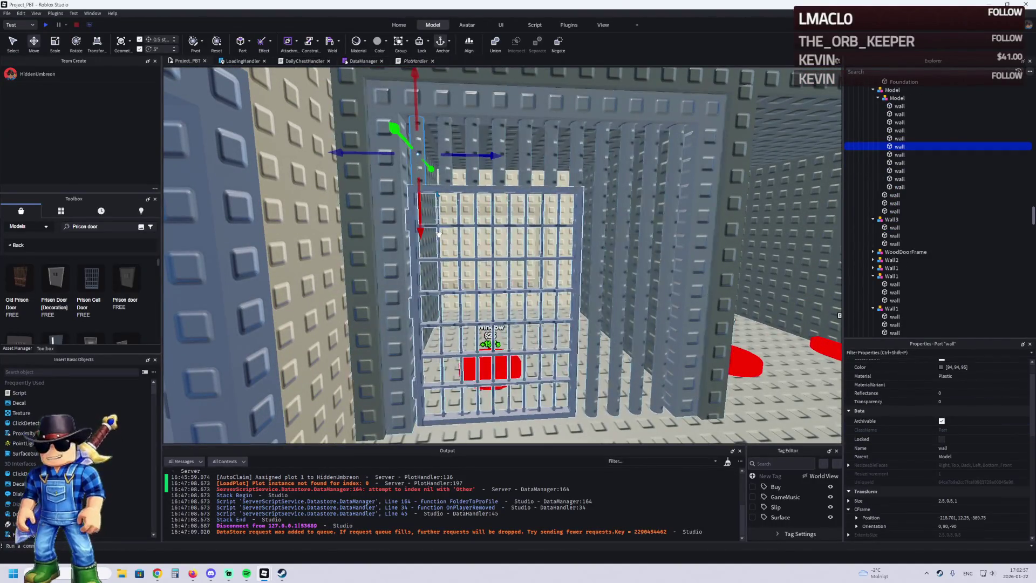
pyautogui.moveTo(419, 226); pyautogui.dragTo(440, 327)
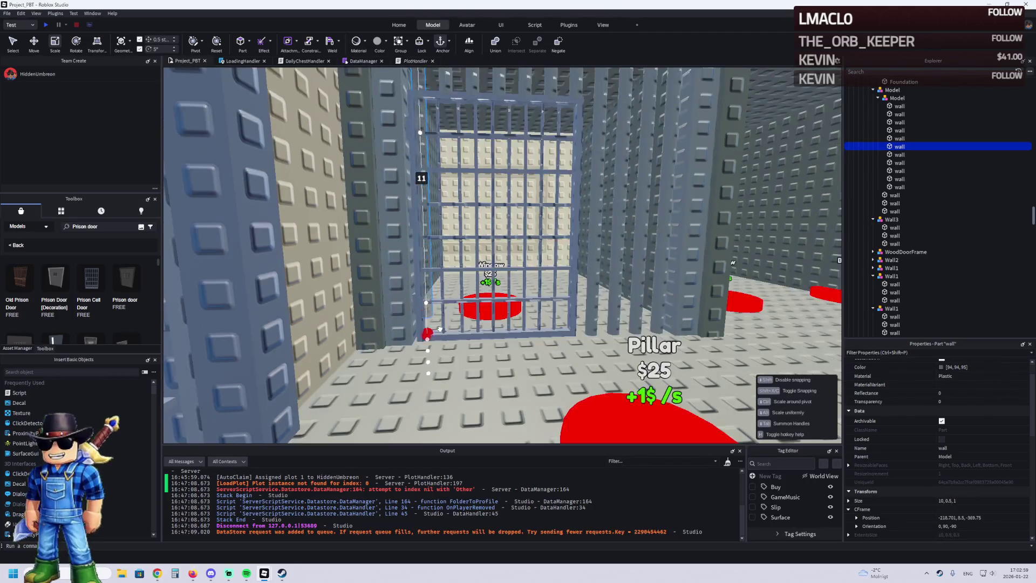
pyautogui.click(440, 359)
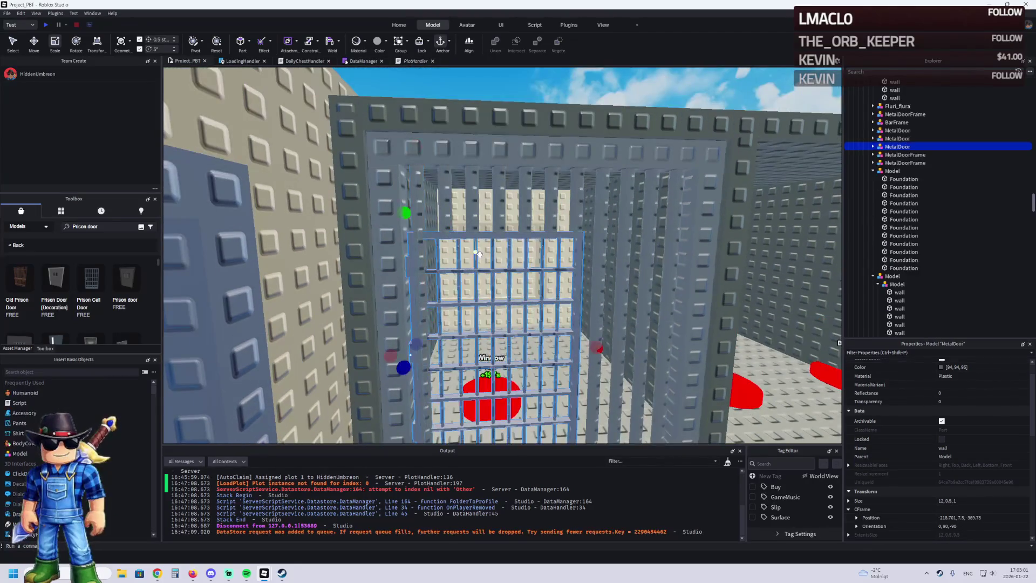
pyautogui.hotkey('ctrl', '2')
pyautogui.moveTo(410, 354); pyautogui.dragTo(374, 355)
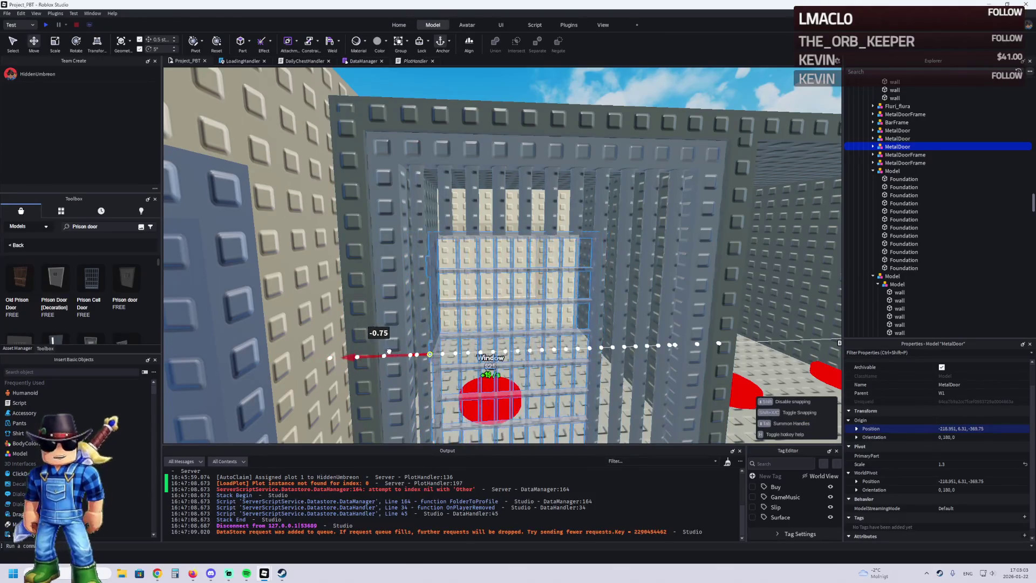
# - Select a thin bar above the door for resizing, bringing the cell front into view
pyautogui.press('w')
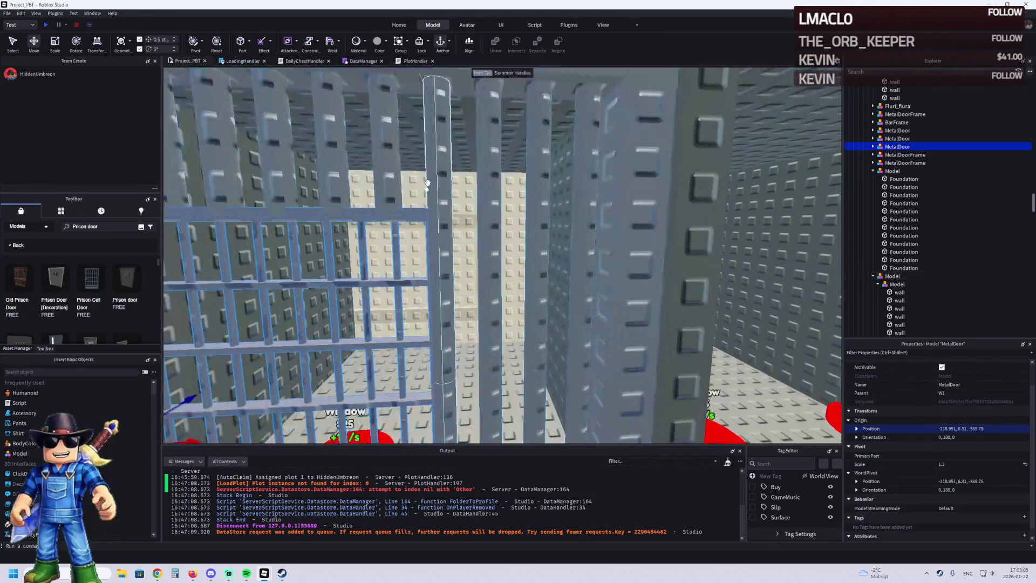
pyautogui.click(432, 179)
pyautogui.click(463, 345)
pyautogui.hotkey('ctrl', '3')
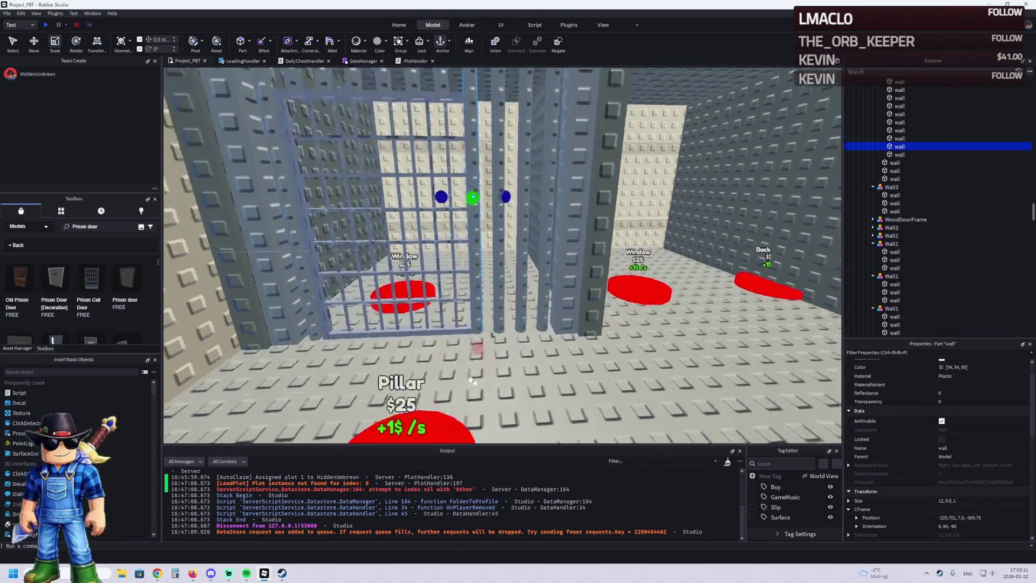
pyautogui.scroll(3, 480, 337)
pyautogui.press('a')
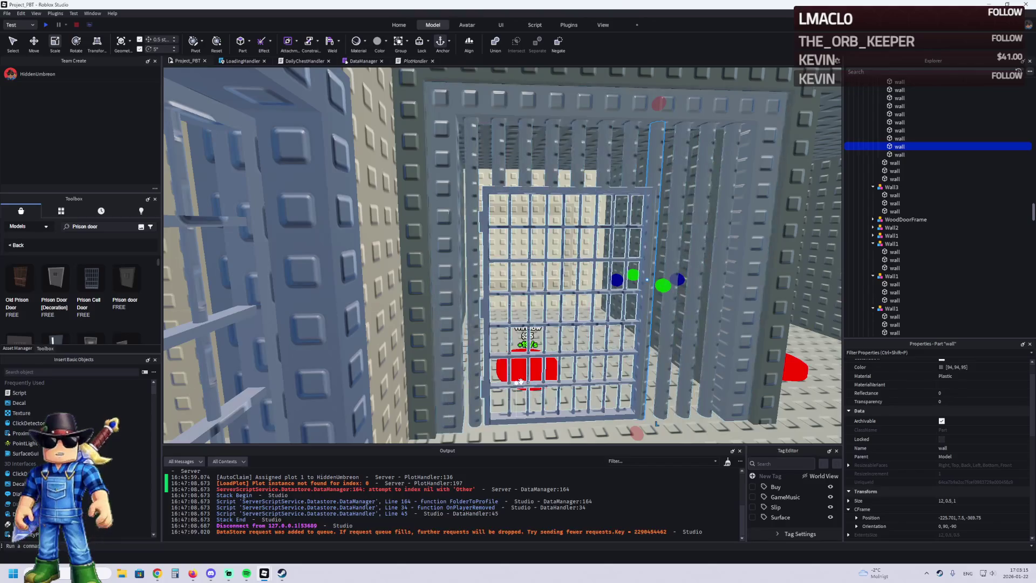
pyautogui.scroll(2, 518, 374)
pyautogui.scroll(-3, 519, 374)
pyautogui.click(521, 432)
pyautogui.scroll(-5, 601, 371)
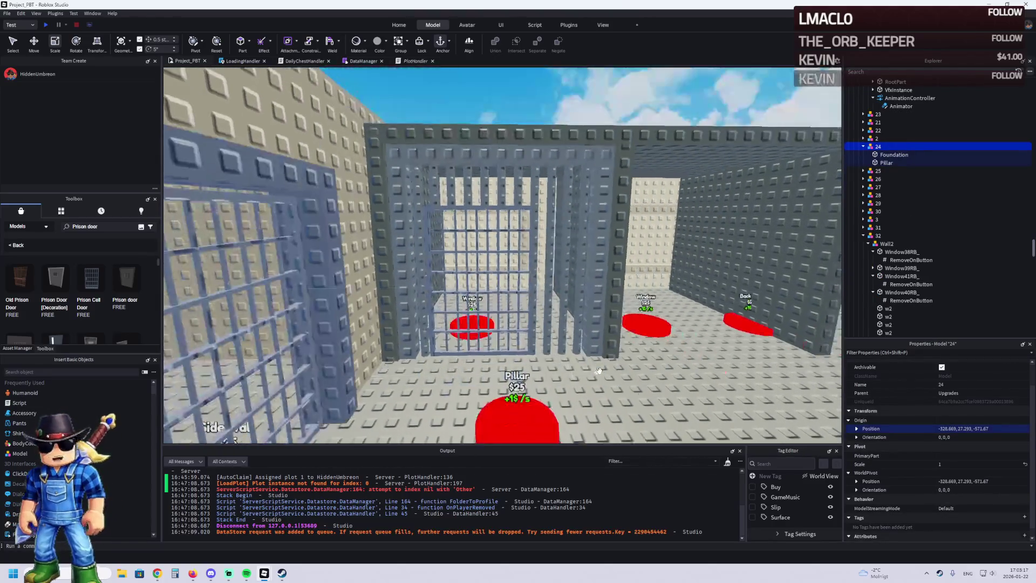
pyautogui.scroll(3, 601, 371)
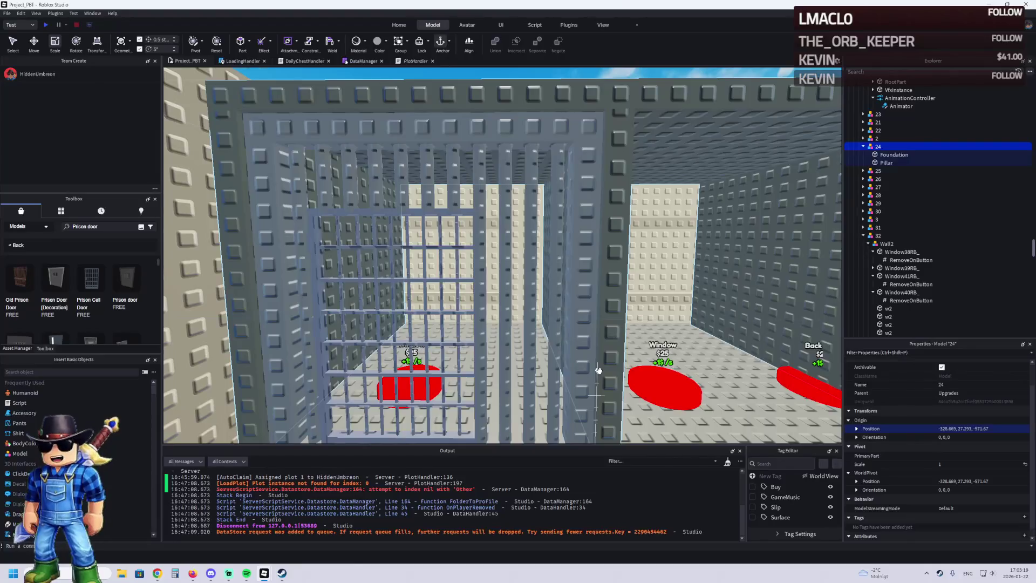
pyautogui.scroll(2, 598, 370)
pyautogui.click(596, 367)
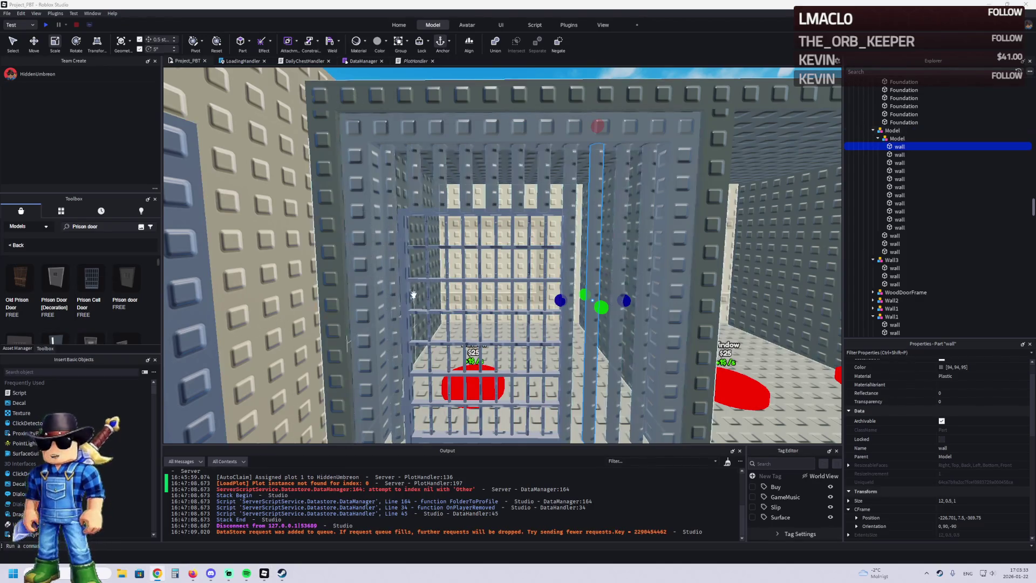
# - Shorten the vertical bar beside the opening to a stub above the door
pyautogui.scroll(5, 472, 242)
pyautogui.press('s')
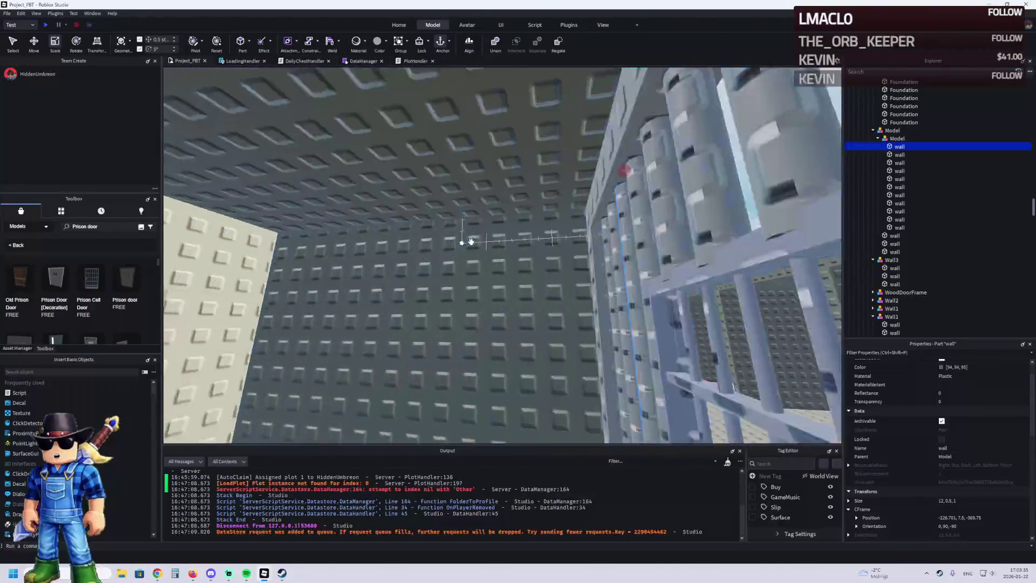
pyautogui.press('a')
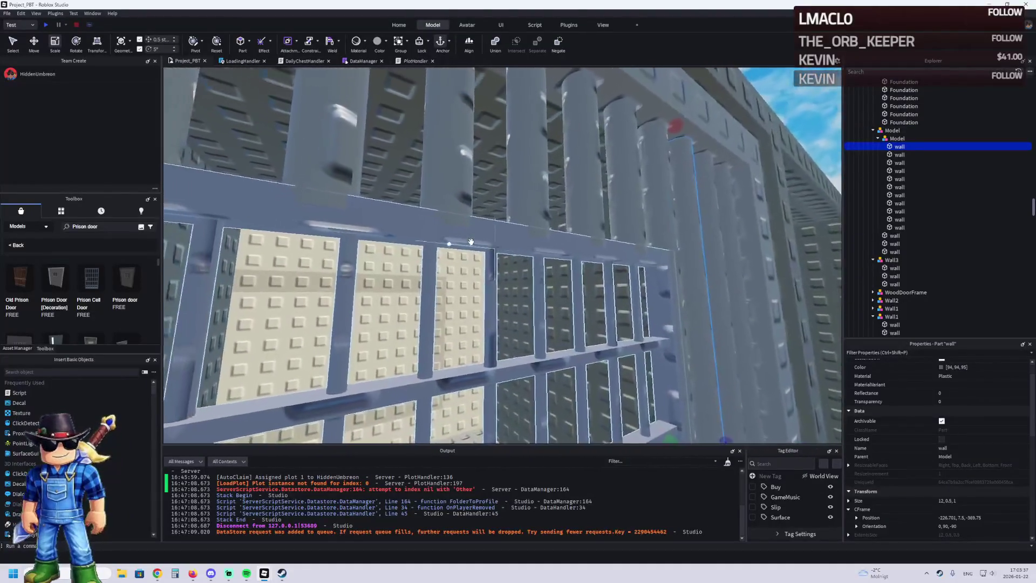
pyautogui.press('s')
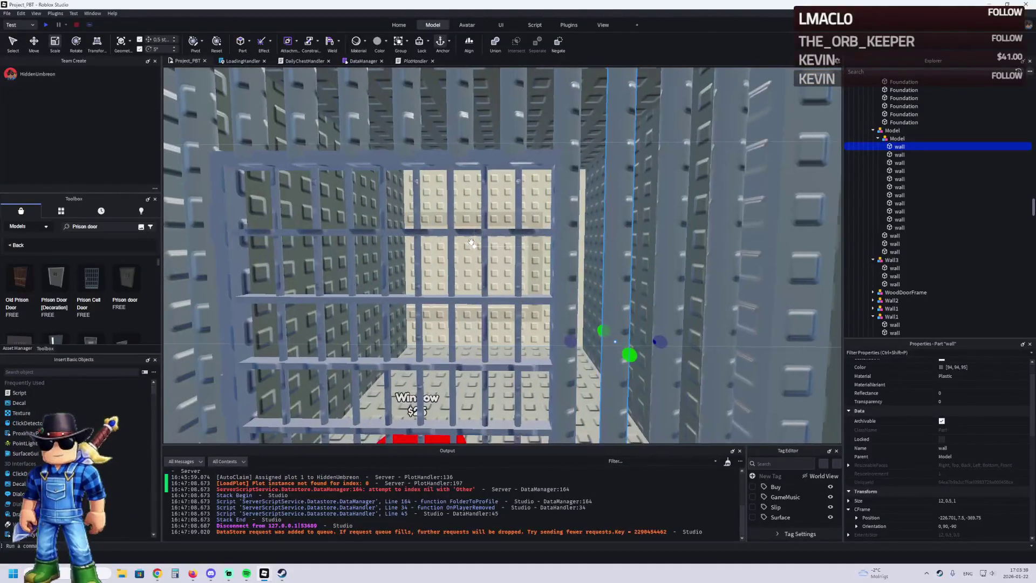
pyautogui.press('w')
pyautogui.press('s')
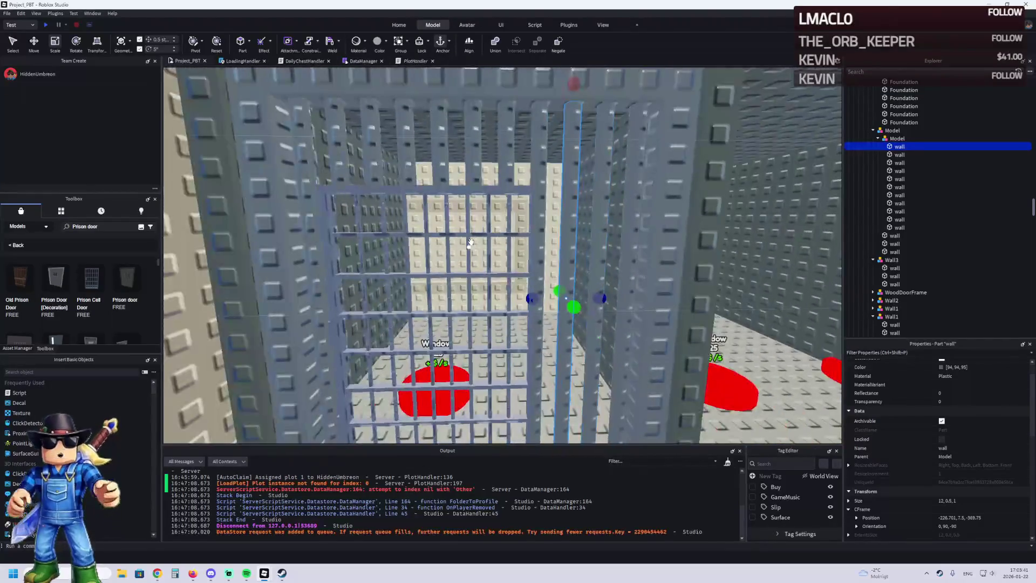
pyautogui.click(538, 151)
pyautogui.press('Delete')
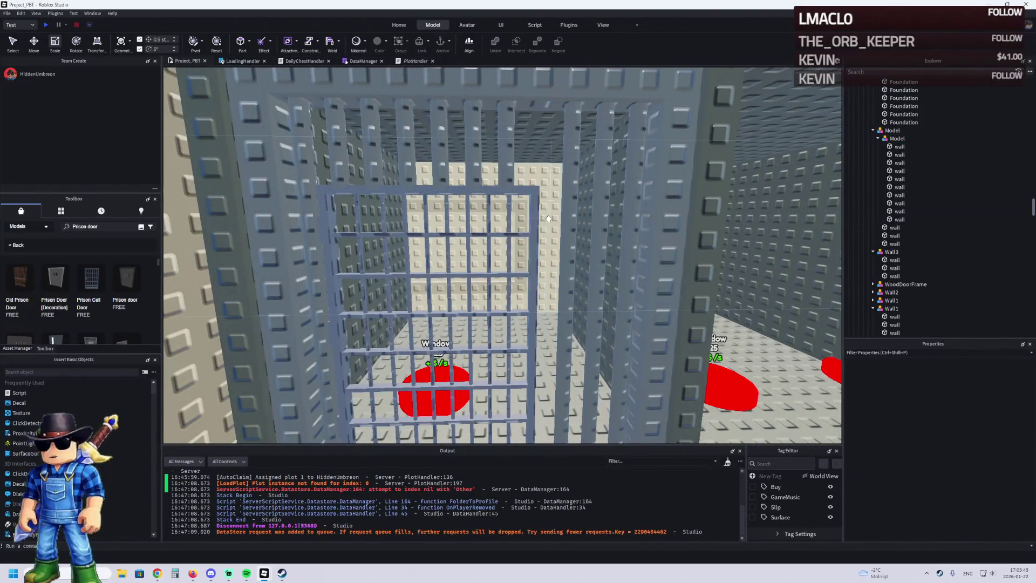
pyautogui.hotkey('ctrl', 'z')
pyautogui.moveTo(537, 335)
pyautogui.mouseDown()
pyautogui.moveTo(537, 351)
pyautogui.moveTo(545, 285)
pyautogui.mouseUp()
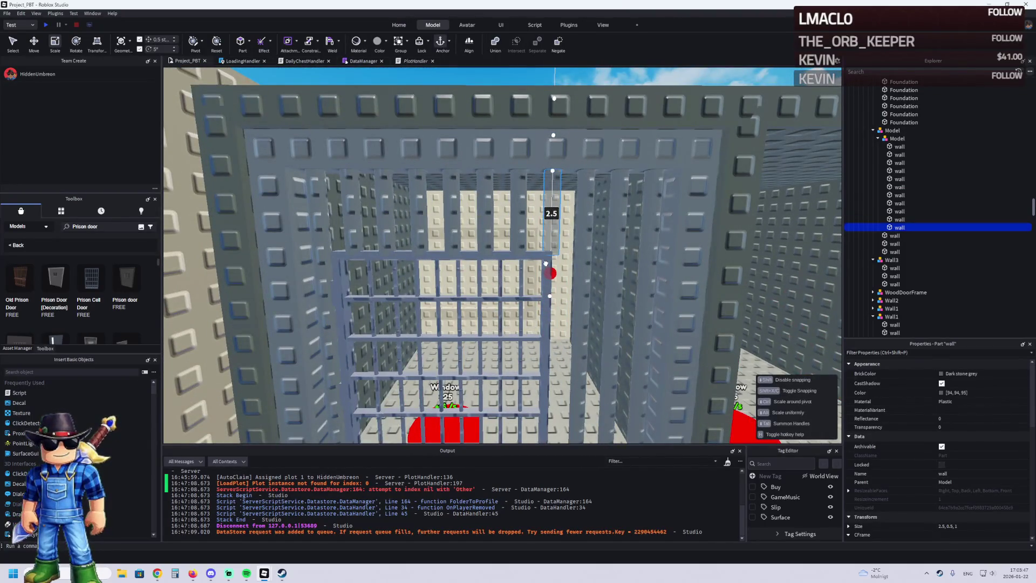
# - Duplicate the stub, move the copy above the door, and widen it to about 7 studs
pyautogui.hotkey('ctrl', 'd')
pyautogui.hotkey('ctrl', '2')
pyautogui.moveTo(568, 268)
pyautogui.mouseDown()
pyautogui.moveTo(599, 259)
pyautogui.moveTo(571, 263)
pyautogui.mouseUp()
pyautogui.hotkey('ctrl', '3')
pyautogui.moveTo(456, 194)
pyautogui.mouseDown()
pyautogui.moveTo(462, 262)
pyautogui.moveTo(449, 270)
pyautogui.mouseUp()
# - Stretch another bar above the door to 9.5 studs
pyautogui.scroll(5, 530, 222)
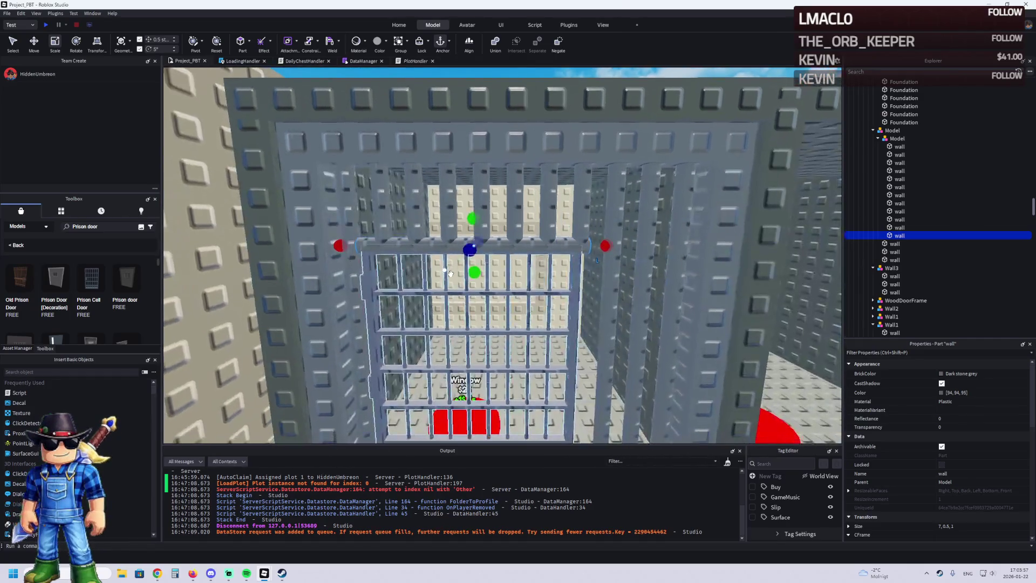
pyautogui.click(583, 216)
pyautogui.moveTo(582, 261); pyautogui.dragTo(572, 320)
pyautogui.scroll(3, 581, 264)
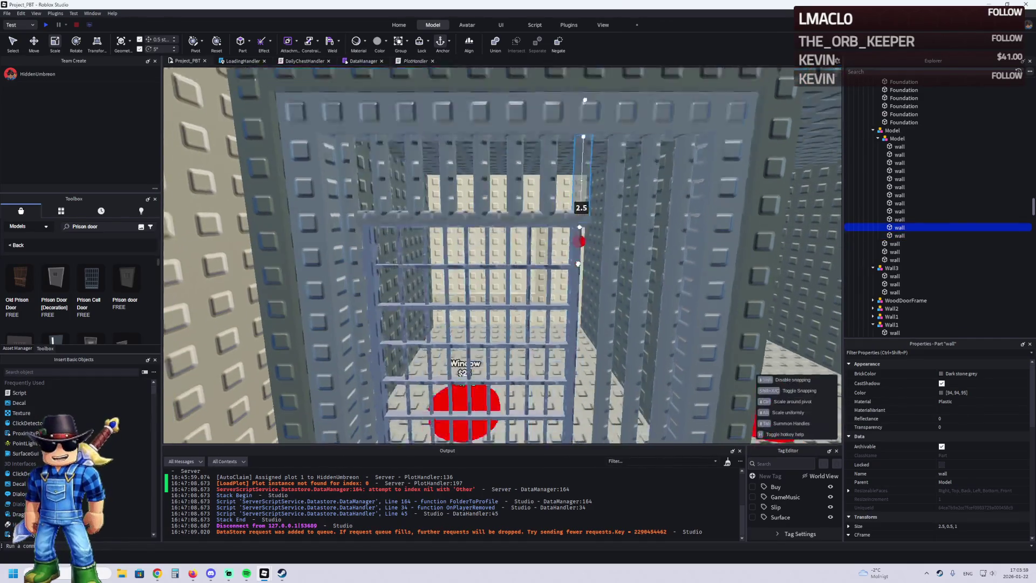
pyautogui.moveTo(560, 379); pyautogui.dragTo(560, 379)
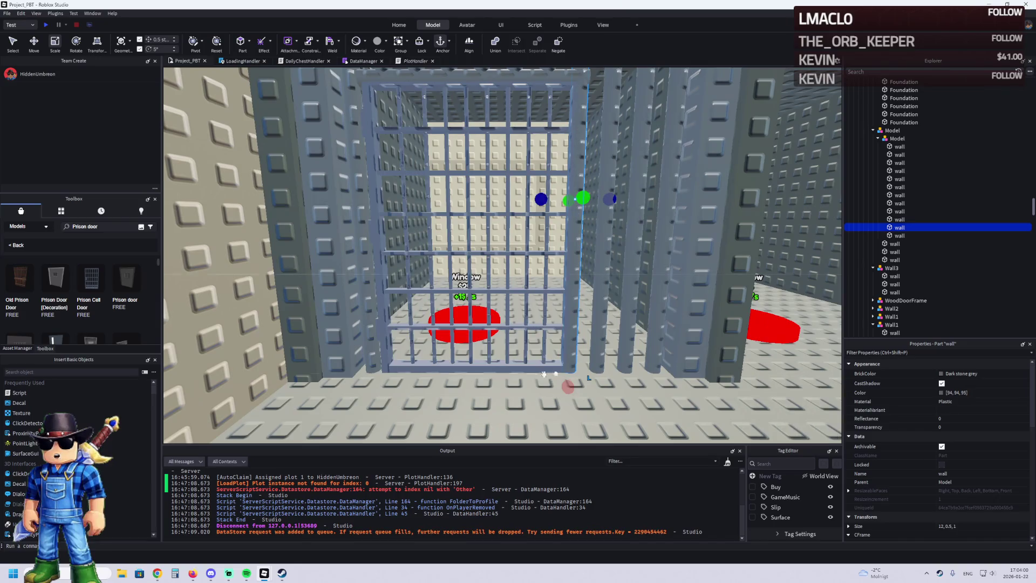
pyautogui.click(505, 364)
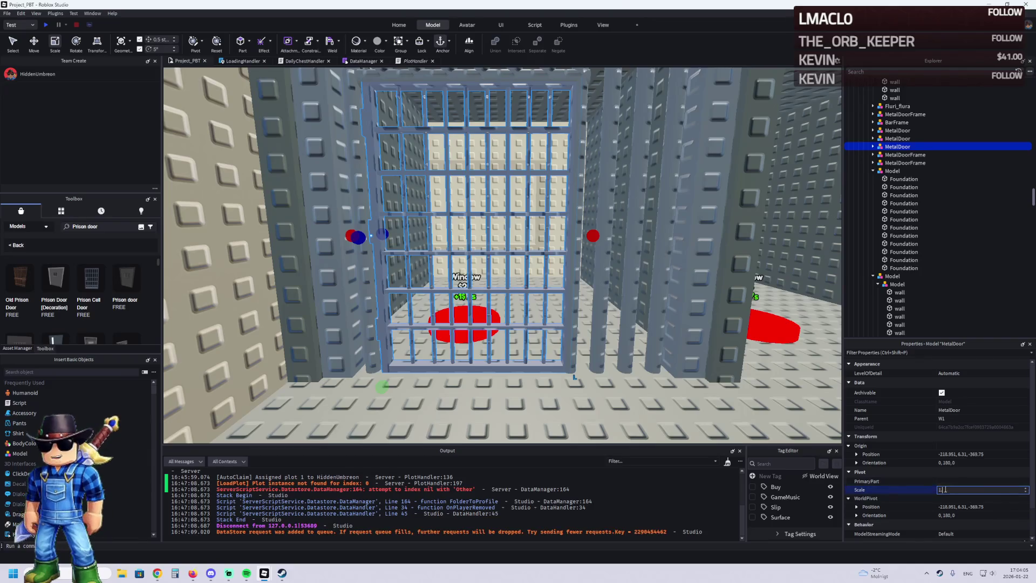
# - Confirm the MetalDoor's 1.25 scale and focus the view on the enlarged door
pyautogui.press('Return')
pyautogui.scroll(3, 562, 335)
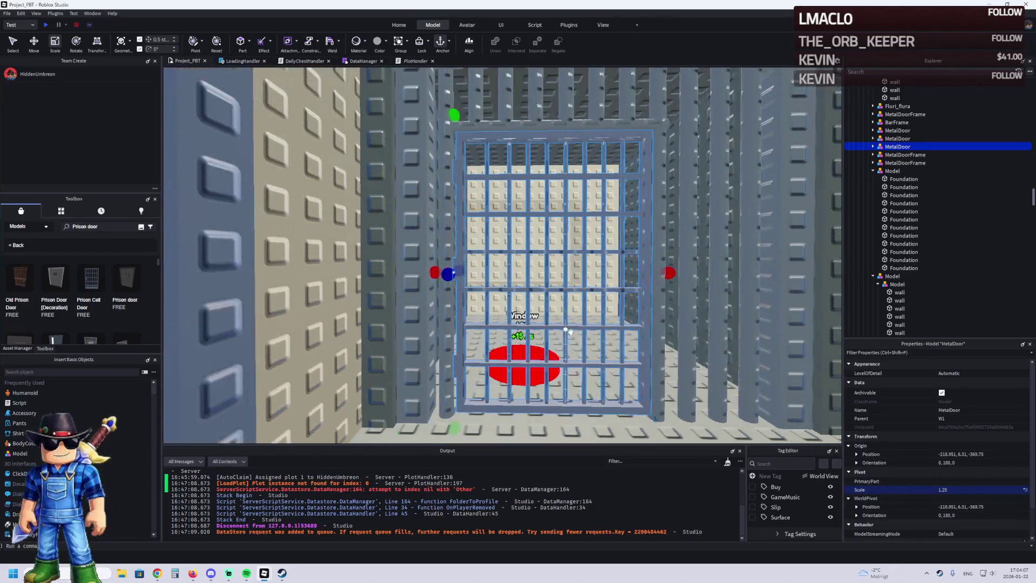
pyautogui.click(635, 387)
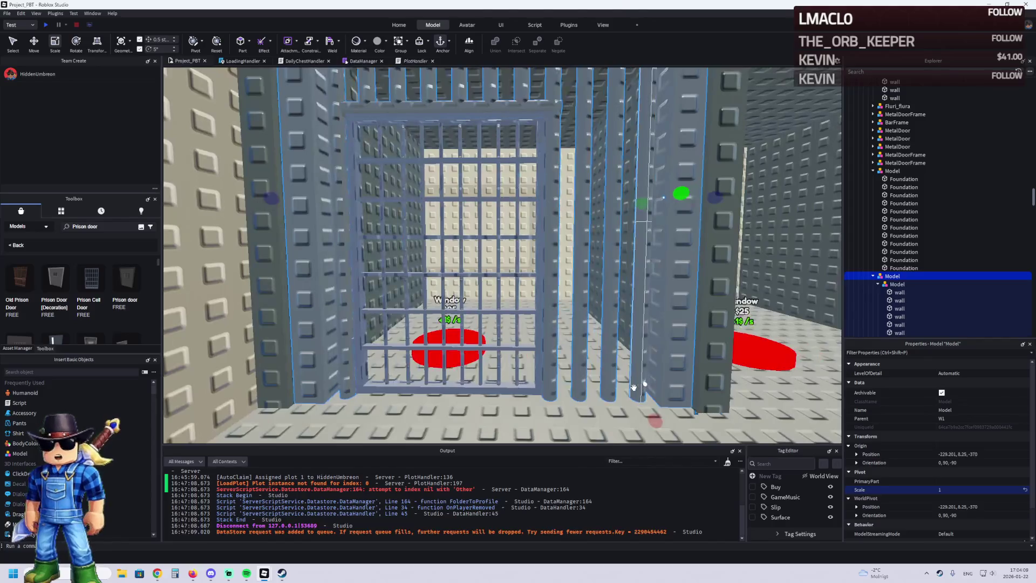
pyautogui.click(529, 370)
pyautogui.press('f')
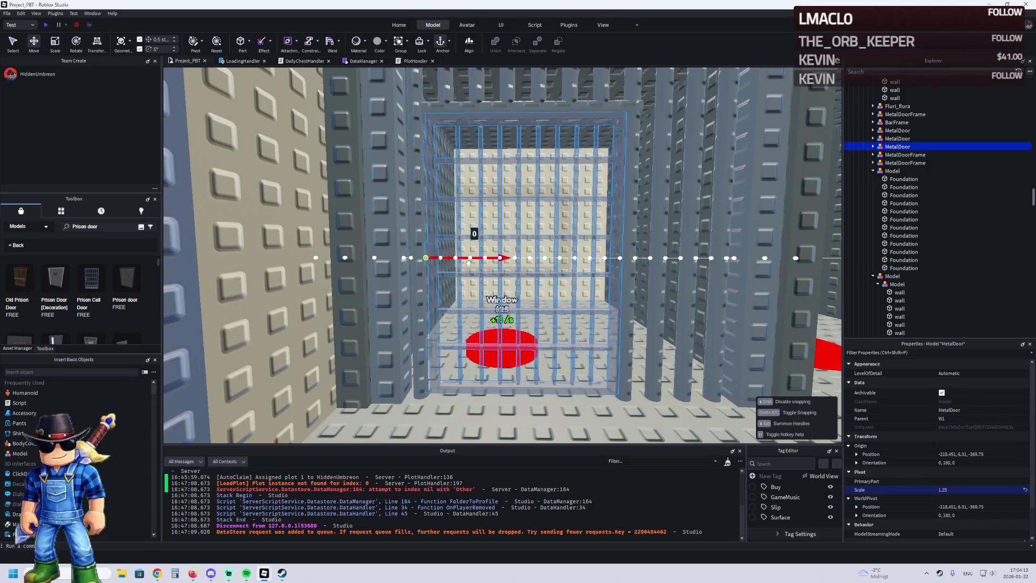
# - Tilt the view to see the walls from the side and select the Foundation wall above the cell
pyautogui.click(581, 416)
pyautogui.press('e')
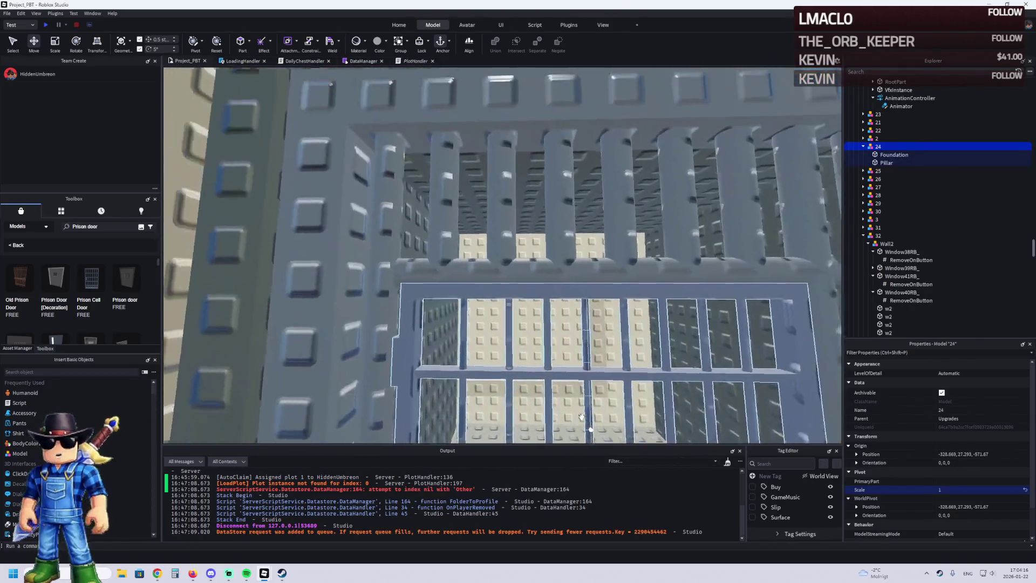
pyautogui.moveTo(582, 416); pyautogui.dragTo(352, 278)
pyautogui.click(419, 271)
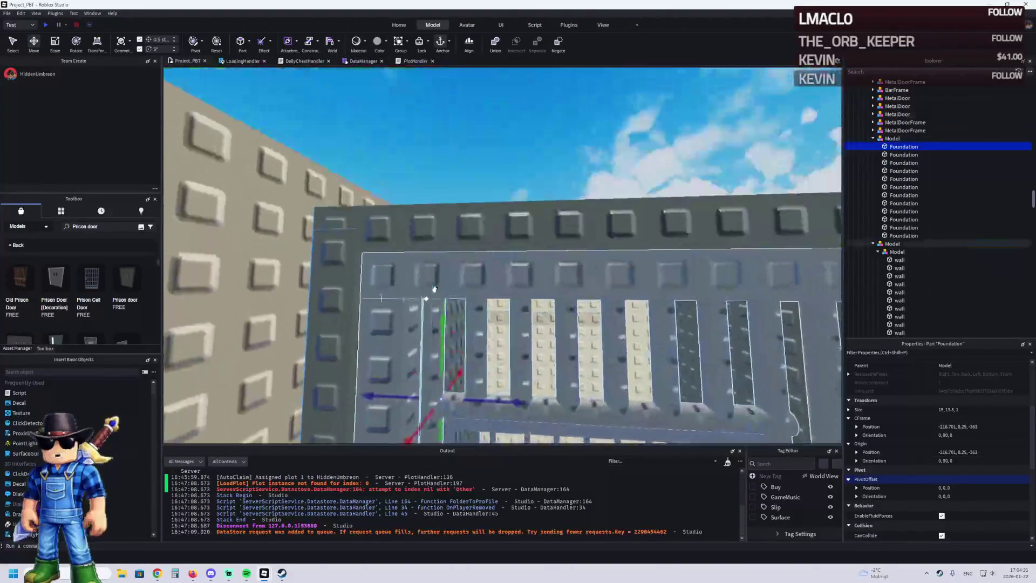
# - Lower the tops of the Foundation wall pieces so the wall stands 13 studs tall
pyautogui.hotkey('ctrl', '3')
pyautogui.moveTo(465, 238); pyautogui.dragTo(465, 246)
pyautogui.click(567, 351)
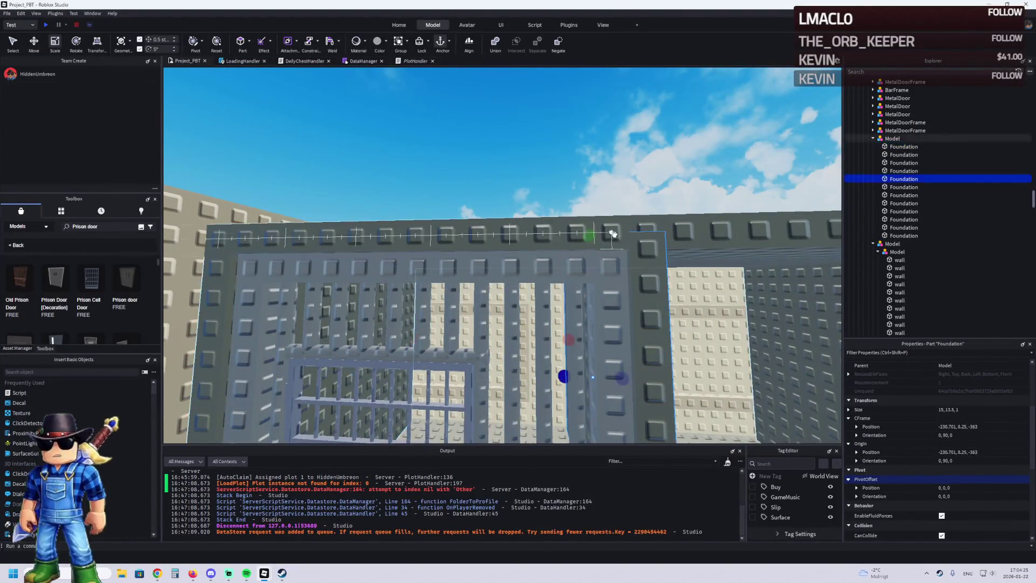
pyautogui.moveTo(590, 237); pyautogui.dragTo(590, 244)
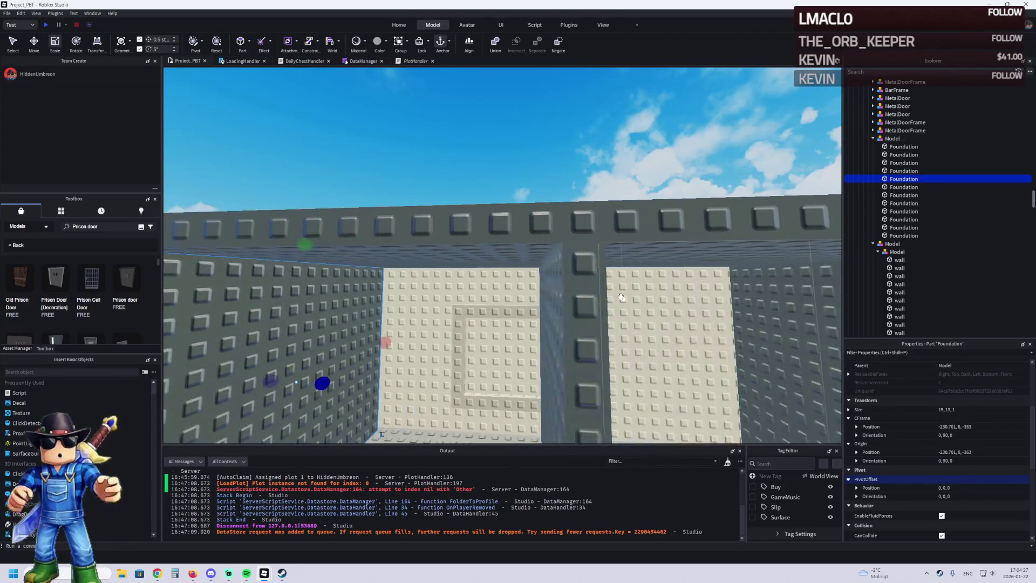
pyautogui.scroll(10, 593, 298)
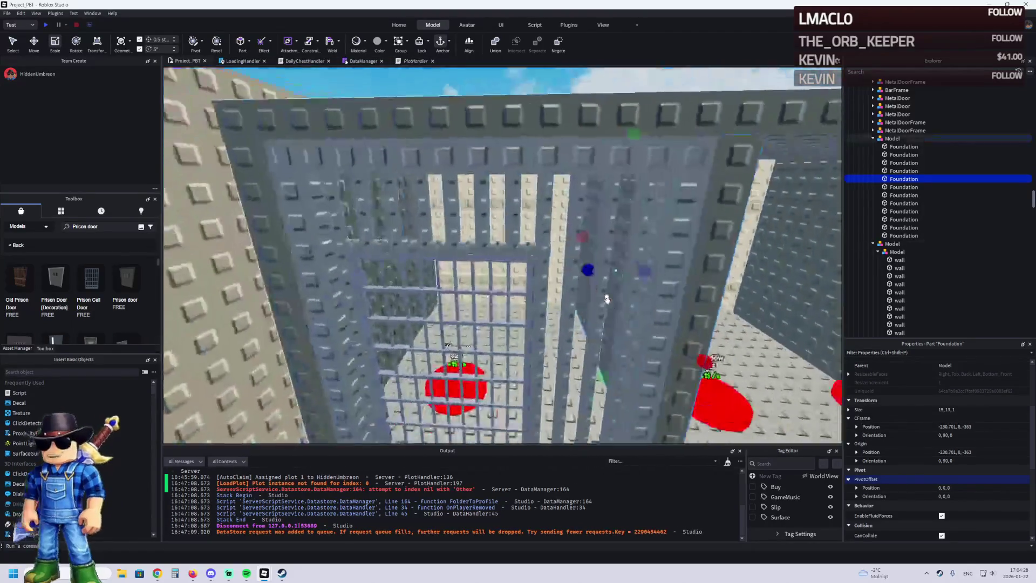
pyautogui.click(545, 337)
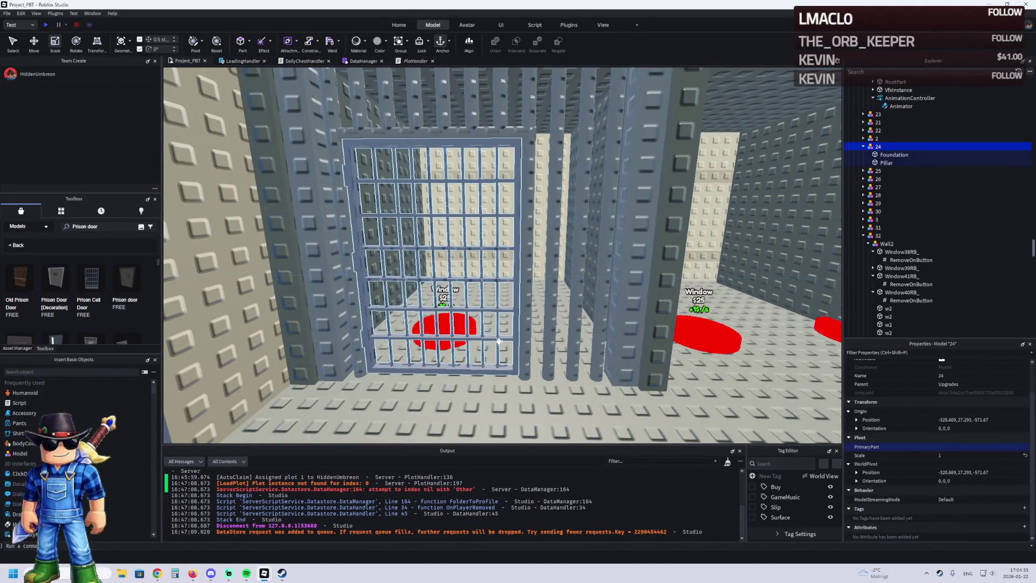
# - Reframe the view over the cell and select the whole row of 12 bars
pyautogui.scroll(-5, 542, 339)
pyautogui.click(582, 89)
pyautogui.press('w')
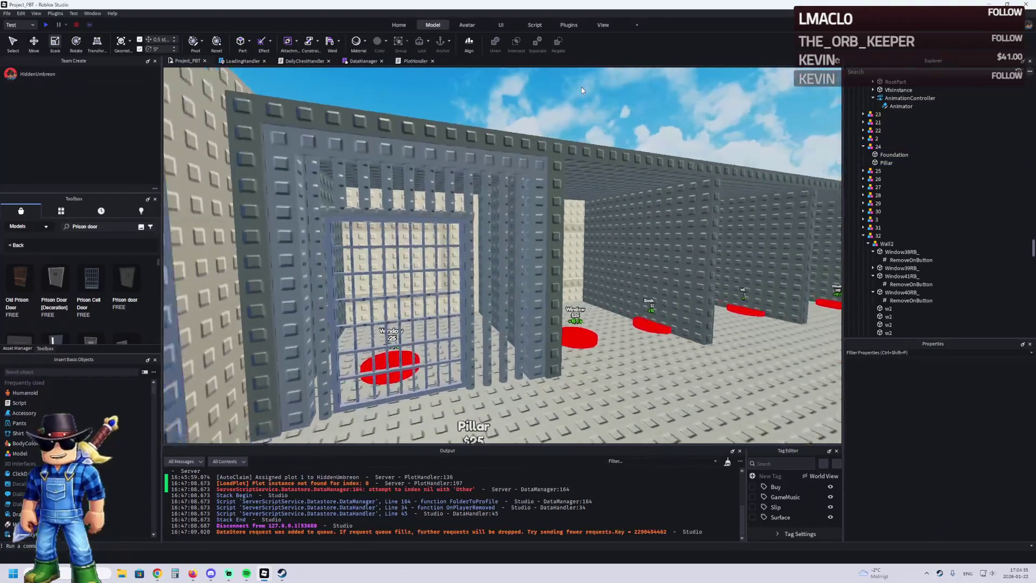
pyautogui.press('s')
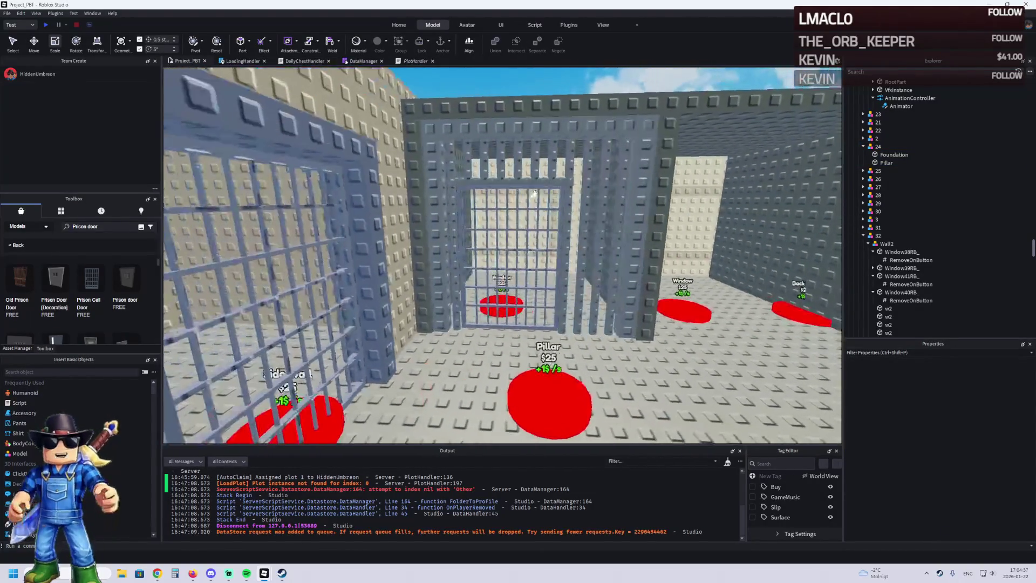
pyautogui.press('e')
pyautogui.press('w')
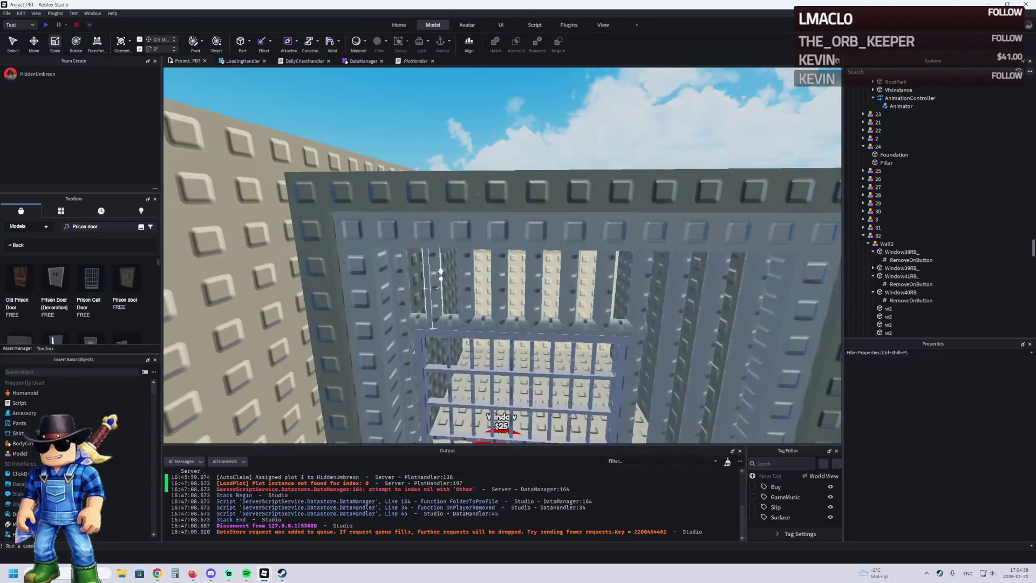
pyautogui.click(410, 281)
pyautogui.scroll(-2, 899, 198)
pyautogui.keyDown('shift'); pyautogui.click(898, 199); pyautogui.keyUp('shift')
# - Try Plaster on the bars, revert to Plastic, and apply the Studs material variant
pyautogui.click(963, 401)
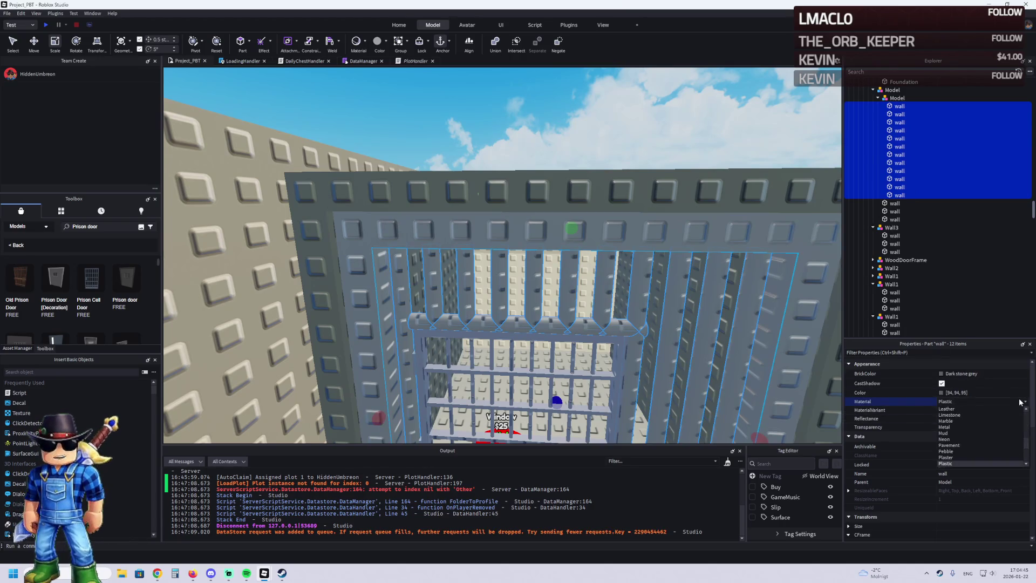
pyautogui.click(949, 458)
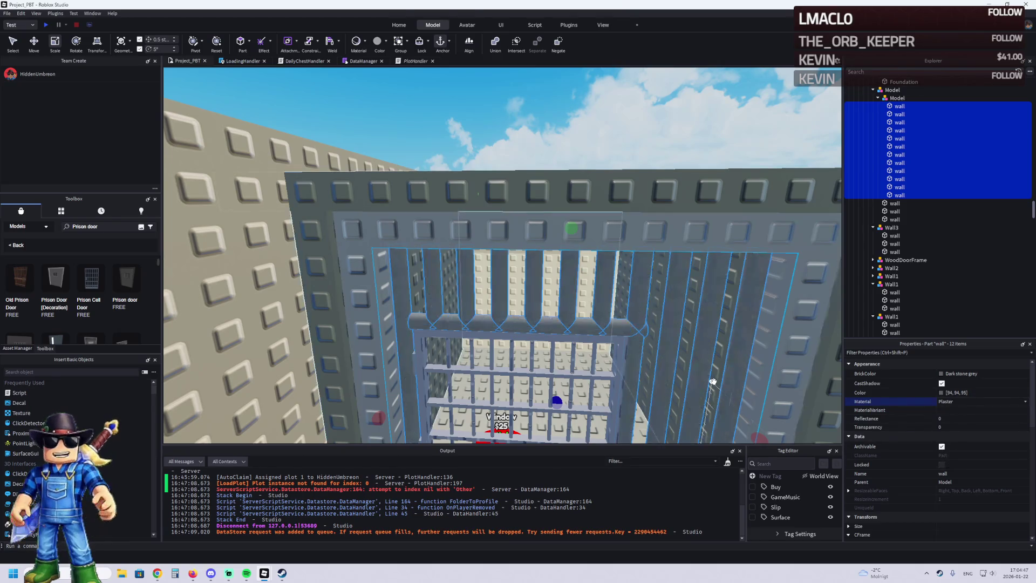
pyautogui.scroll(5, 713, 381)
pyautogui.hotkey('ctrl', 'z')
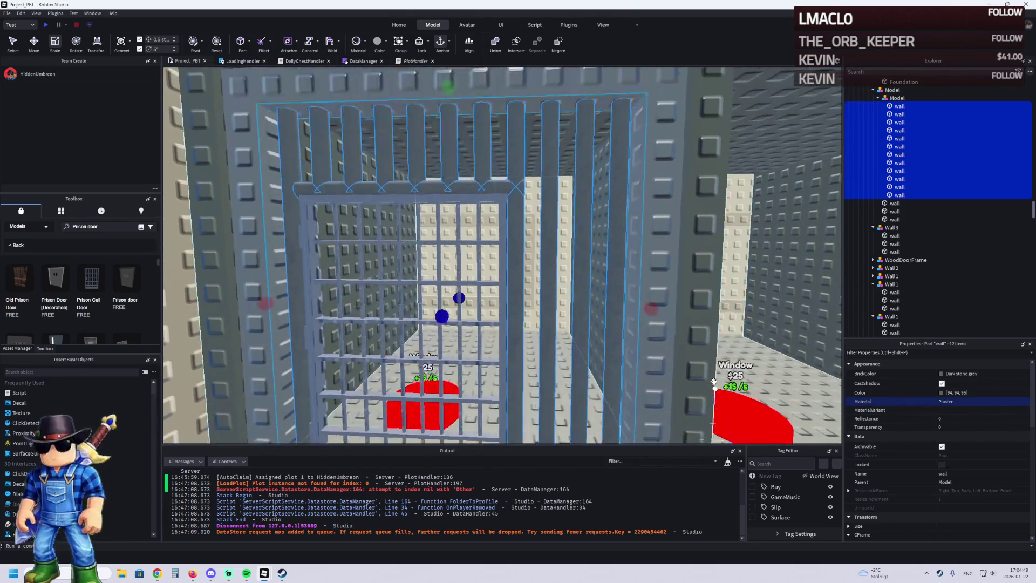
pyautogui.scroll(3, 756, 351)
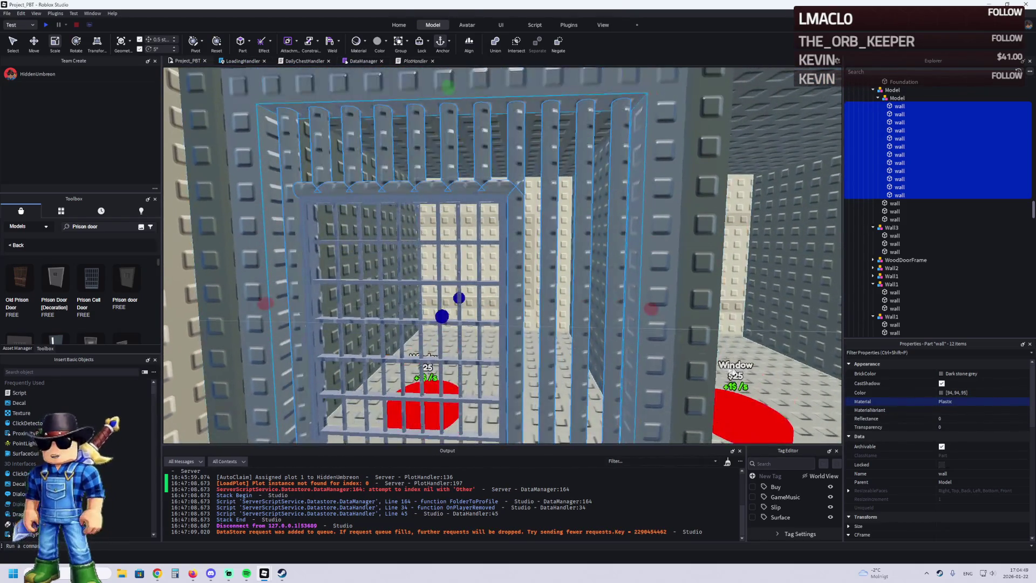
pyautogui.click(965, 411)
pyautogui.click(1027, 412)
pyautogui.click(991, 424)
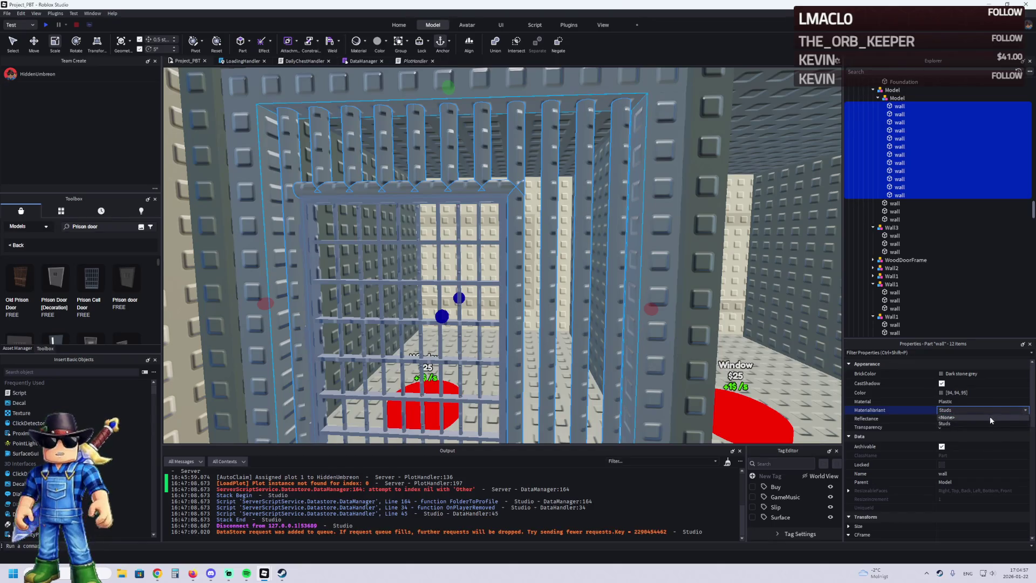
pyautogui.scroll(-5, 680, 307)
# - Select the outer cell model and start renaming it, typing 'Ce'
pyautogui.click(688, 268)
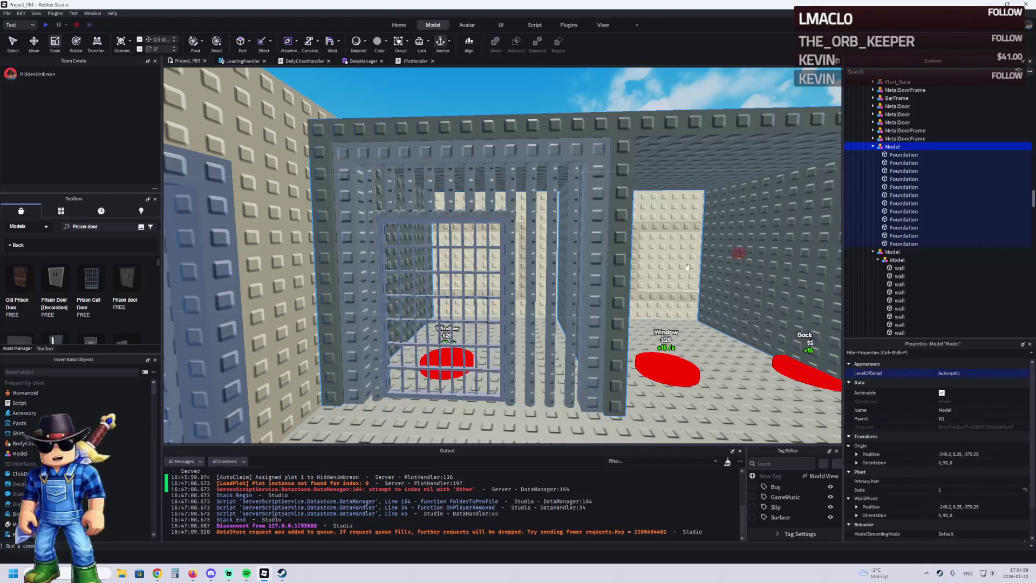
pyautogui.click(689, 271)
pyautogui.scroll(-5, 562, 262)
pyautogui.click(559, 187)
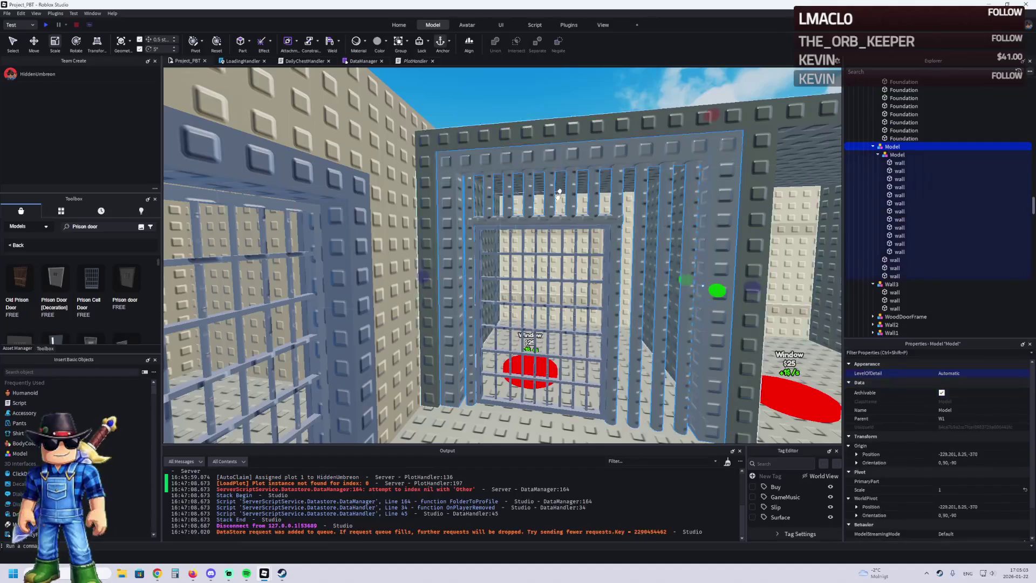
pyautogui.click(878, 155)
pyautogui.hotkey('ctrl', '2')
pyautogui.press('f')
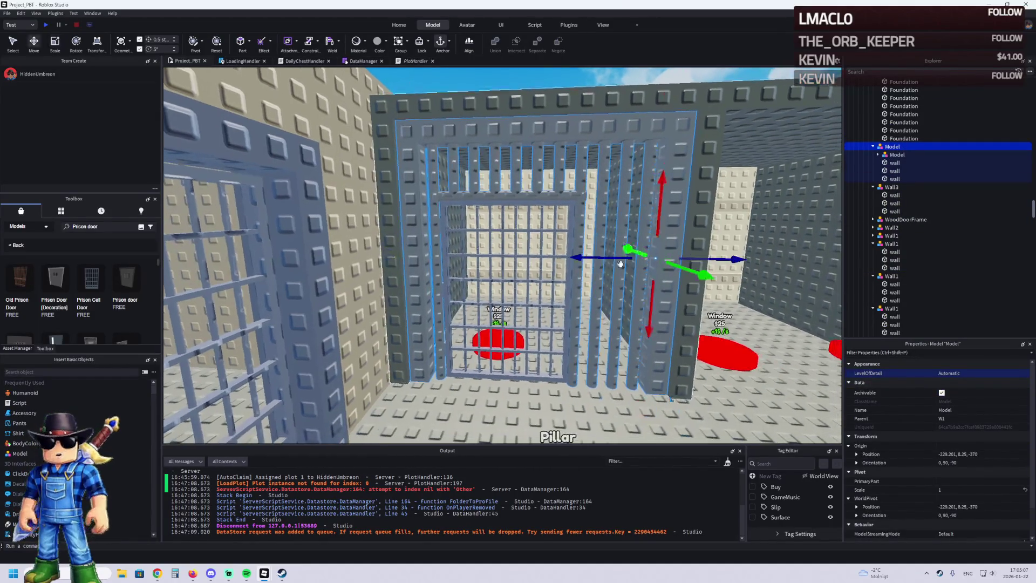
pyautogui.moveTo(651, 330)
pyautogui.mouseDown()
pyautogui.moveTo(655, 294)
pyautogui.moveTo(651, 330)
pyautogui.mouseUp()
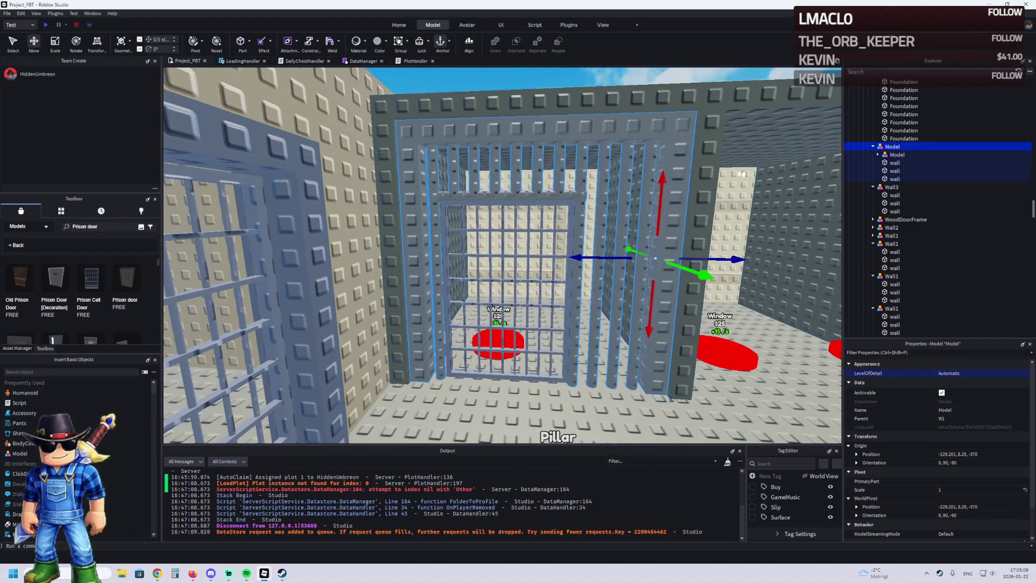
pyautogui.press('F2')
pyautogui.write('CellBe')
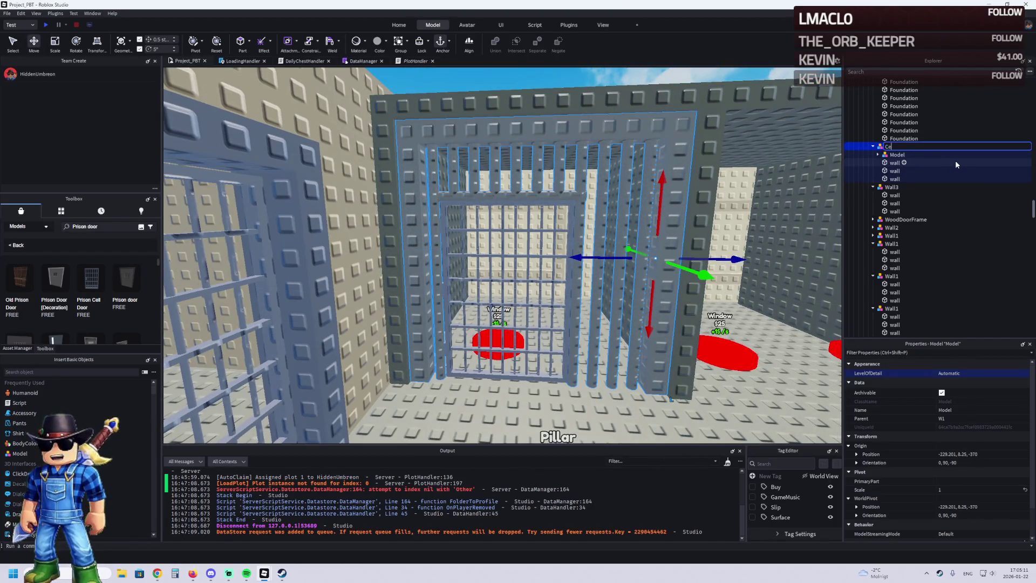
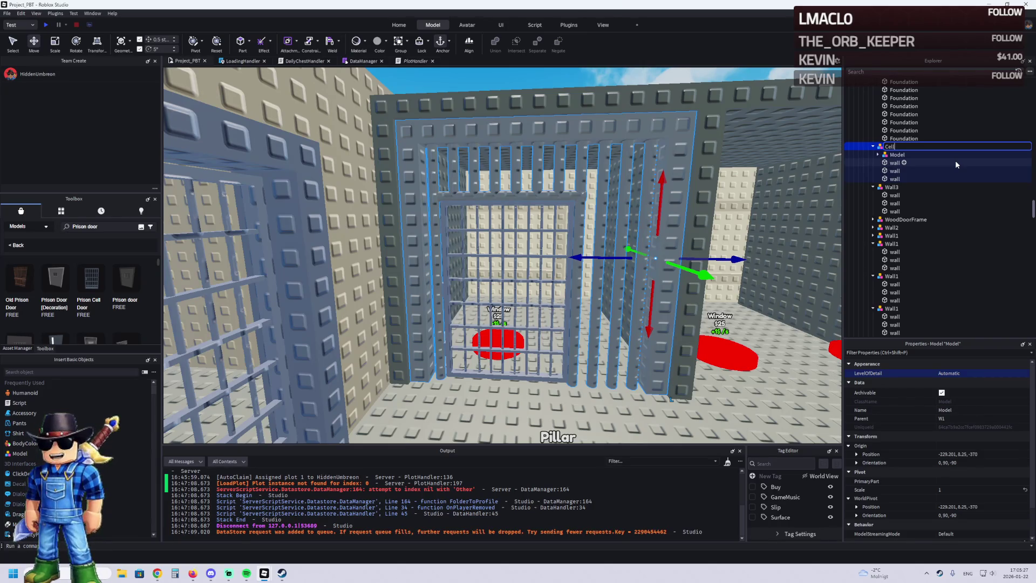
# - Name the cell wall model CellBeams and rename its MetalDoor to CellDoor
pyautogui.write('ams')
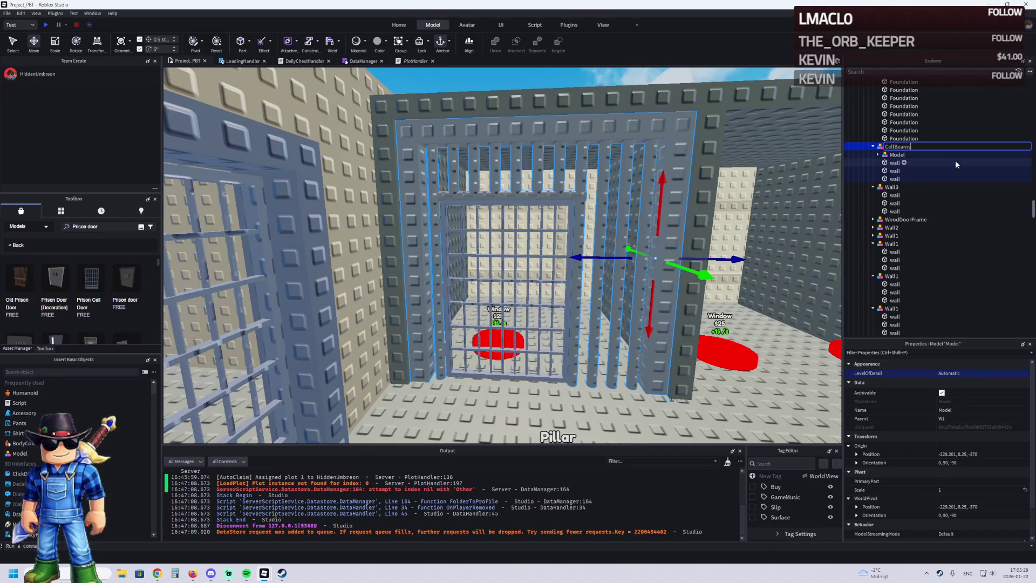
pyautogui.press('Return')
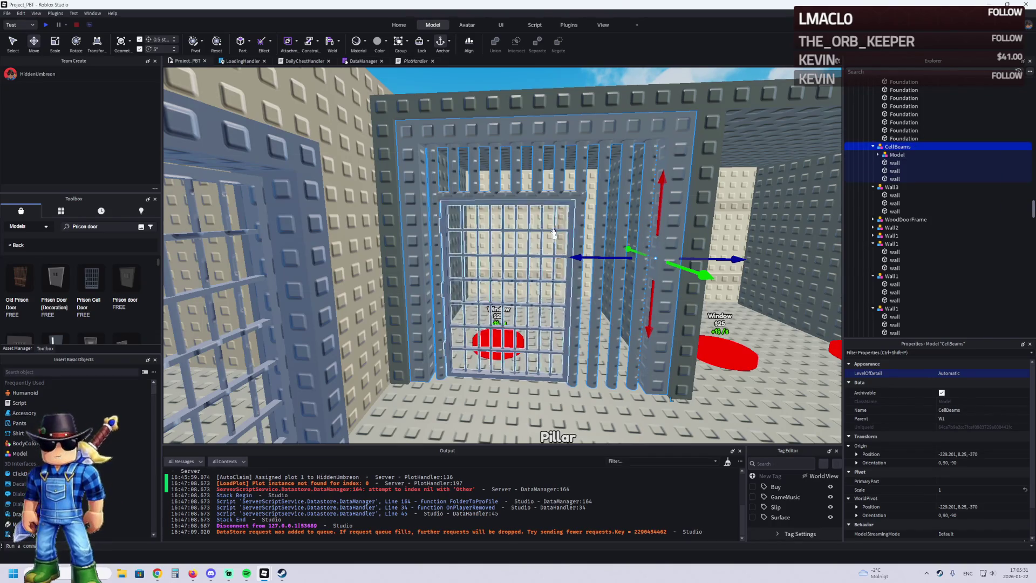
pyautogui.click(561, 243)
pyautogui.press('F2')
pyautogui.write('CellDoor')
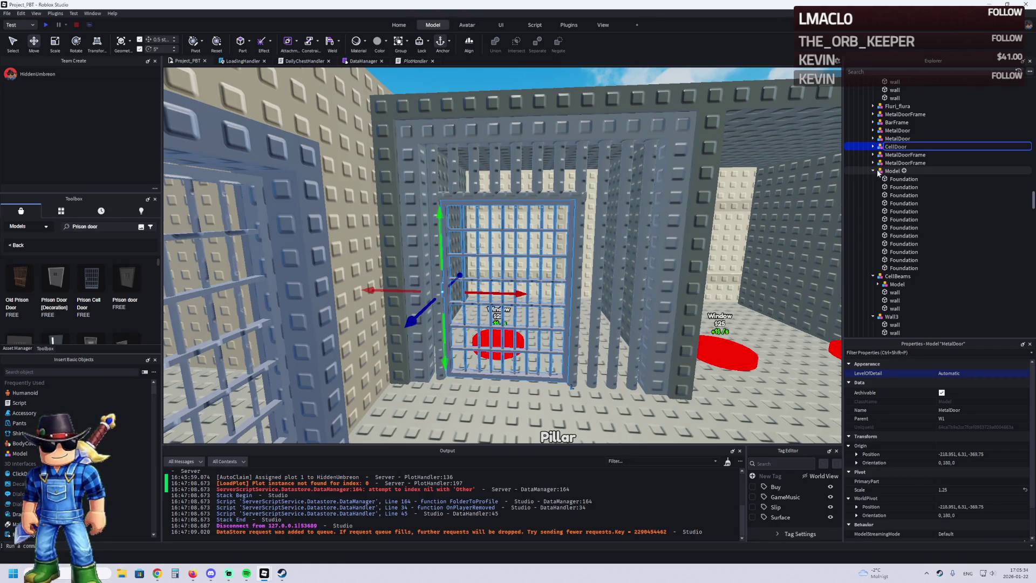
pyautogui.press('Return')
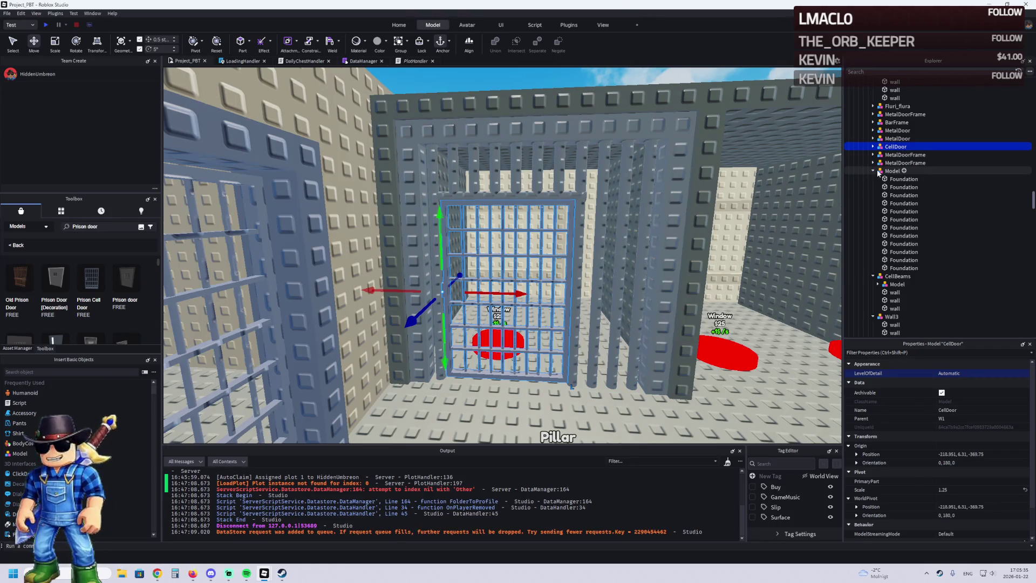
# - Move CellDoor inside the CellBeams model and select the whole CellBeams cell
pyautogui.click(873, 170)
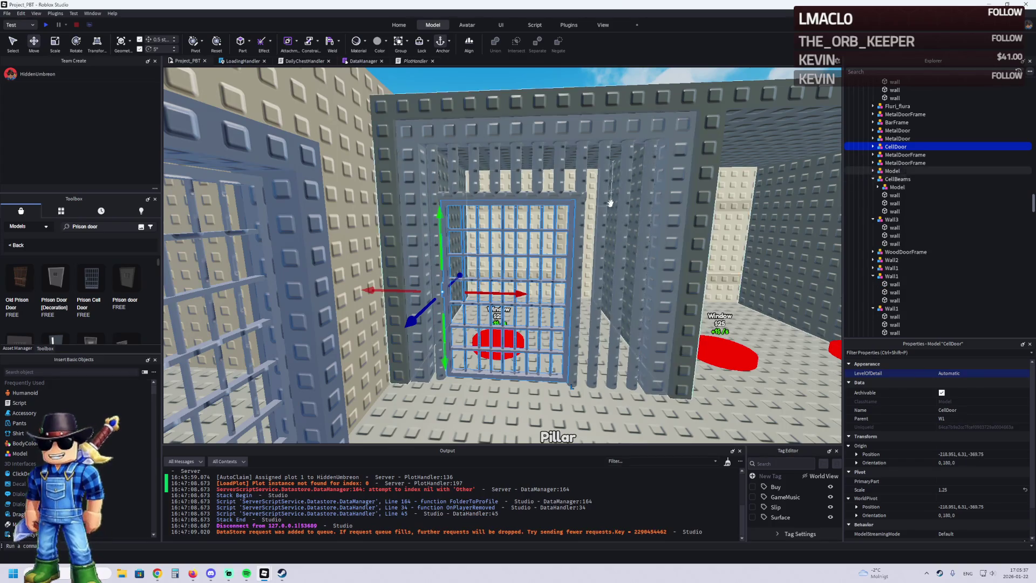
pyautogui.keyDown('ctrl'); pyautogui.click(628, 198); pyautogui.keyUp('ctrl')
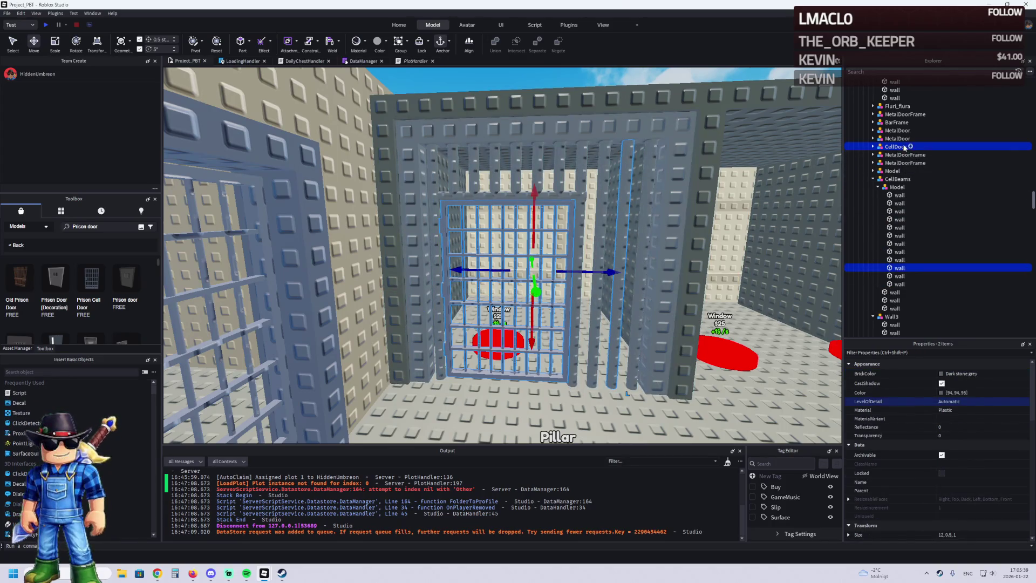
pyautogui.moveTo(904, 271); pyautogui.dragTo(895, 179)
pyautogui.doubleClick(897, 179)
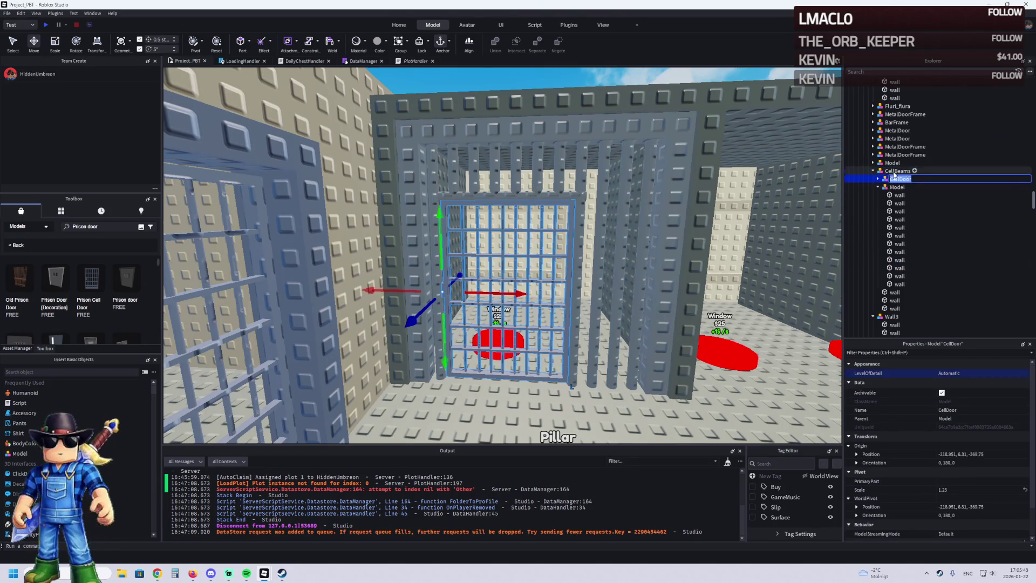
pyautogui.press('Return')
pyautogui.click(873, 171)
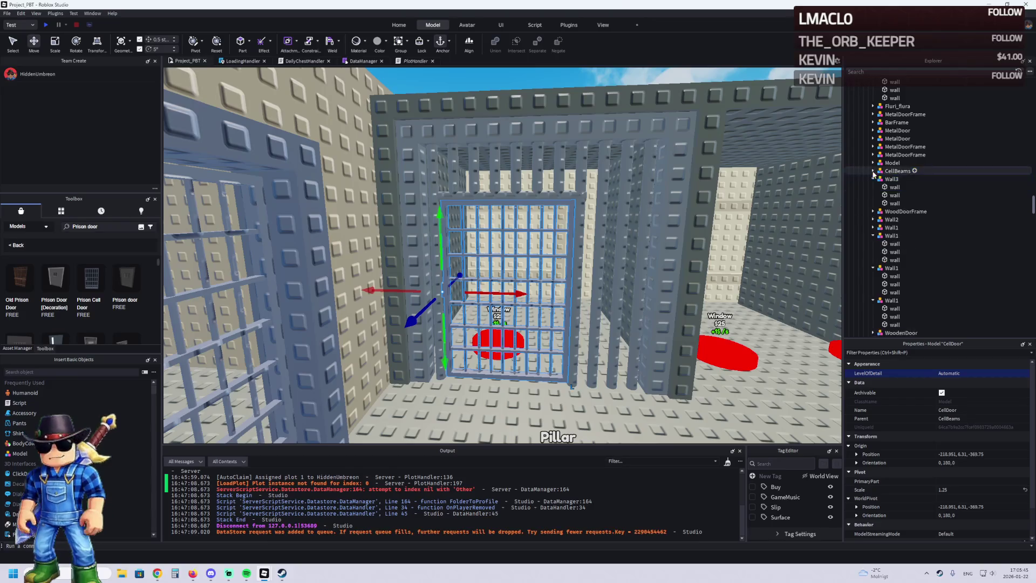
pyautogui.click(890, 171)
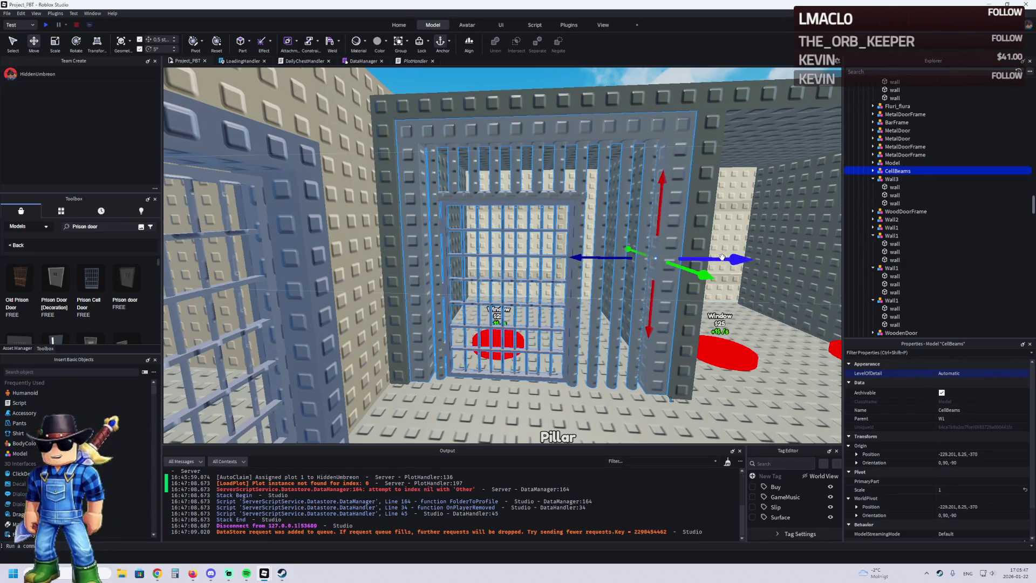
# - Duplicate the CellBeams cell twice, spacing the copies 12 studs along the blue axis
pyautogui.moveTo(722, 257)
pyautogui.mouseDown()
pyautogui.moveTo(696, 246)
pyautogui.moveTo(470, 247)
pyautogui.moveTo(742, 239)
pyautogui.mouseUp()
pyautogui.hotkey('ctrl', 'd')
pyautogui.moveTo(527, 248)
pyautogui.mouseDown()
pyautogui.moveTo(623, 246)
pyautogui.moveTo(666, 280)
pyautogui.moveTo(666, 252)
pyautogui.moveTo(756, 266)
pyautogui.moveTo(442, 266)
pyautogui.moveTo(651, 266)
pyautogui.mouseUp()
pyautogui.hotkey('ctrl', 'd')
pyautogui.hotkey('ctrl', 'd')
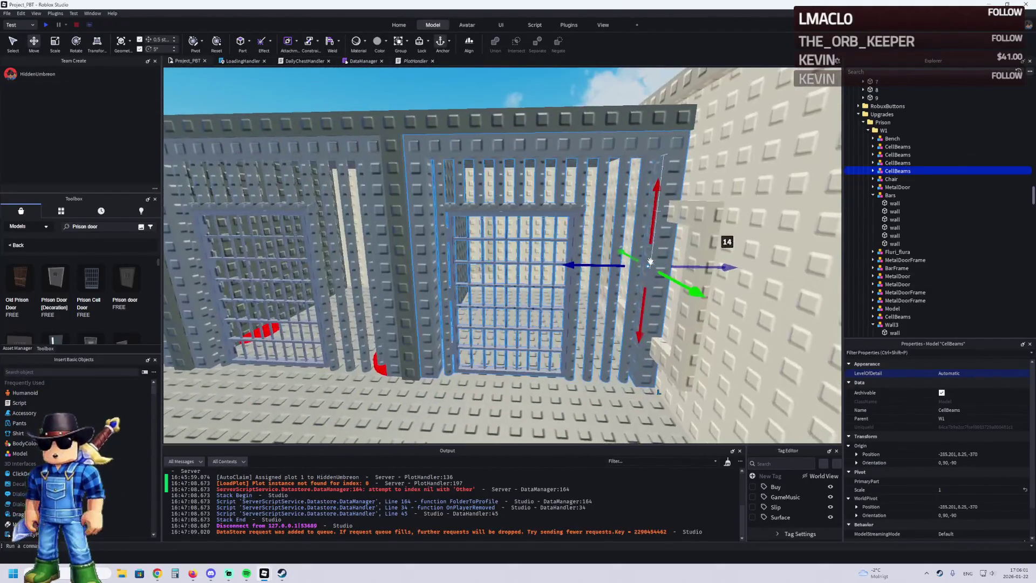
pyautogui.press('s')
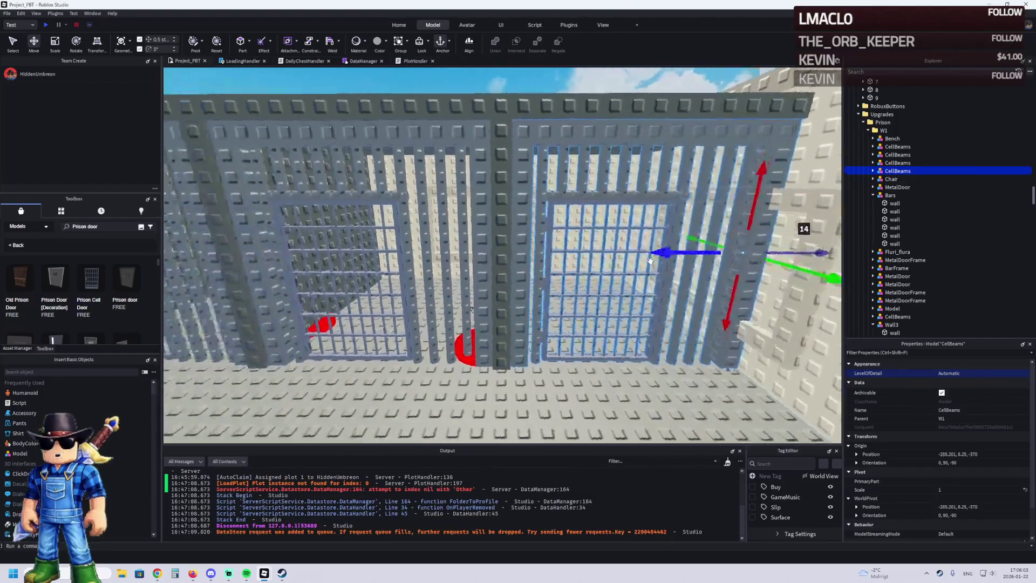
pyautogui.press('w')
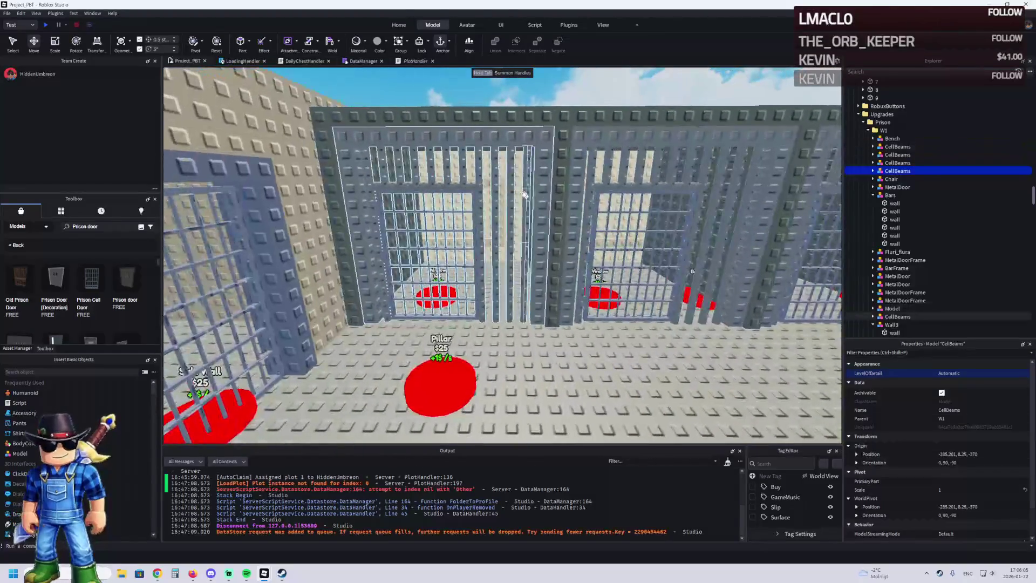
# - Duplicate four CellBeams cells and drag the copies along the green axis toward the opposite wall
pyautogui.click(526, 189)
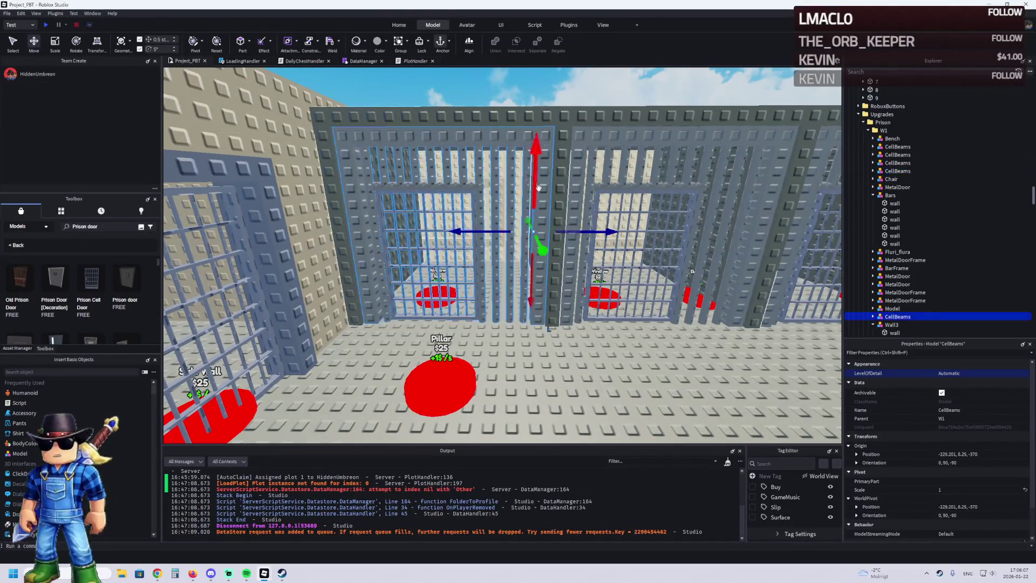
pyautogui.keyDown('ctrl'); pyautogui.click(648, 185); pyautogui.keyUp('ctrl')
pyautogui.keyDown('ctrl'); pyautogui.click(655, 199); pyautogui.keyUp('ctrl')
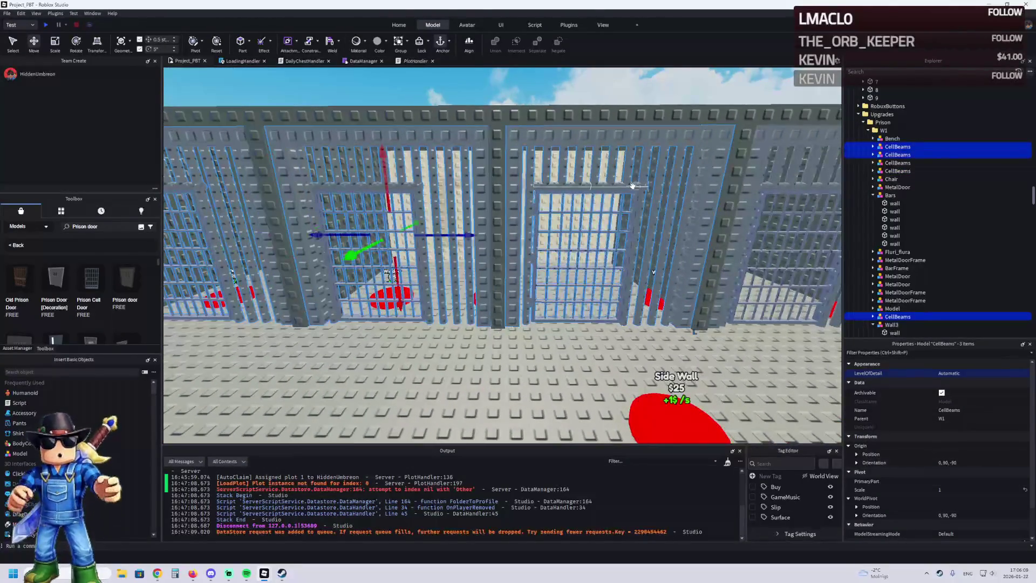
pyautogui.click(671, 189)
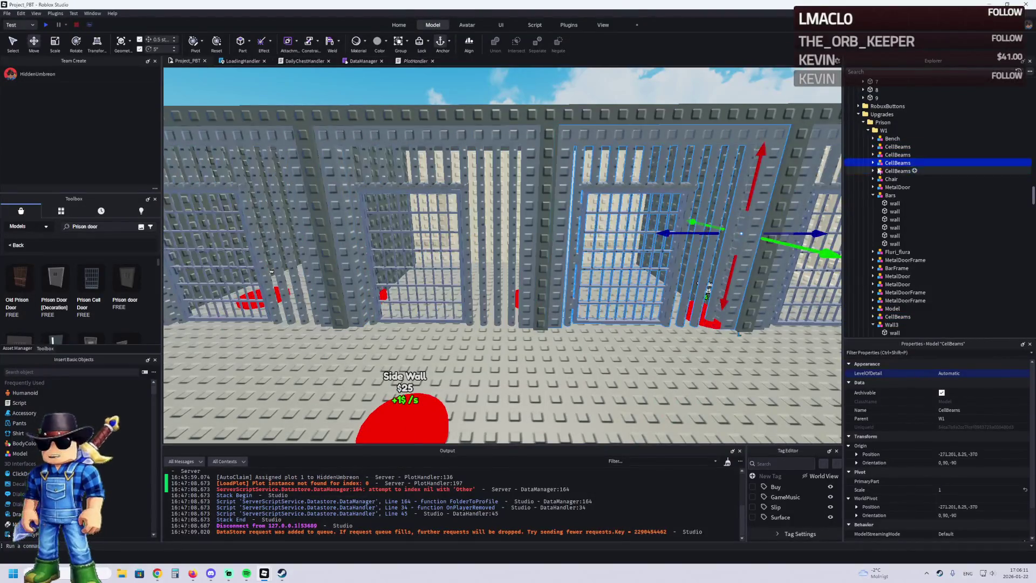
pyautogui.click(886, 172)
pyautogui.keyDown('shift'); pyautogui.click(887, 147); pyautogui.keyUp('shift')
pyautogui.hotkey('ctrl', 'd')
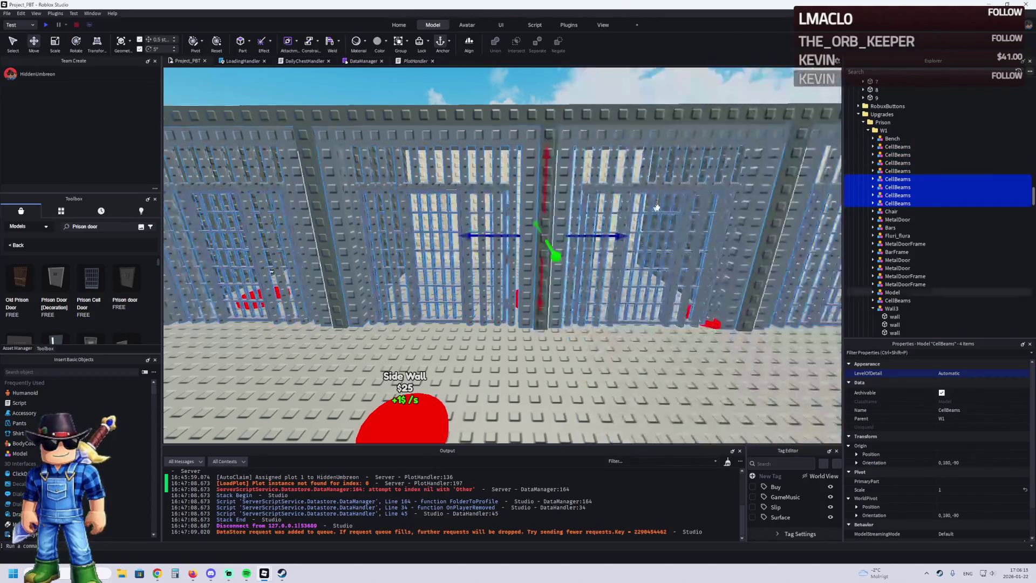
pyautogui.moveTo(334, 261)
pyautogui.mouseDown()
pyautogui.moveTo(583, 294)
pyautogui.moveTo(711, 235)
pyautogui.moveTo(810, 227)
pyautogui.moveTo(723, 243)
pyautogui.moveTo(599, 203)
pyautogui.moveTo(652, 243)
pyautogui.mouseUp()
# - Place the four copied cells about 18.75 studs across the corridor, then review both rows
pyautogui.click(474, 196)
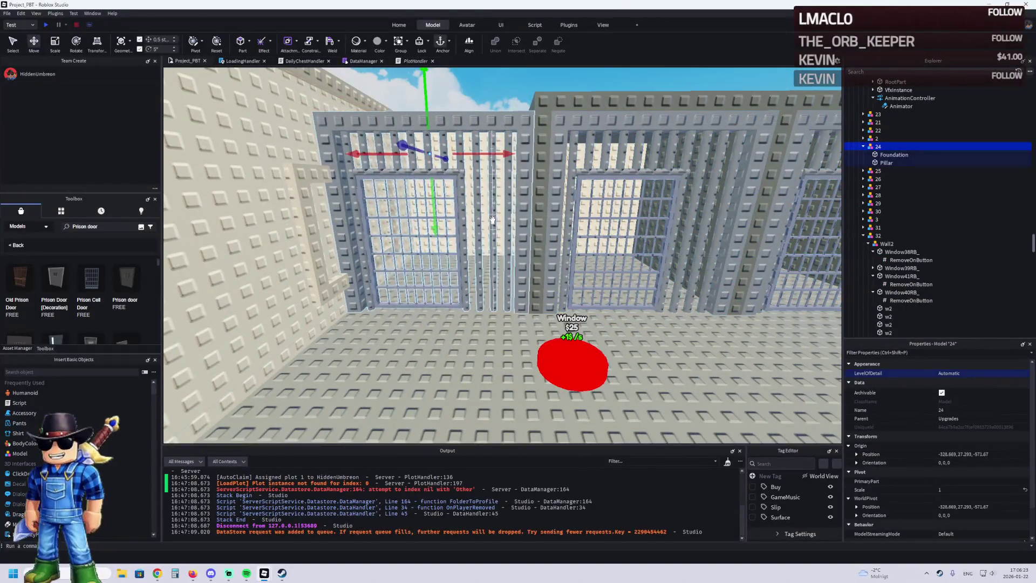
pyautogui.click(581, 327)
pyautogui.scroll(-5, 581, 327)
pyautogui.scroll(8, 576, 337)
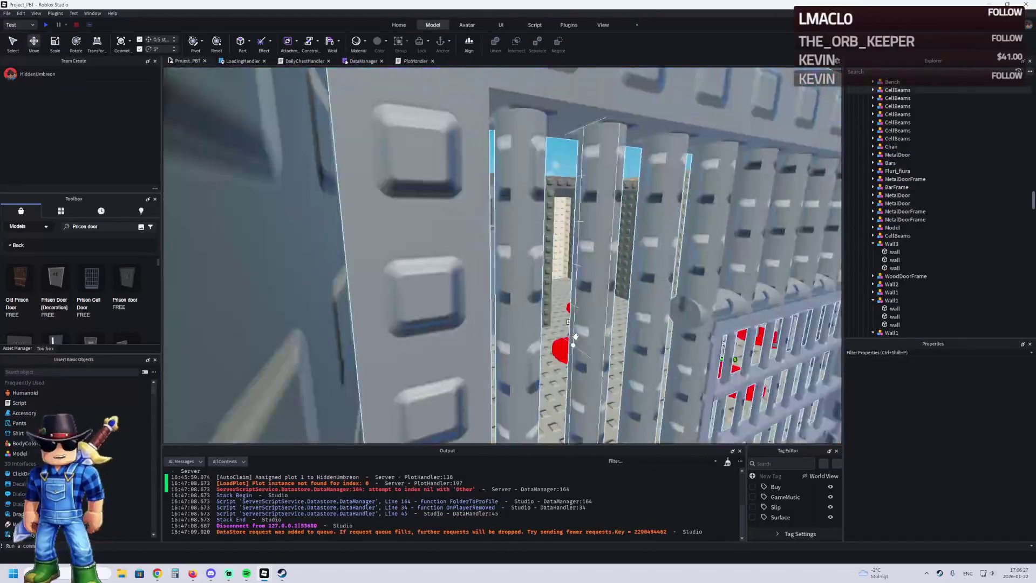
pyautogui.scroll(-8, 575, 337)
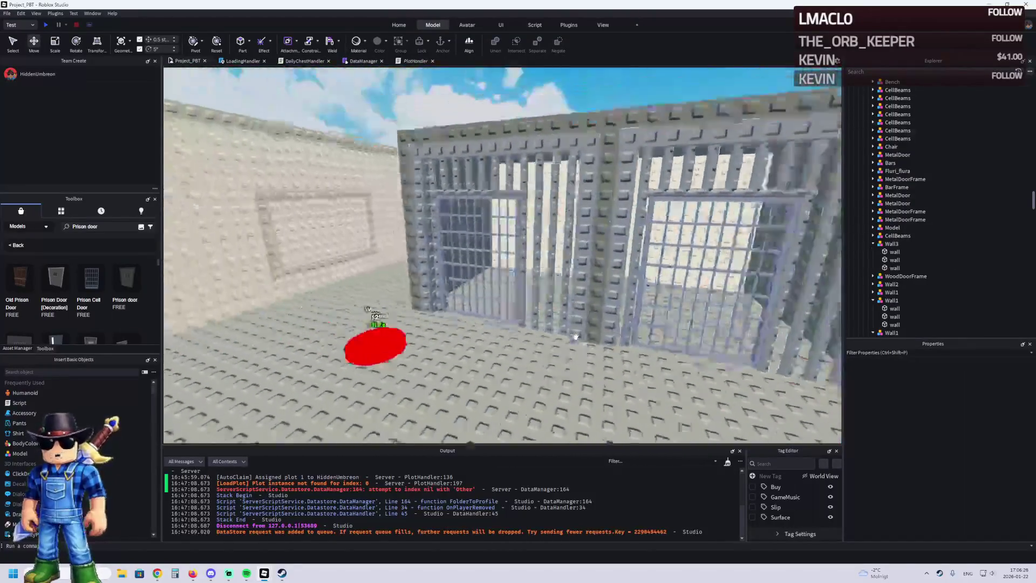
pyautogui.click(420, 340)
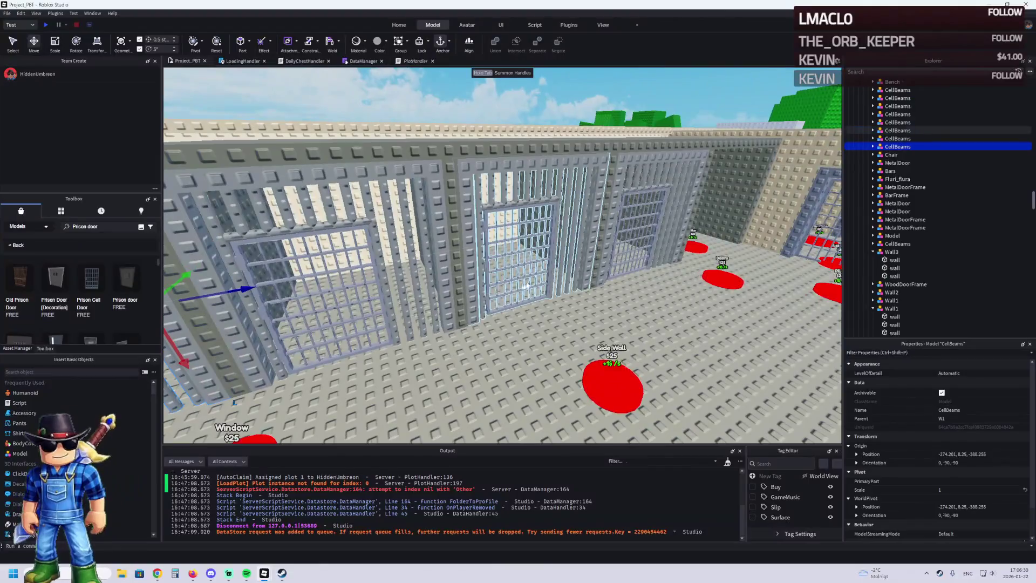
pyautogui.moveTo(526, 286); pyautogui.dragTo(654, 263)
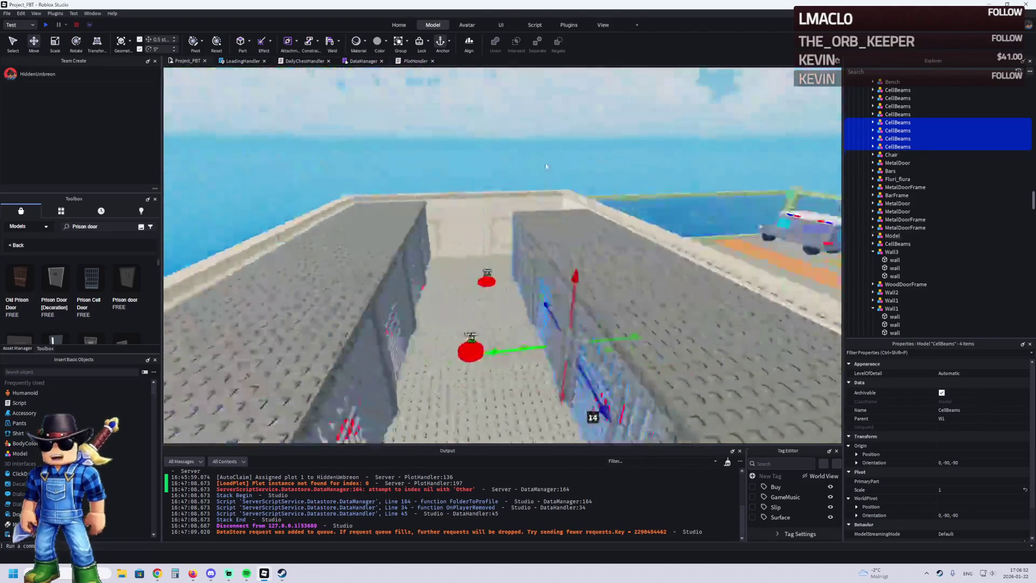
pyautogui.click(356, 158)
pyautogui.press('w')
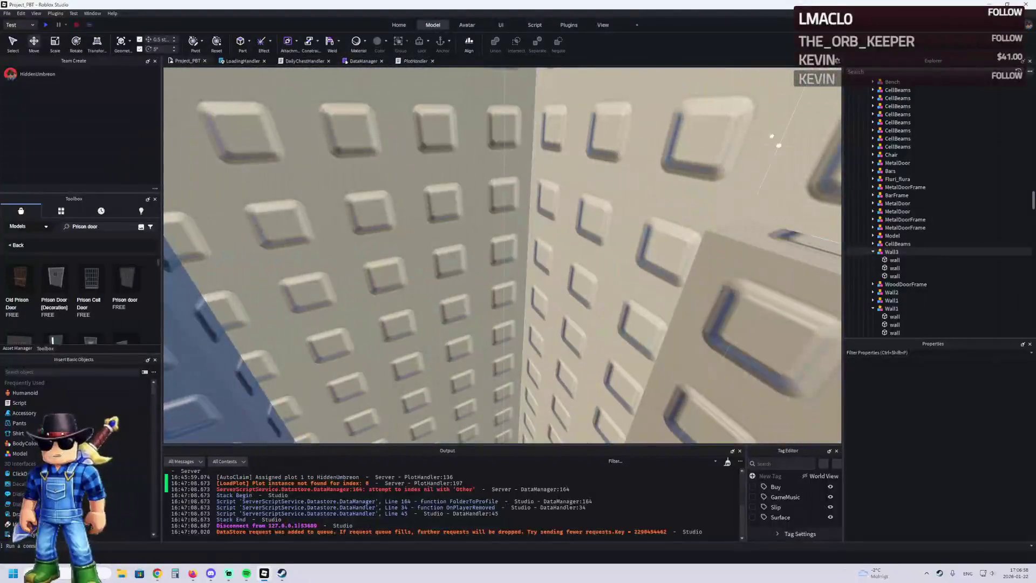
# - Move the W1 folder into the upgrade 1 folder in Explorer
pyautogui.click(898, 138)
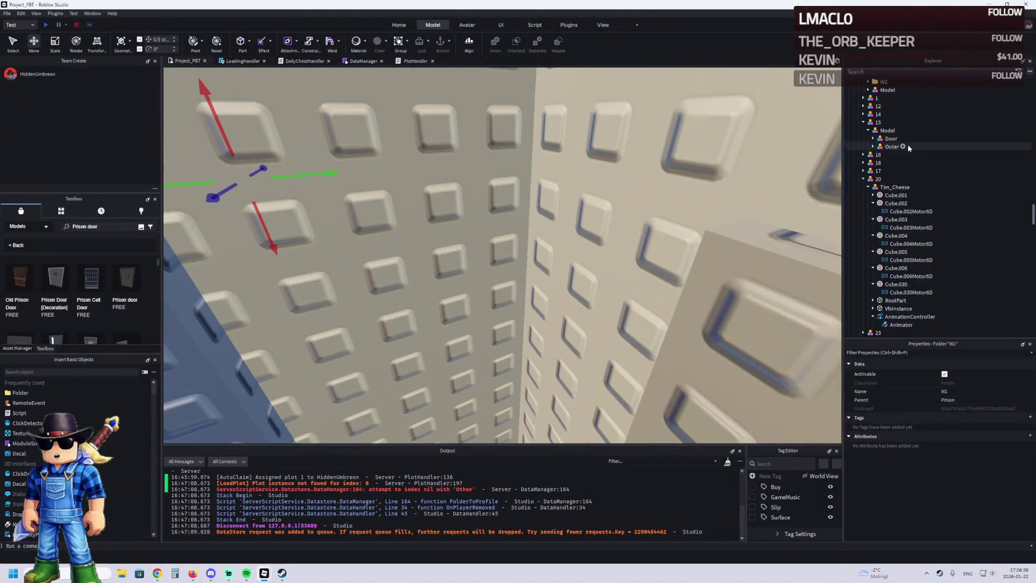
pyautogui.scroll(10, 918, 162)
pyautogui.click(883, 141)
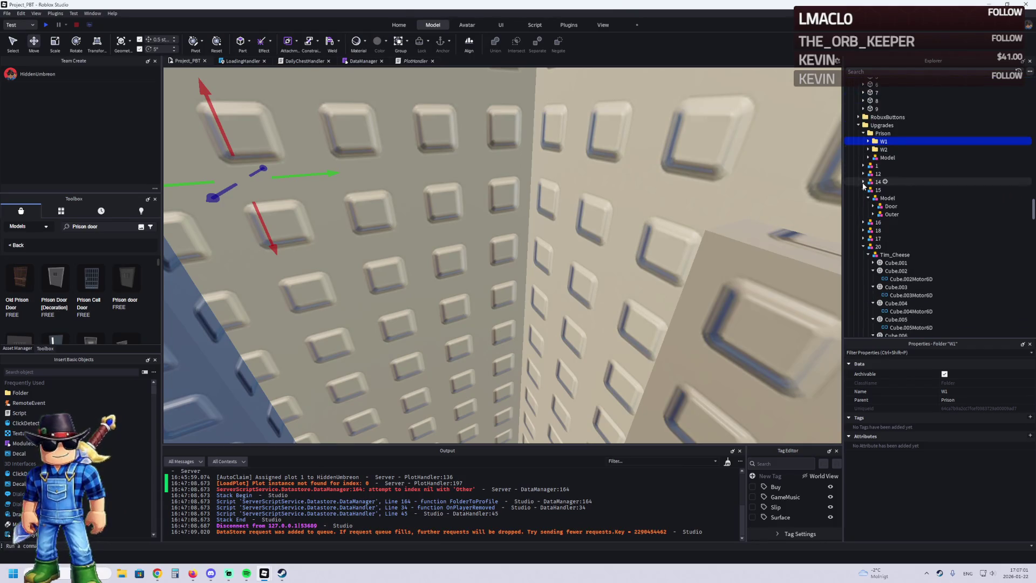
pyautogui.press('Left')
pyautogui.moveTo(883, 142); pyautogui.dragTo(877, 165)
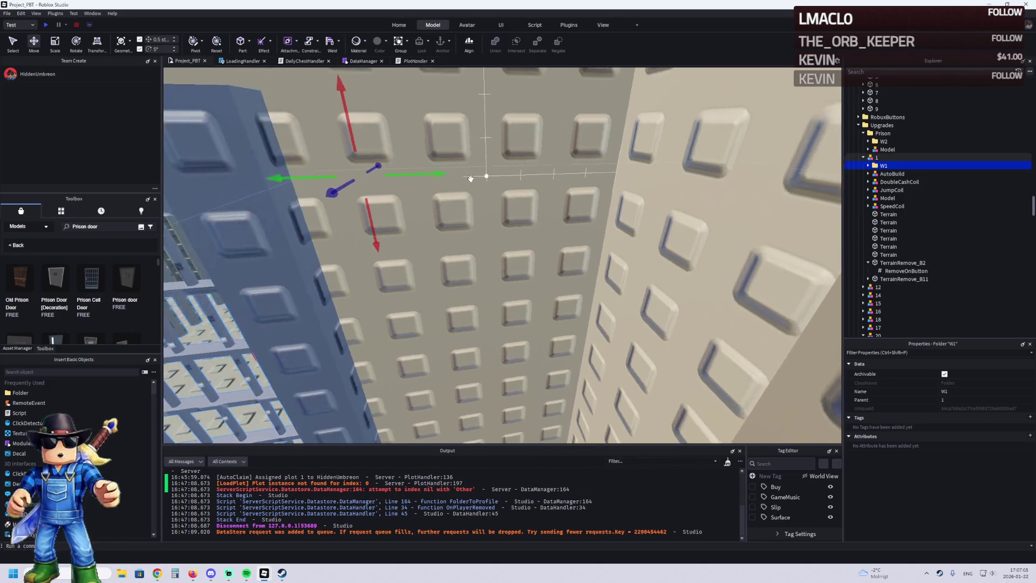
# - Move TemplatePlot from Workspace into ReplicatedStorage and start a playtest with F5
pyautogui.scroll(5, 895, 124)
pyautogui.click(874, 148)
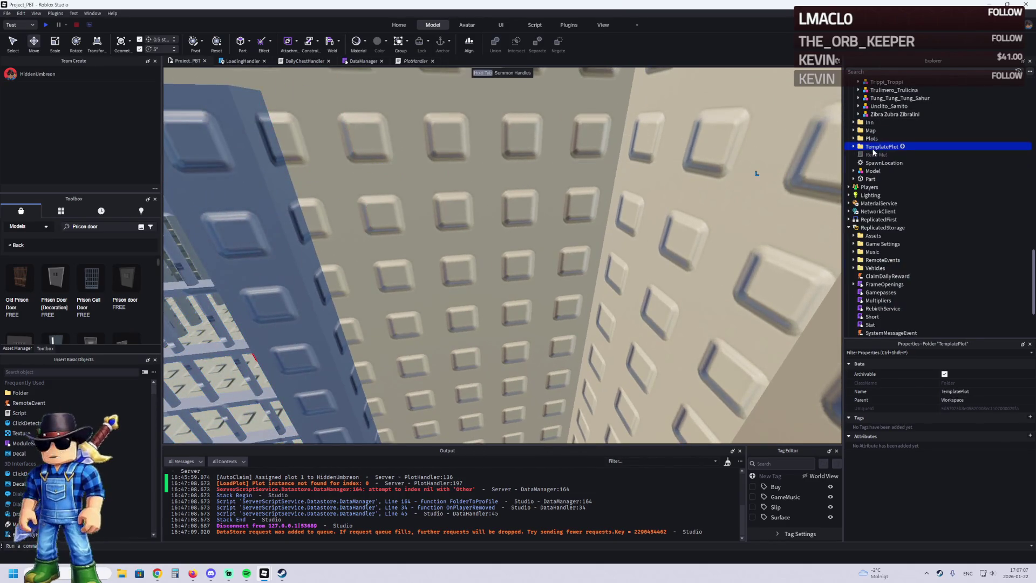
pyautogui.moveTo(894, 271); pyautogui.dragTo(891, 232)
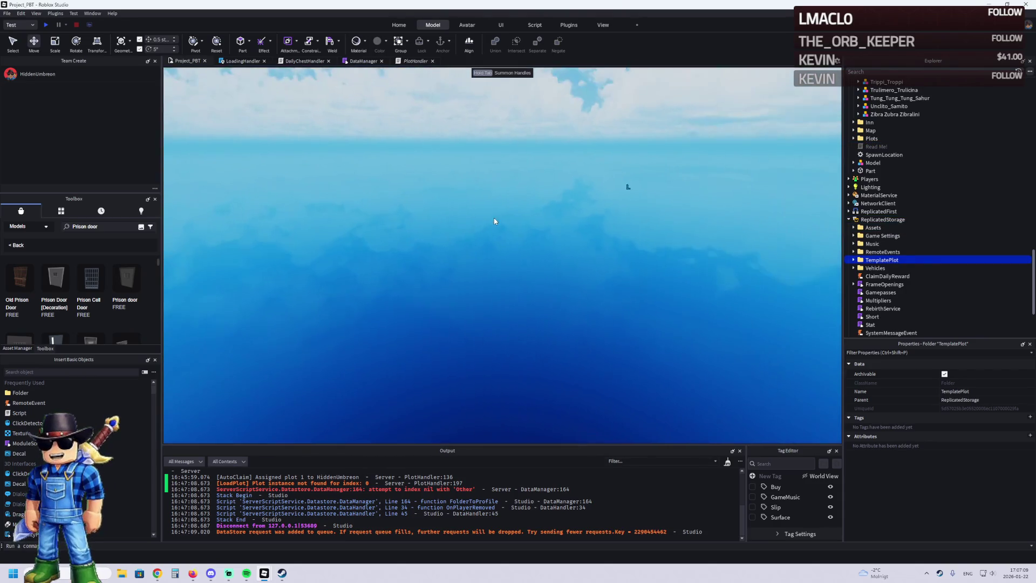
pyautogui.press('F5')
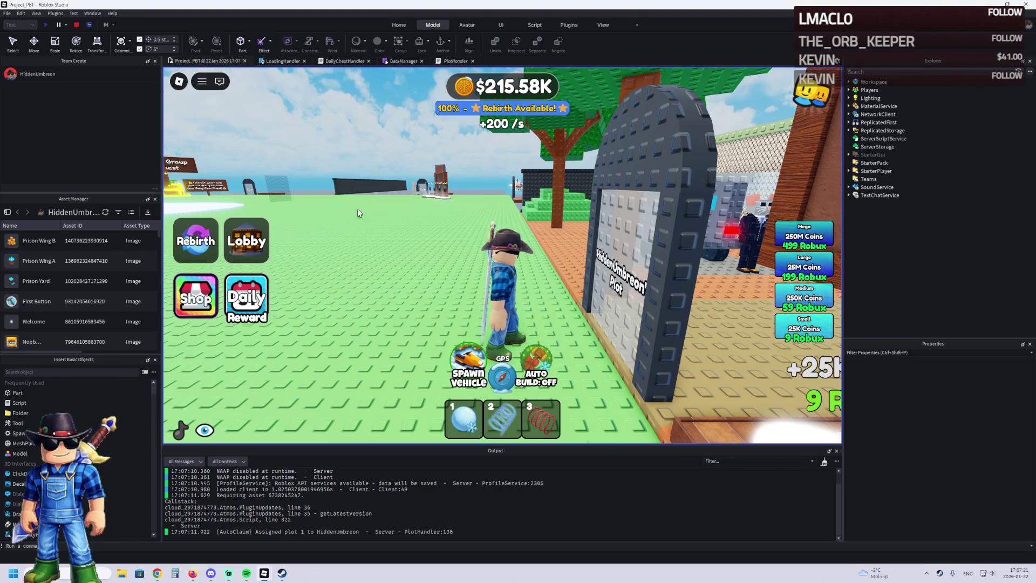
# - Walk through the plot gate and yard, through a barred door into a cell, and back out
pyautogui.press('w')
pyautogui.press('w')
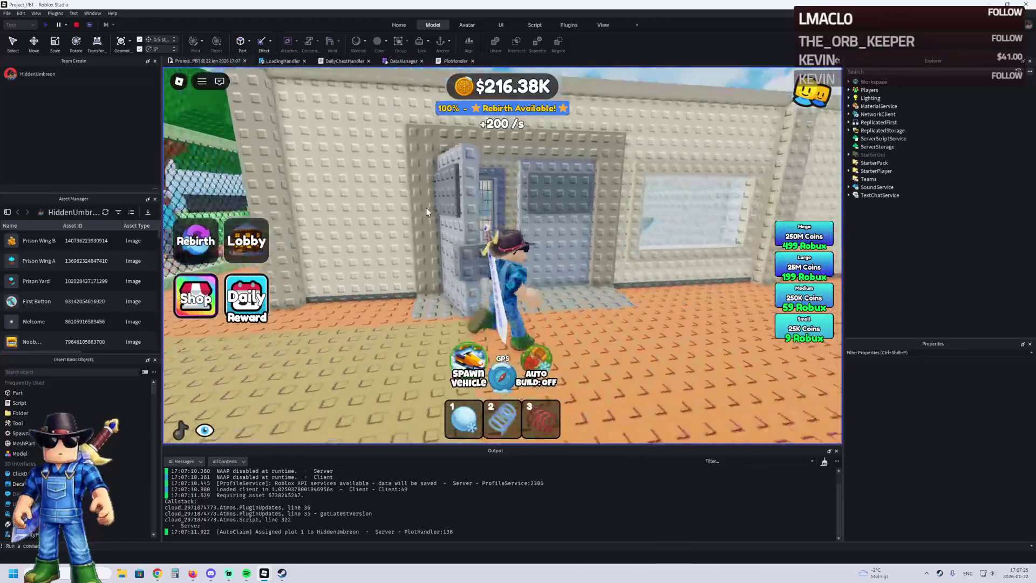
pyautogui.press('w')
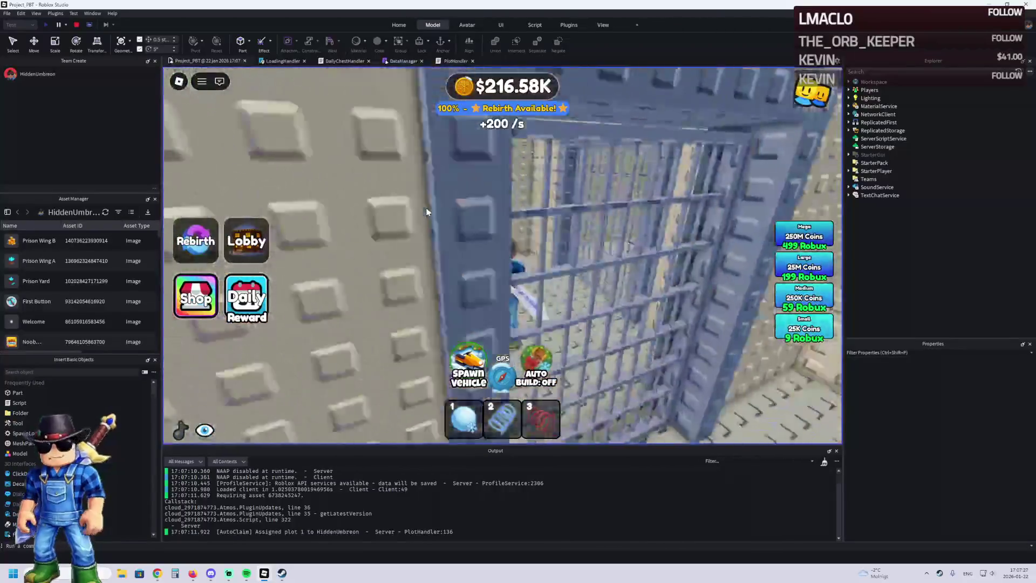
pyautogui.press('w')
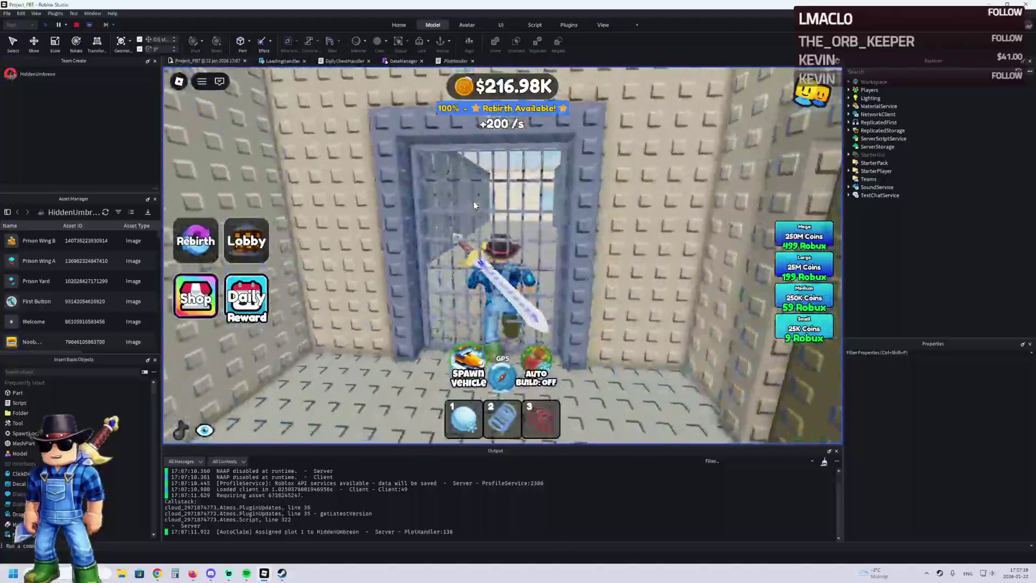
pyautogui.press('w')
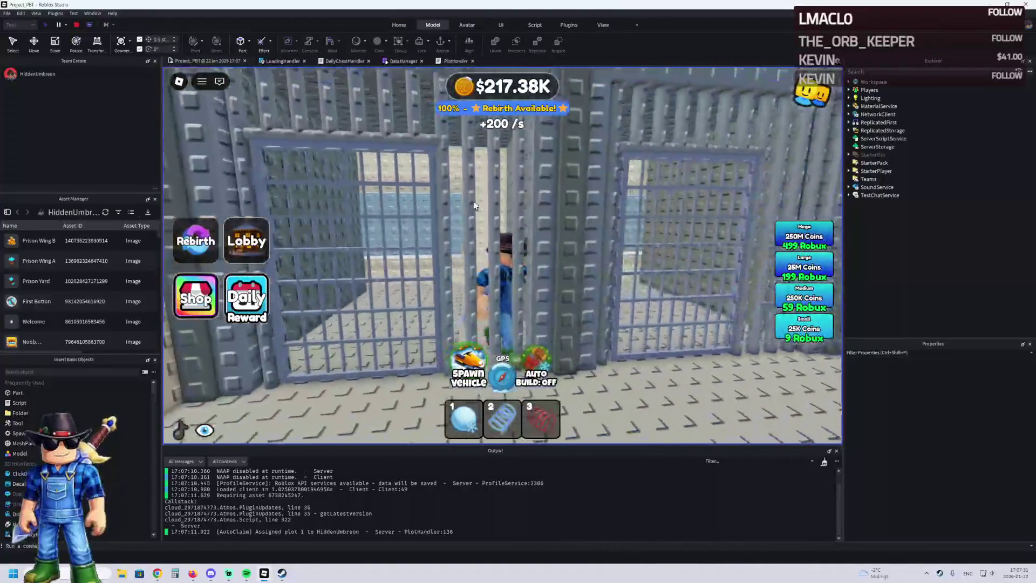
pyautogui.press('w')
pyautogui.press('w')
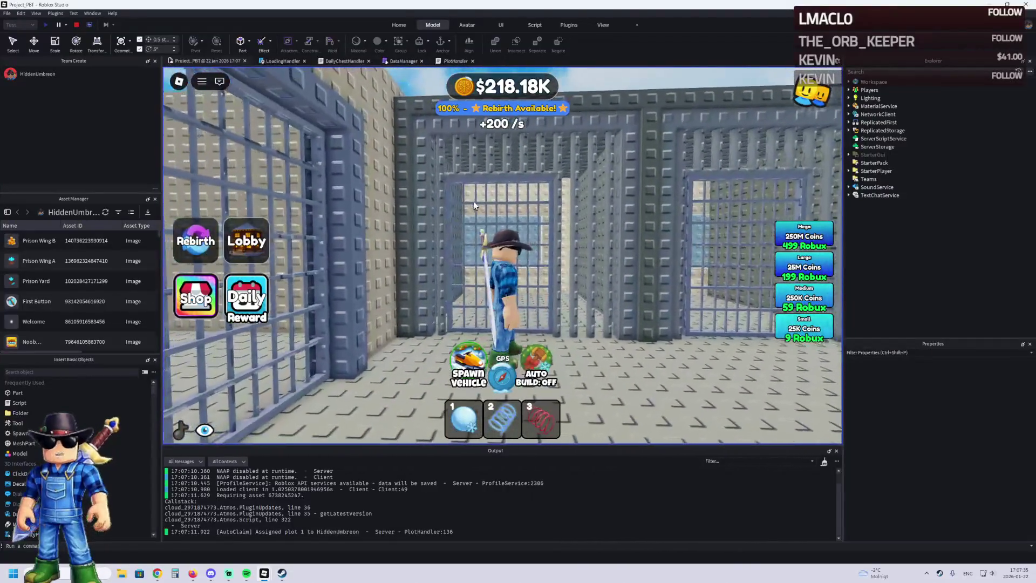
pyautogui.press('w')
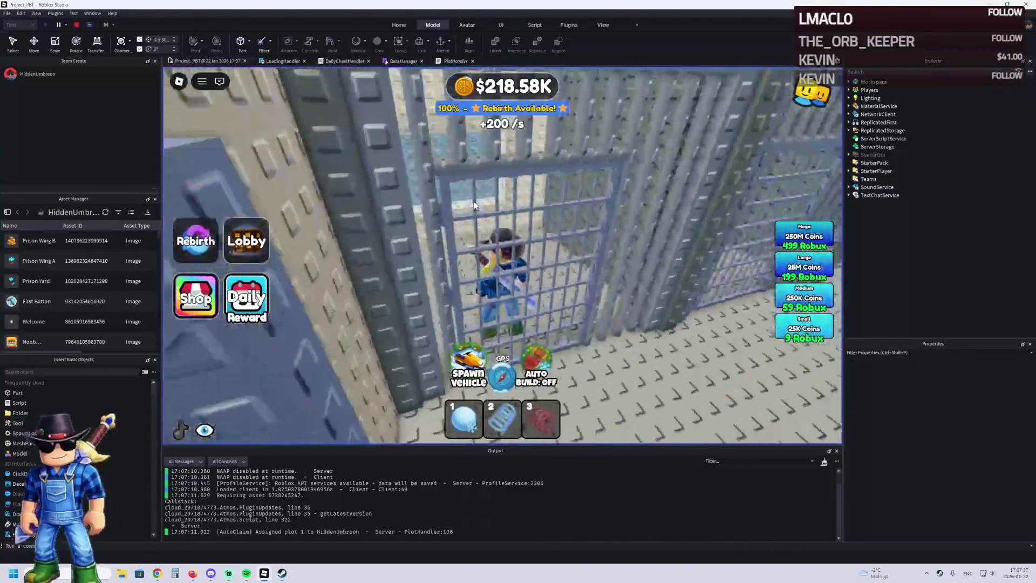
pyautogui.press('w')
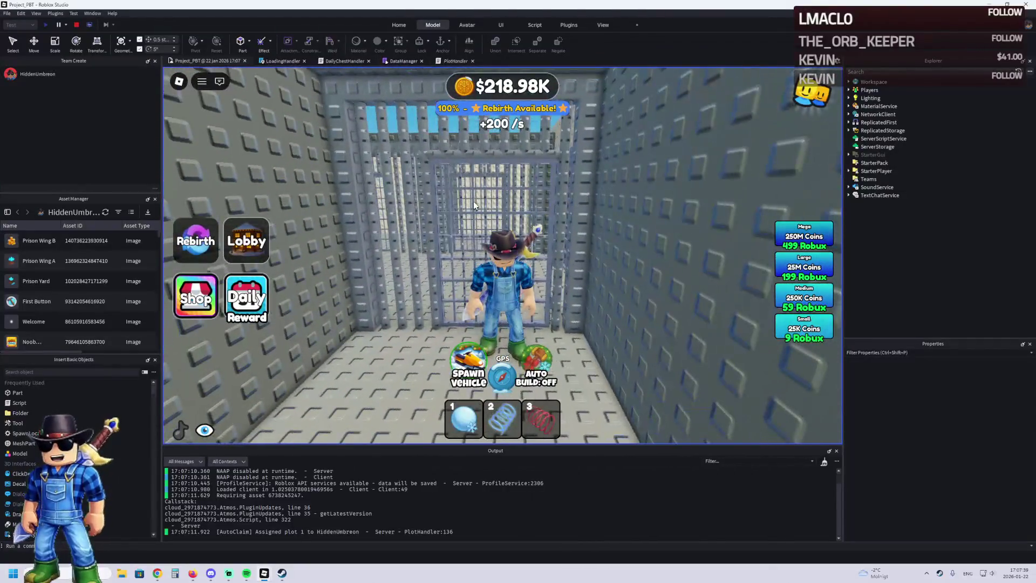
pyautogui.press('w')
pyautogui.press('w')
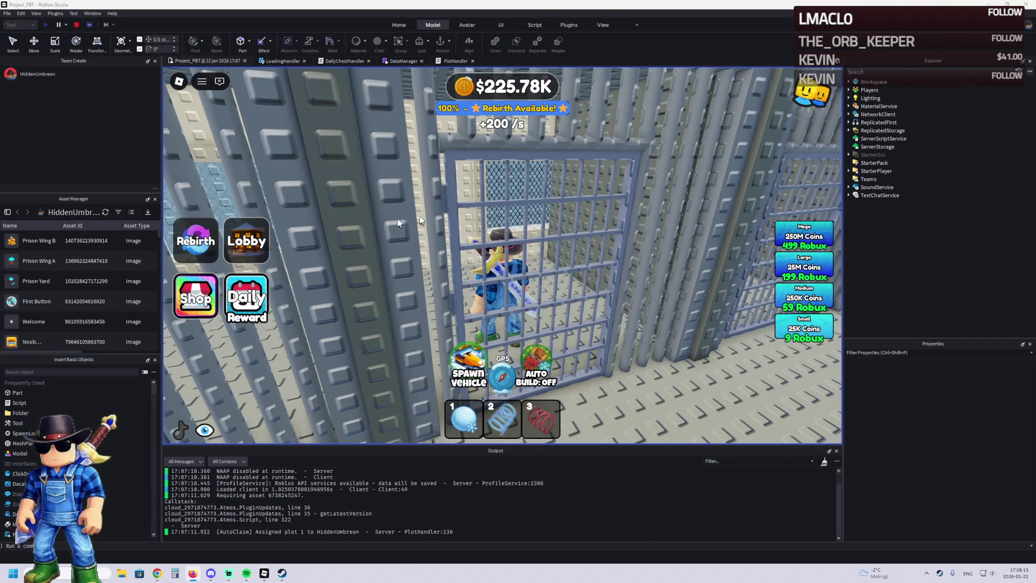
# - Walk right along the row, entering the next cells, then out into the yard
pyautogui.press('s')
pyautogui.press('d')
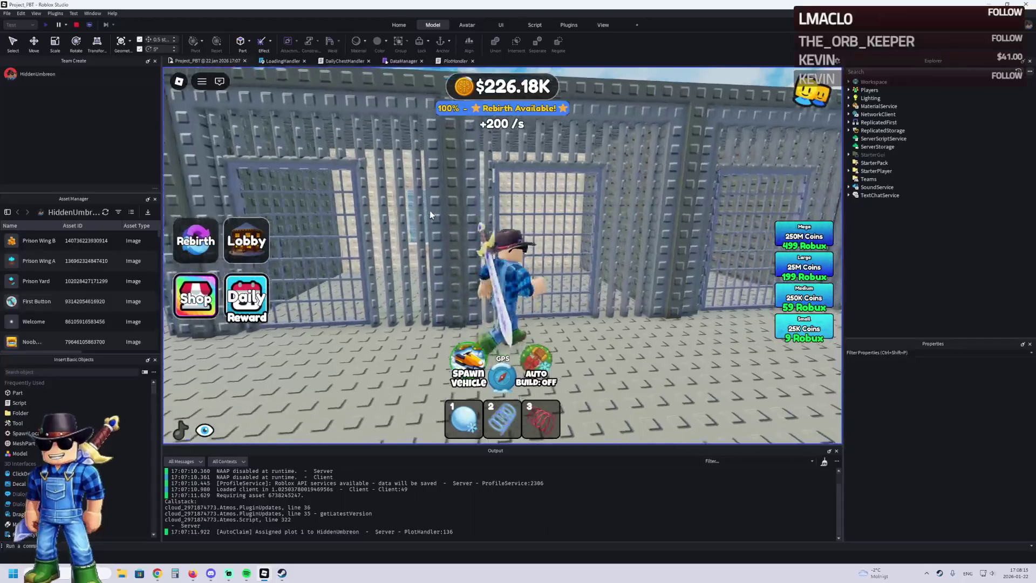
pyautogui.press('w')
pyautogui.press('d')
pyautogui.press('w')
pyautogui.press('s')
pyautogui.press('w')
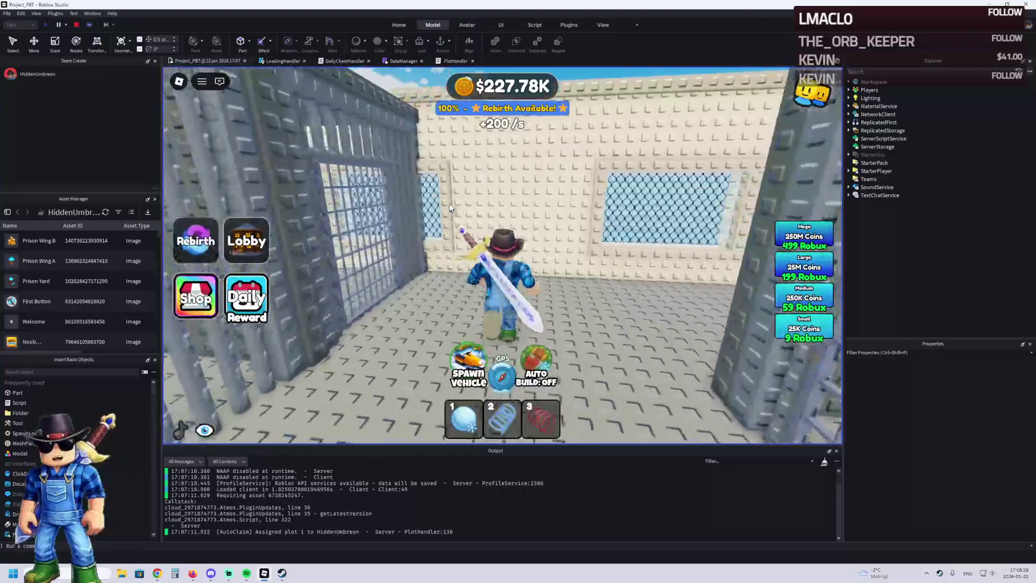
# - Run along the barred corridor to the back wall and climb the fence onto the rooftop
pyautogui.press('a')
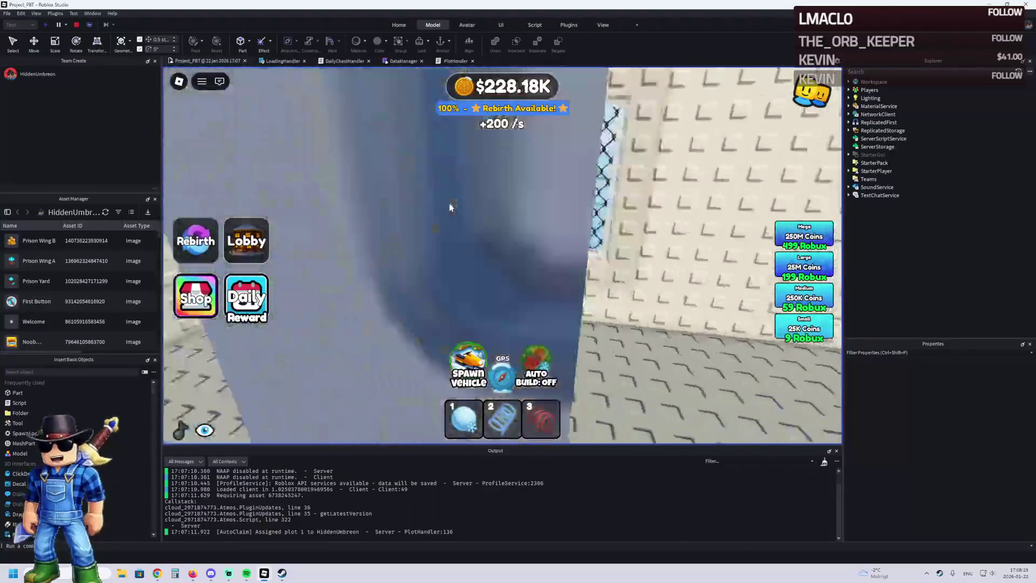
pyautogui.press('w')
pyautogui.press('w')
pyautogui.press('d')
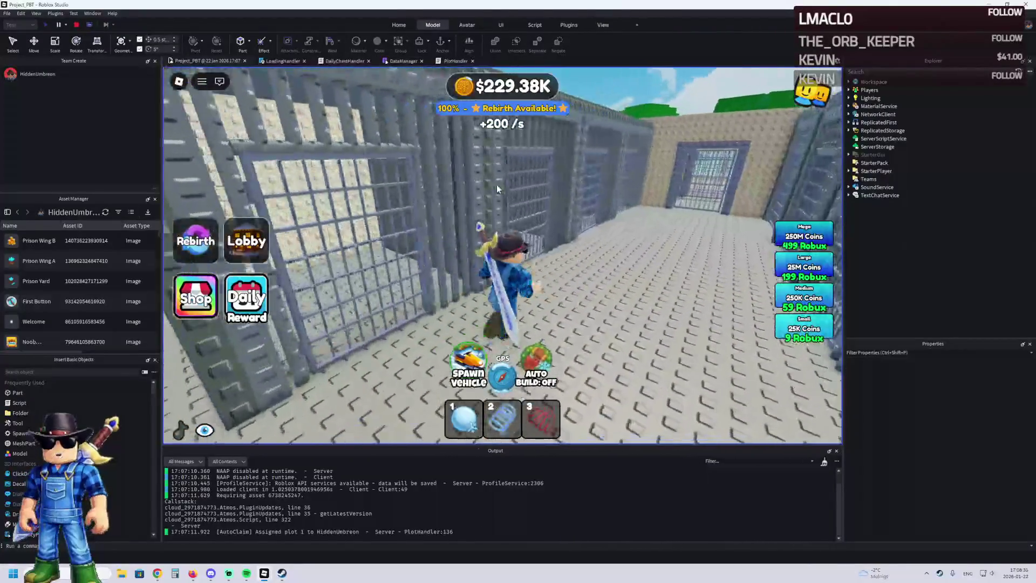
pyautogui.press('s')
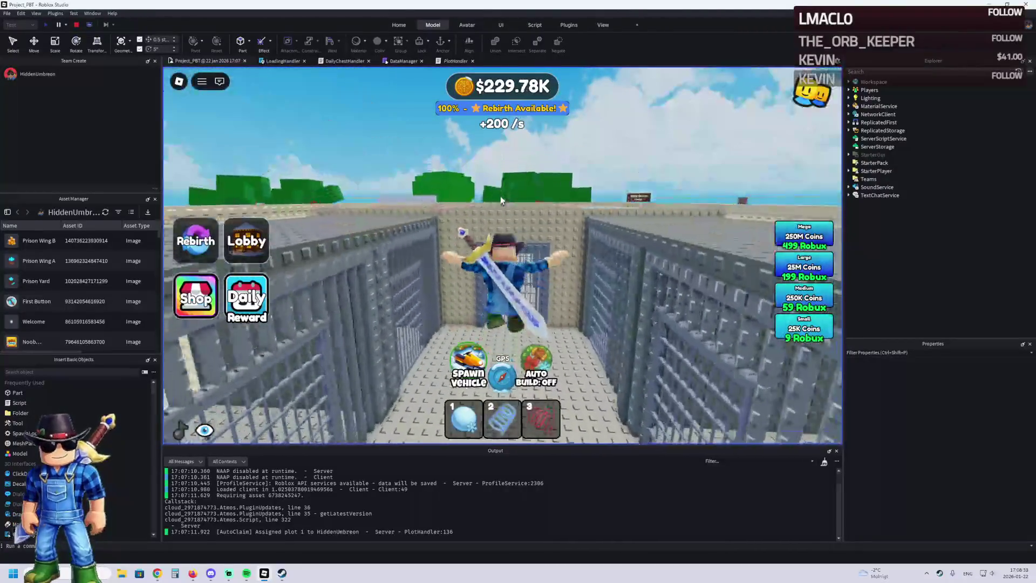
pyautogui.press('w')
pyautogui.press('d')
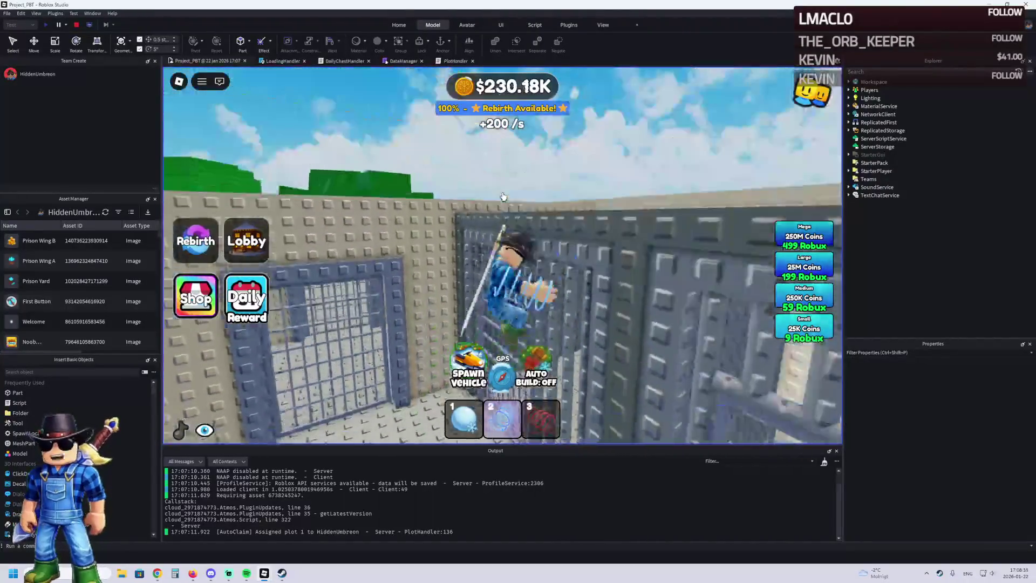
pyautogui.press('w')
pyautogui.press('w')
pyautogui.press('w')
pyautogui.press('w')
pyautogui.press('w')
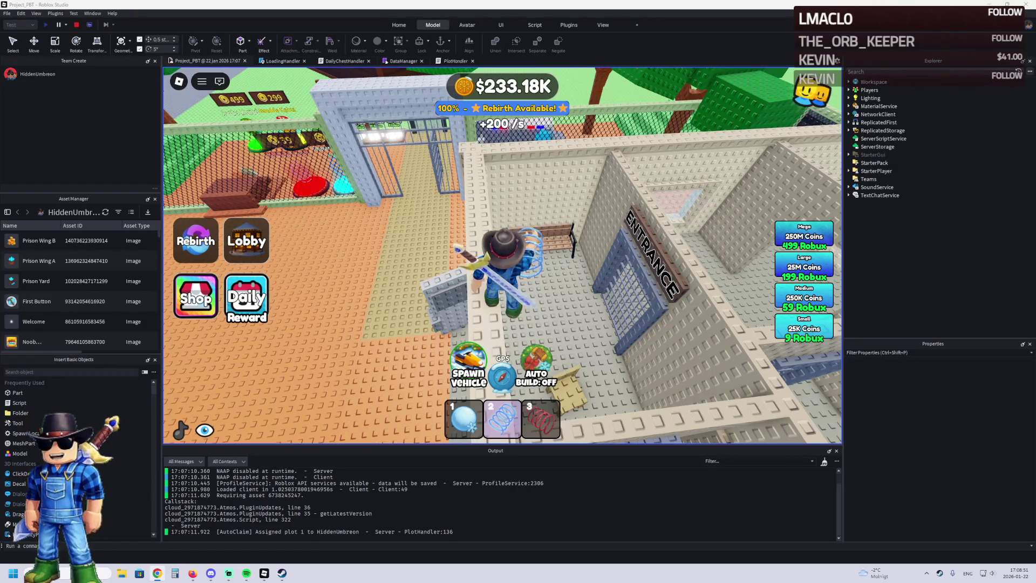
# - Get down off the wall and walk through the prison entrance doorway into the cell area
pyautogui.press('Left')
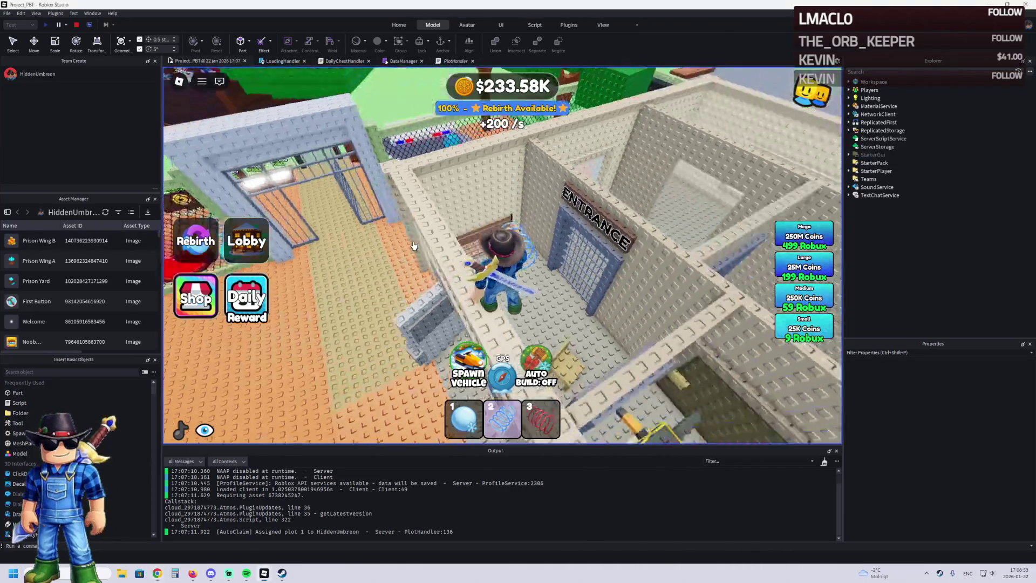
pyautogui.press('s')
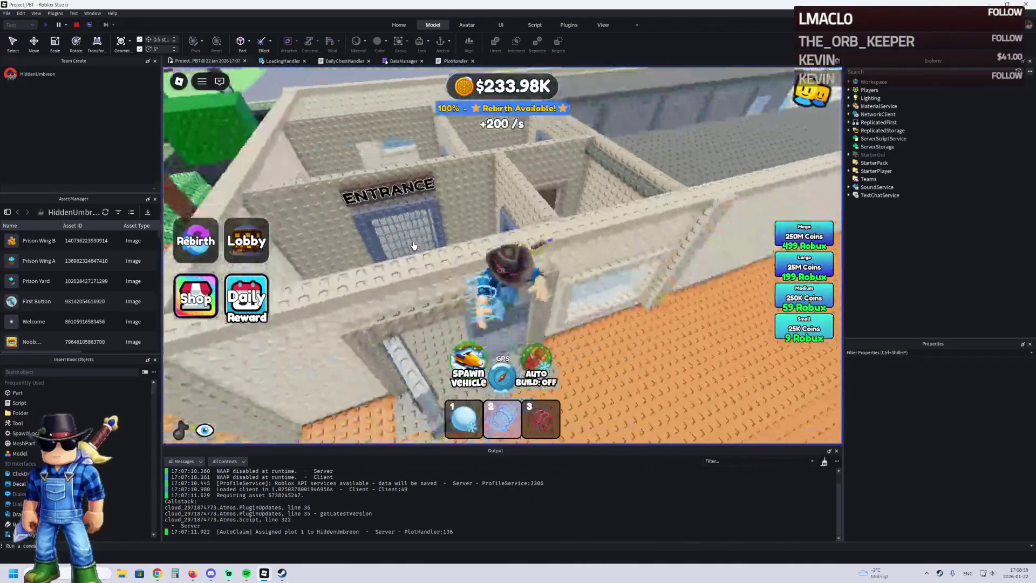
pyautogui.press('w')
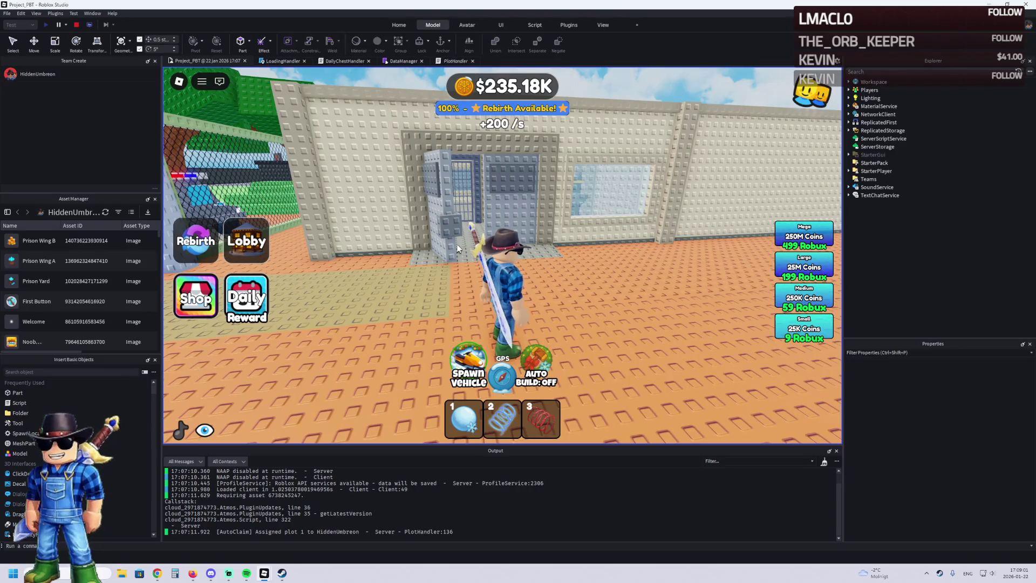
pyautogui.press('w')
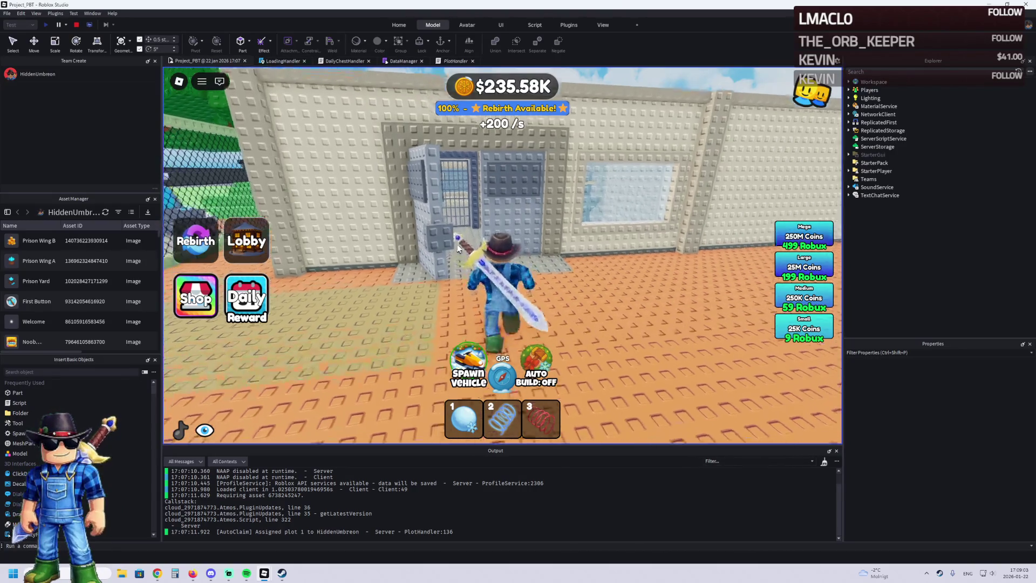
pyautogui.press('w')
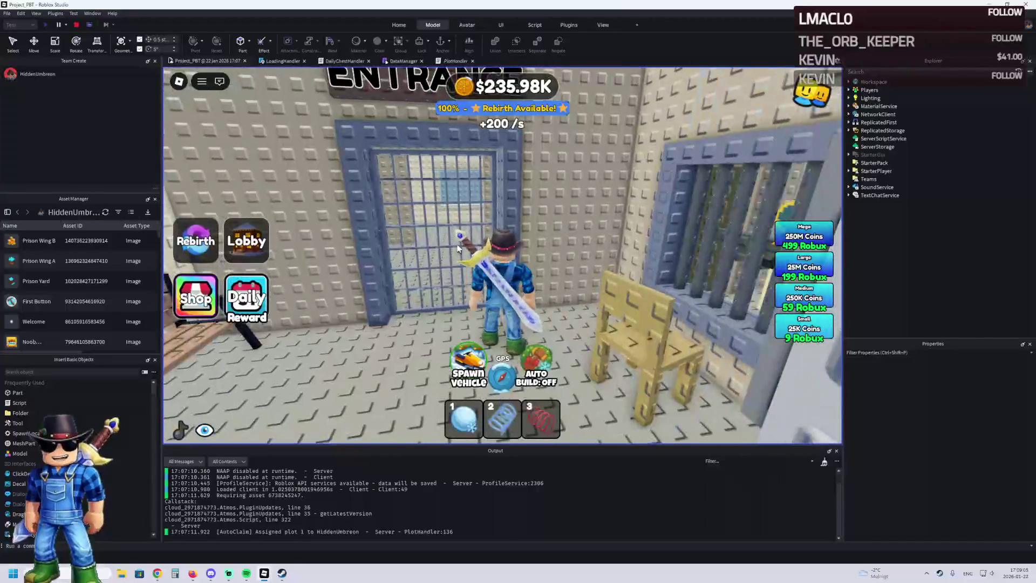
# - Continue down the corridor toward the EXIT sign and along the yard fence to a cell door
pyautogui.press('w')
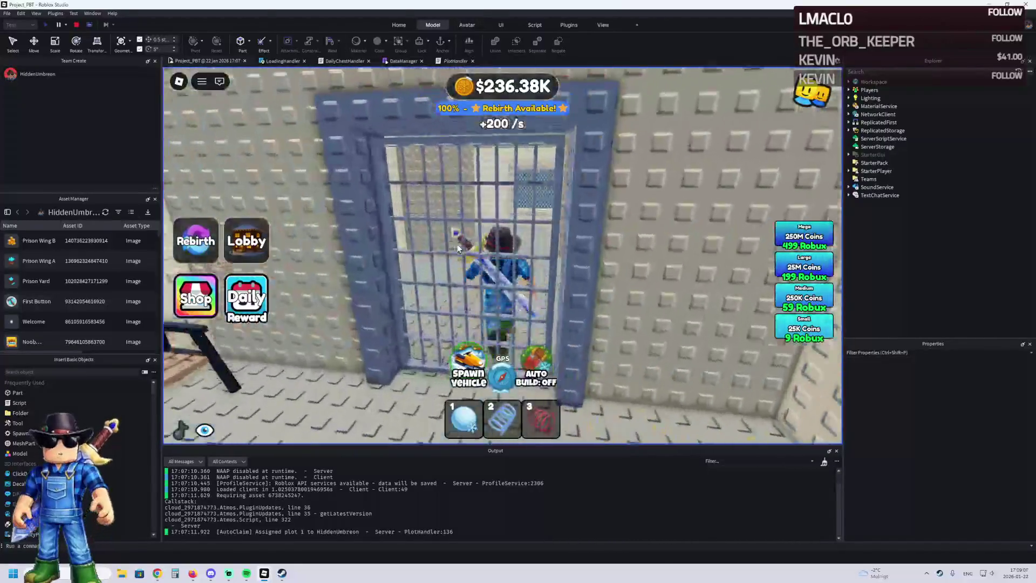
pyautogui.press('w')
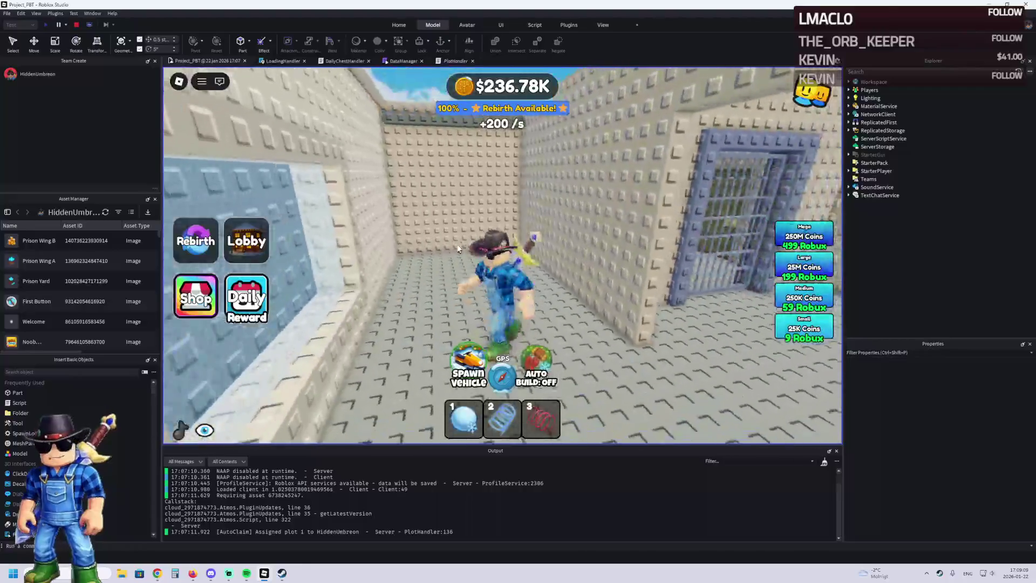
pyautogui.press('w')
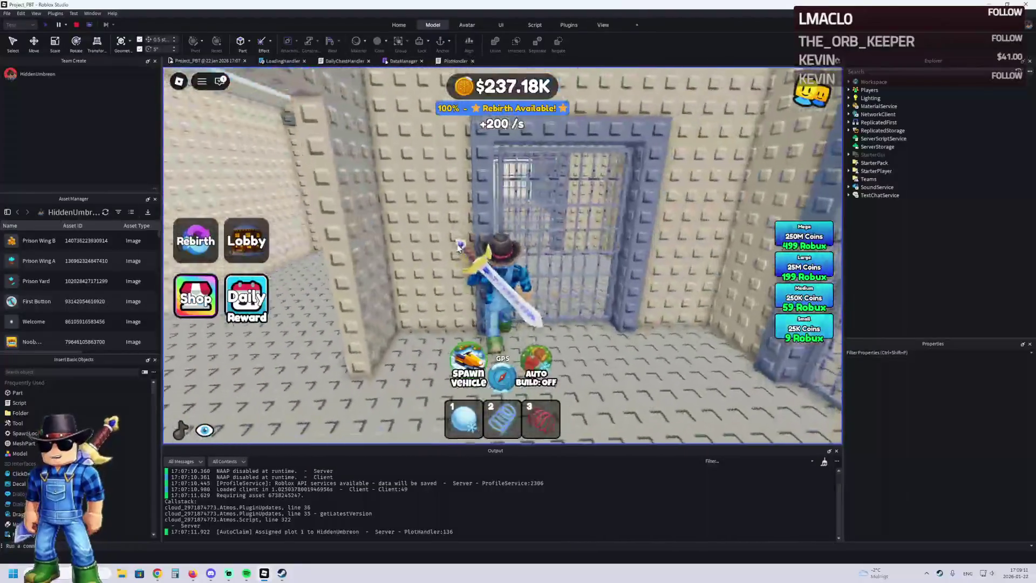
pyautogui.press('w')
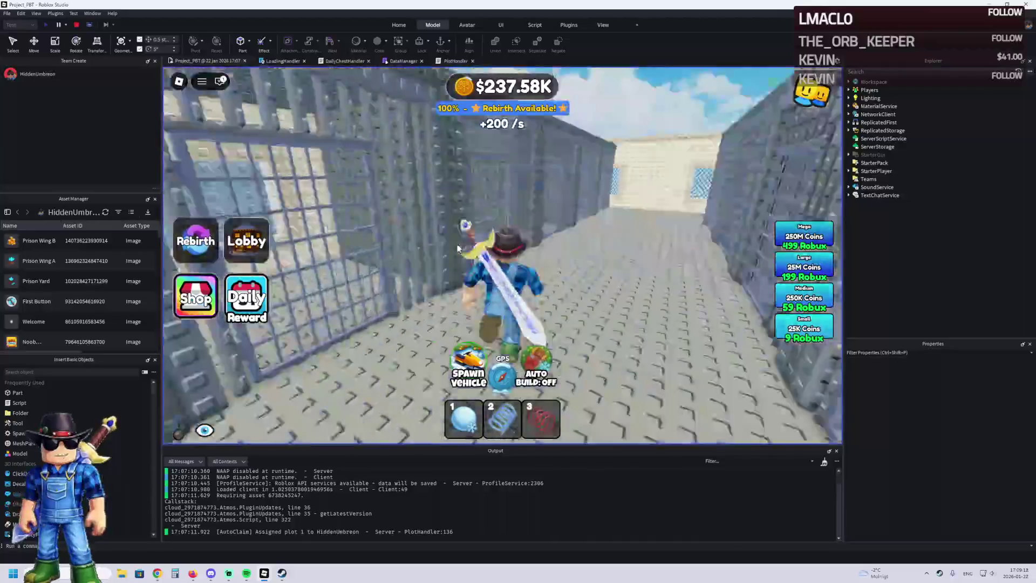
pyautogui.press('w')
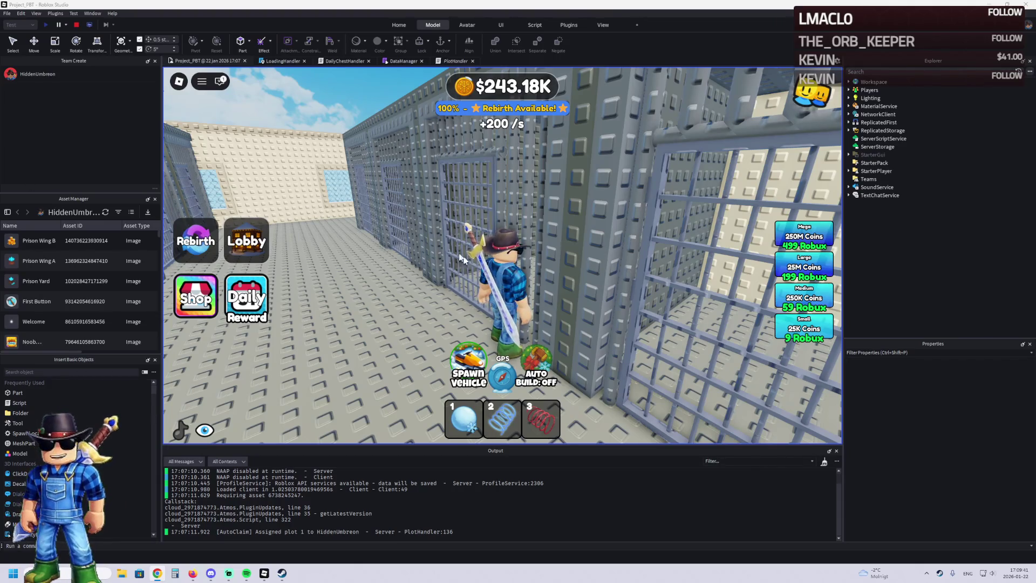
# - Run the character back and forth along the cell corridor to face a cell door
pyautogui.press('a')
pyautogui.press('s')
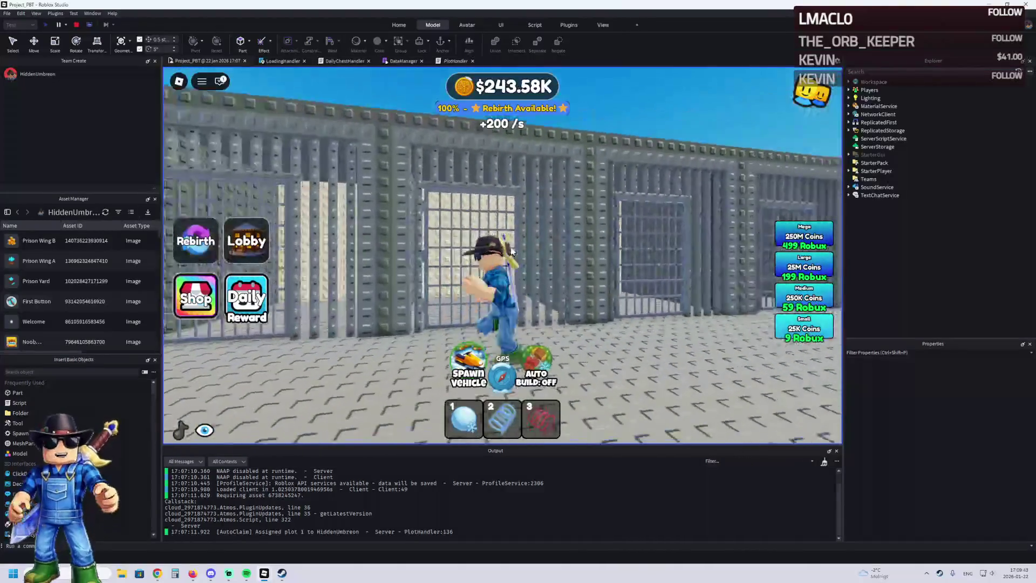
pyautogui.press('w')
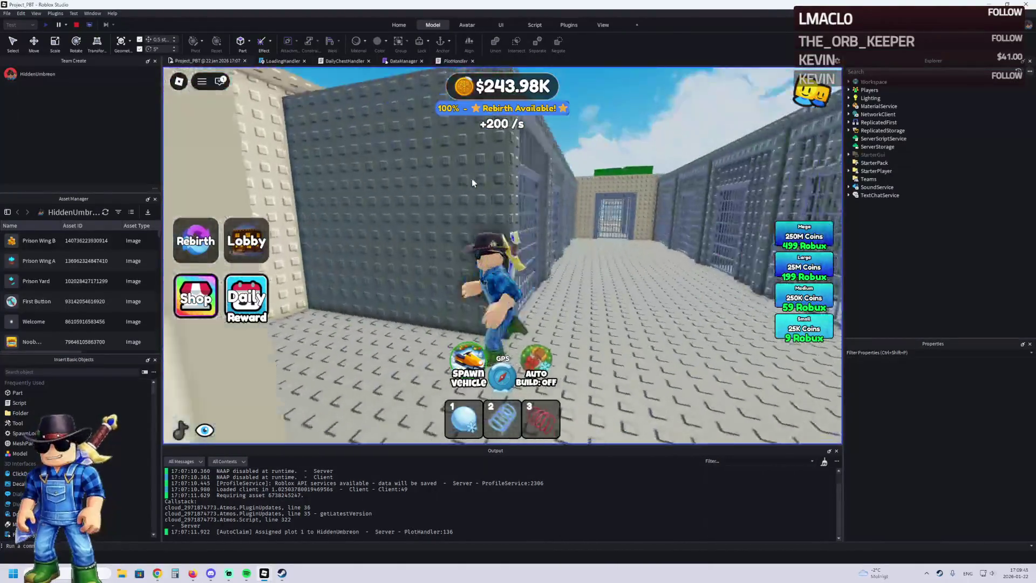
pyautogui.press('d')
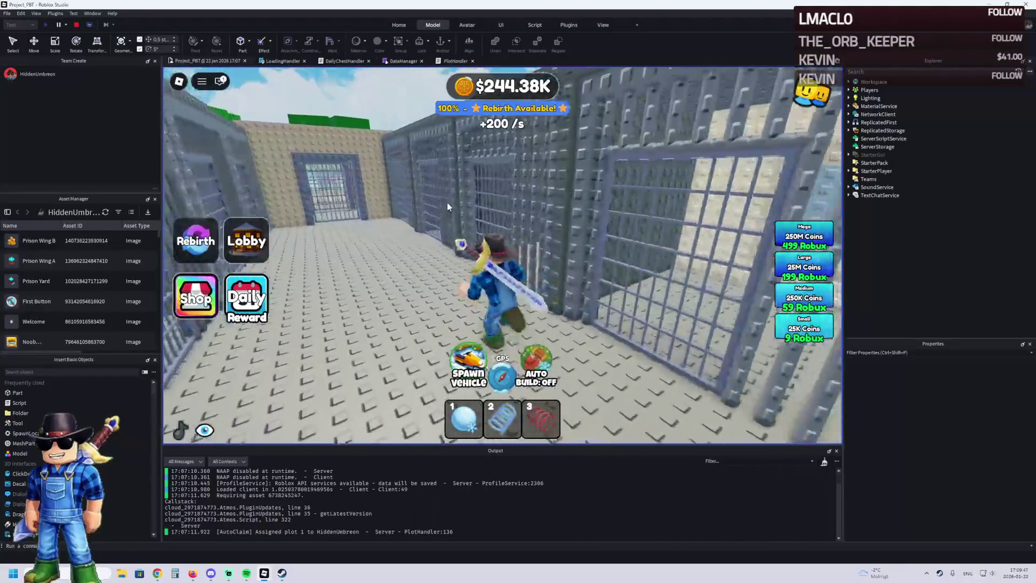
pyautogui.press('s')
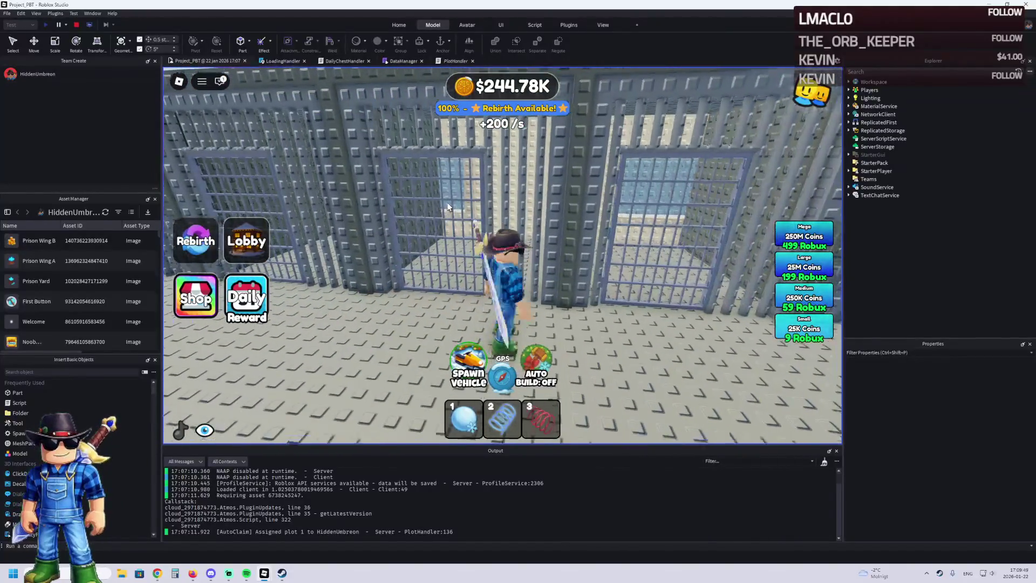
pyautogui.press('w')
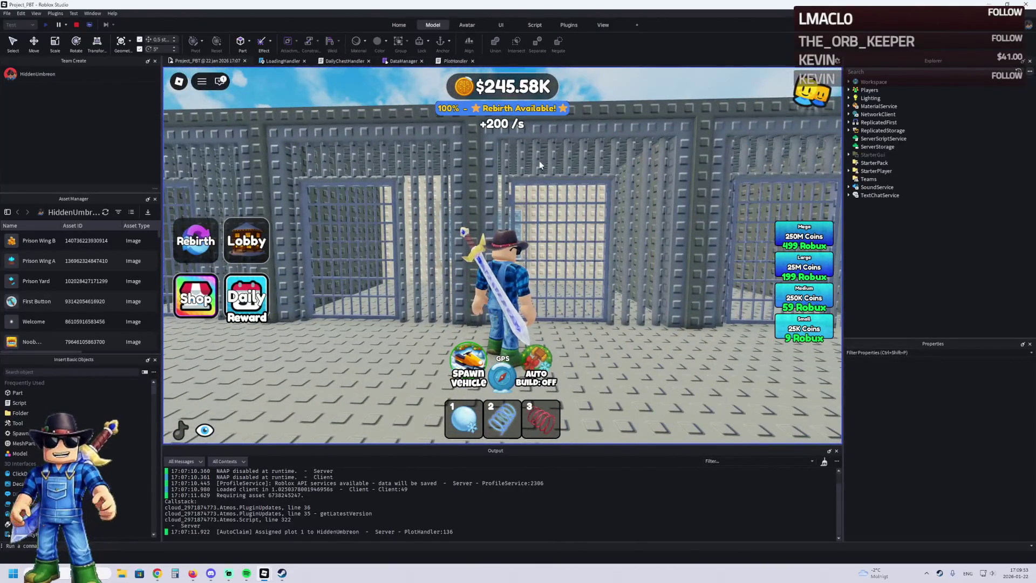
# - Run left along the cell wall into the corner cell, then walk back out through its gate
pyautogui.press('a')
pyautogui.press('w')
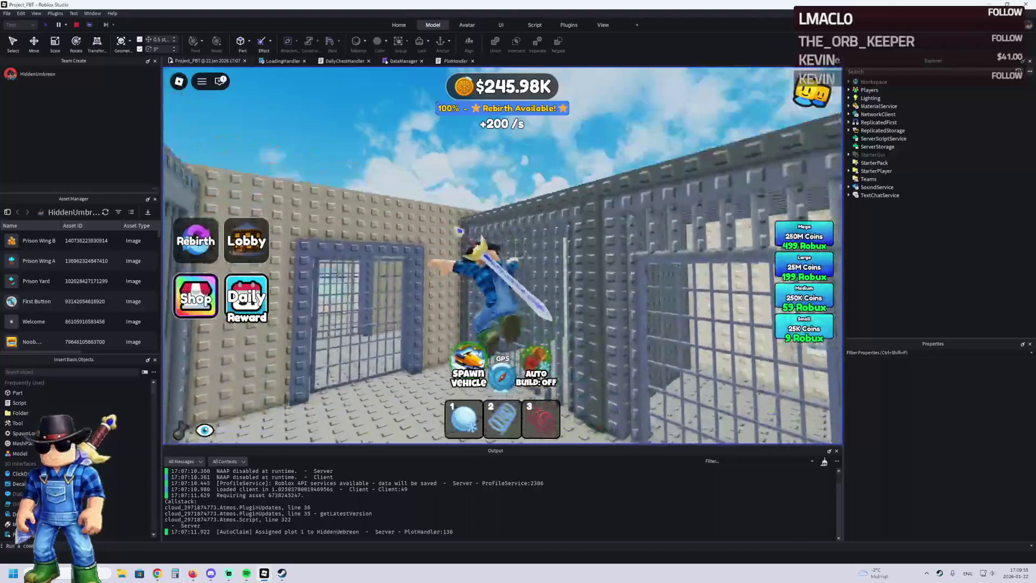
pyautogui.press('w')
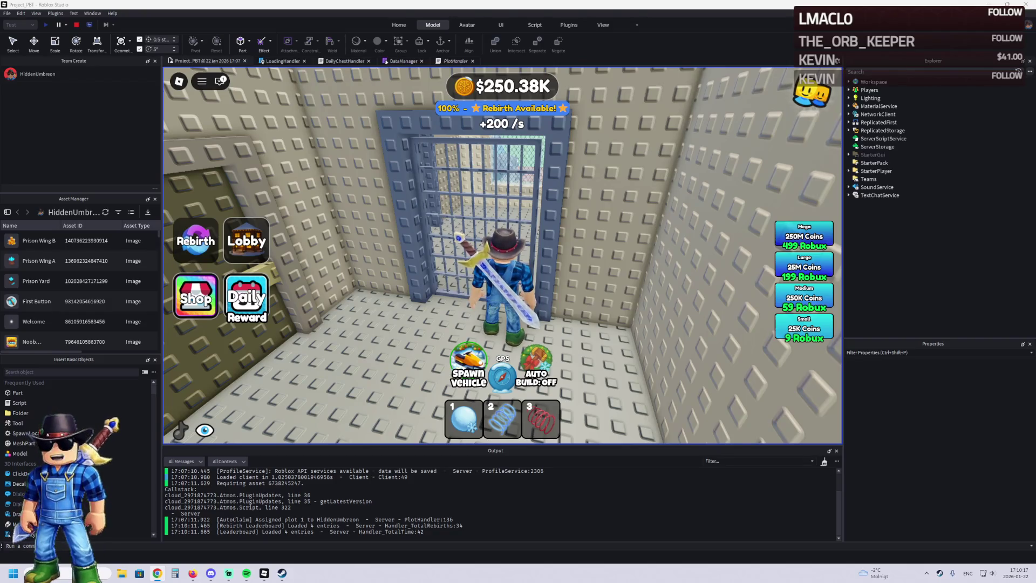
pyautogui.press('w')
pyautogui.press('w')
pyautogui.press('w')
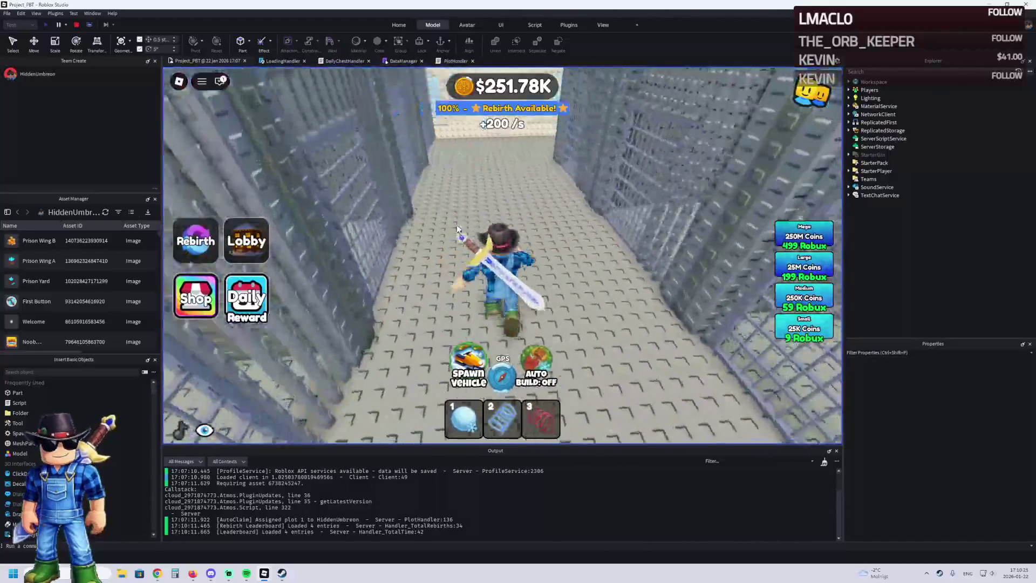
# - Jump onto the left wall, drop back into the cell, then run out into a new area
pyautogui.press('space')
pyautogui.press('s')
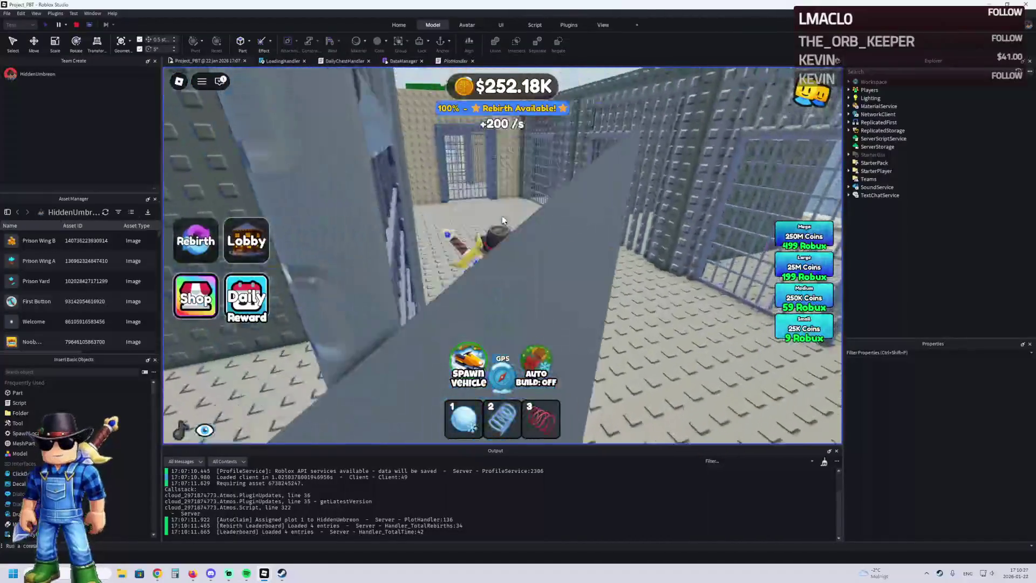
pyautogui.press('w')
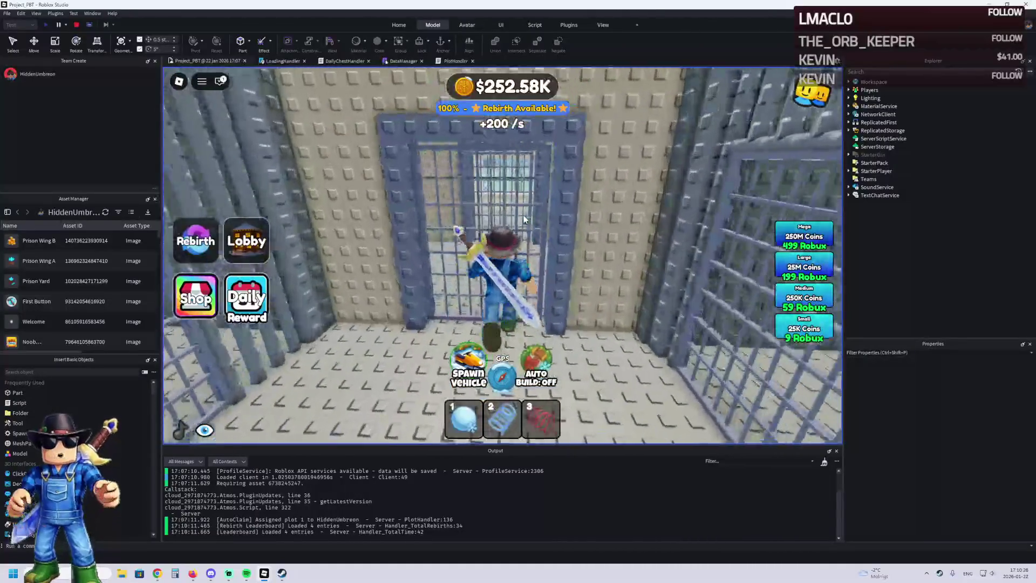
pyautogui.press('w')
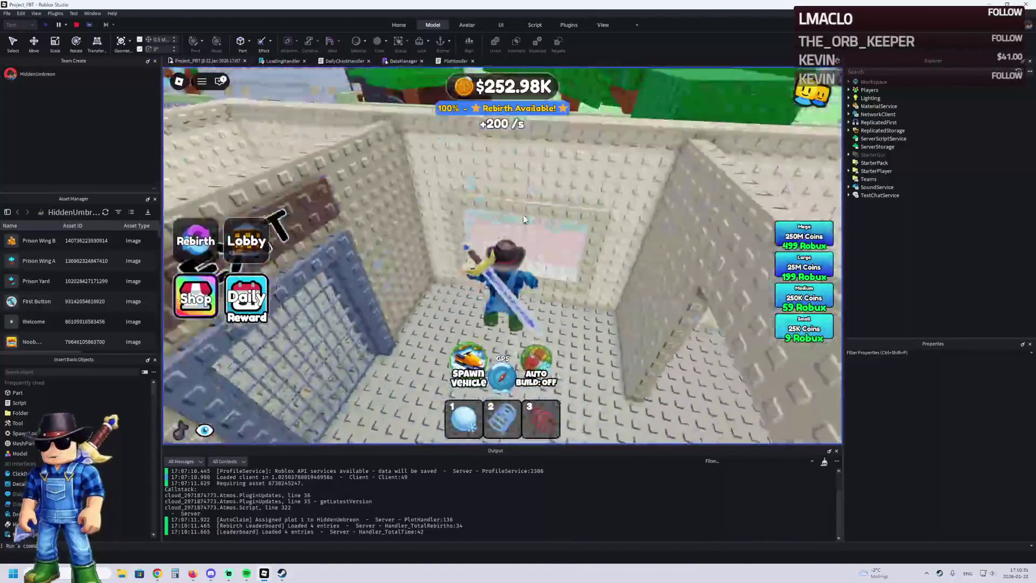
# - Climb over the studded wall into the enclosure and walk up to the barred gate
pyautogui.press('w')
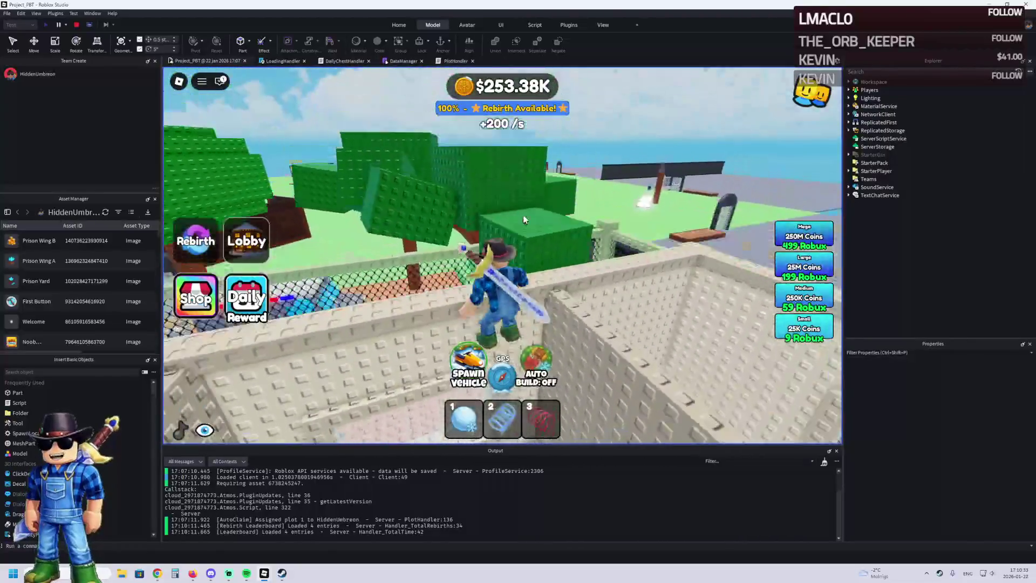
pyautogui.press('w')
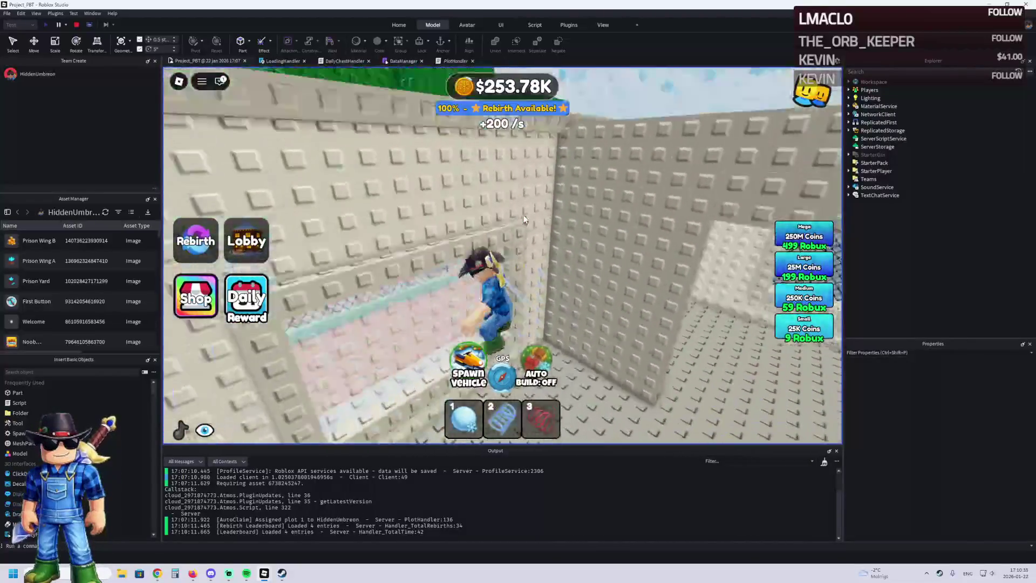
pyautogui.press('w')
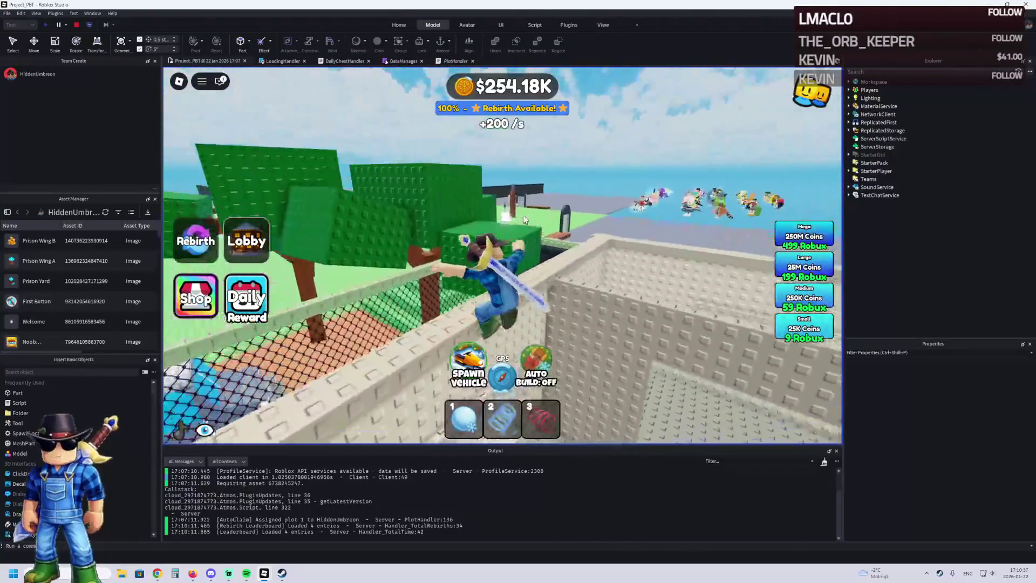
pyautogui.press('w')
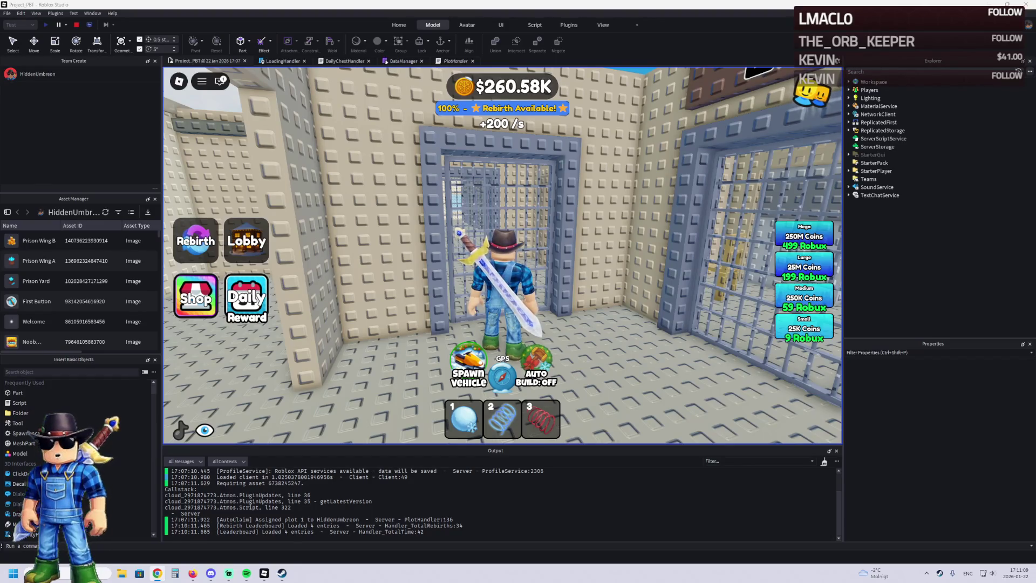
pyautogui.press('a')
pyautogui.press('w')
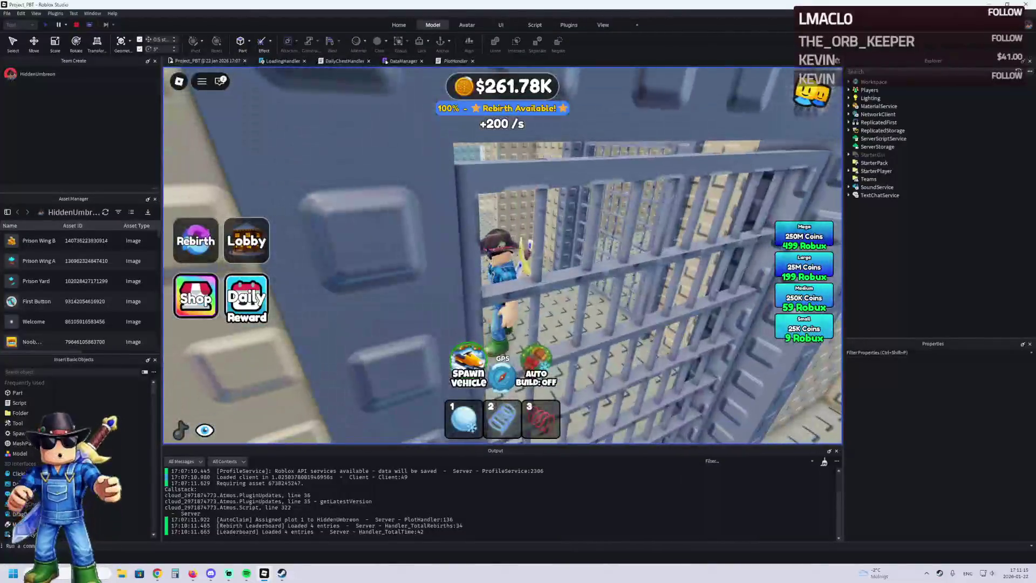